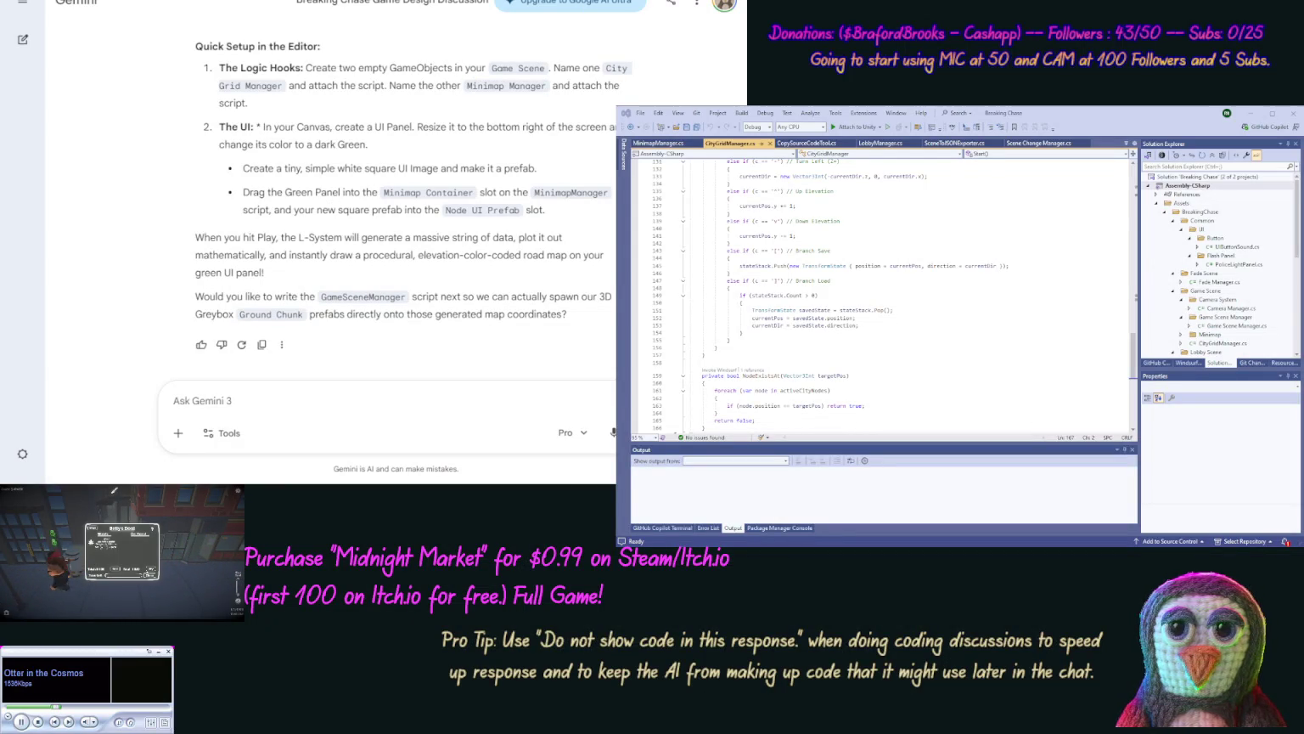
Step: Select the Minimap panel and anchor it to the canvas's bottom-right corner
{"action": "key", "text": "alt+Tab"}
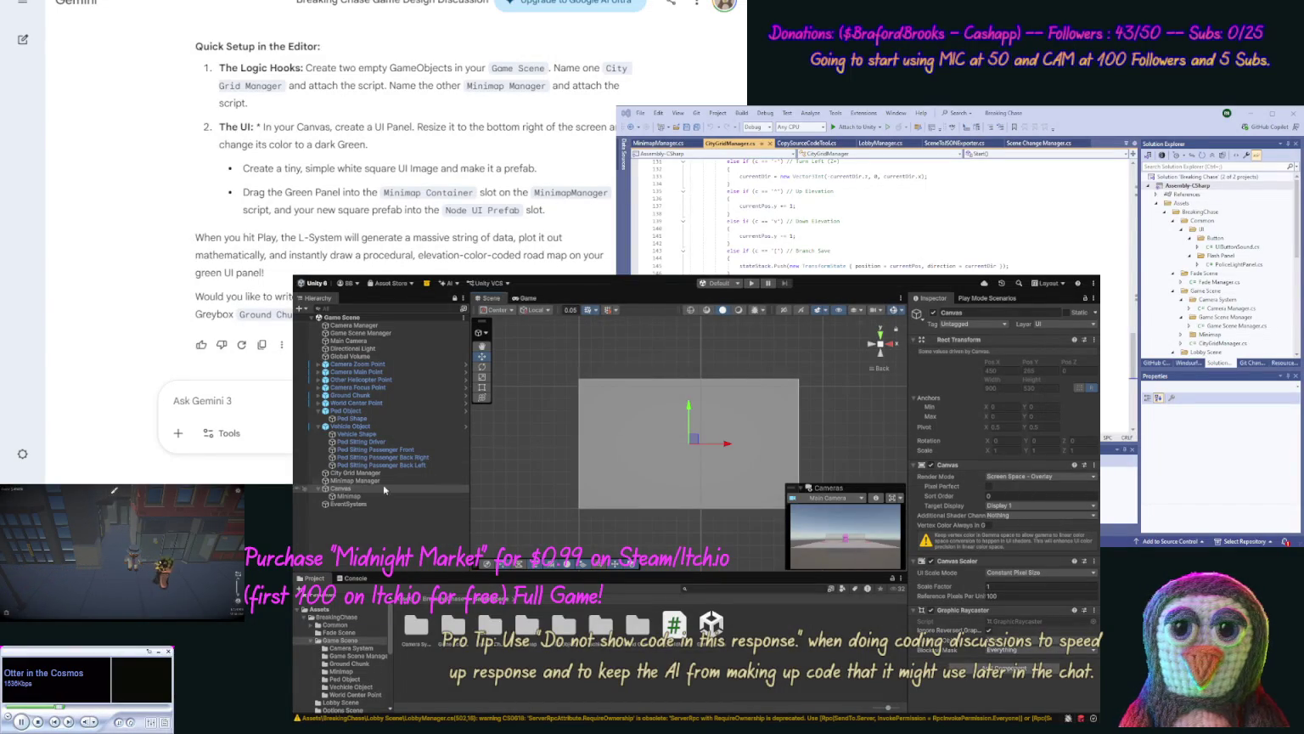
{"action": "left_click", "coordinate": [349, 497]}
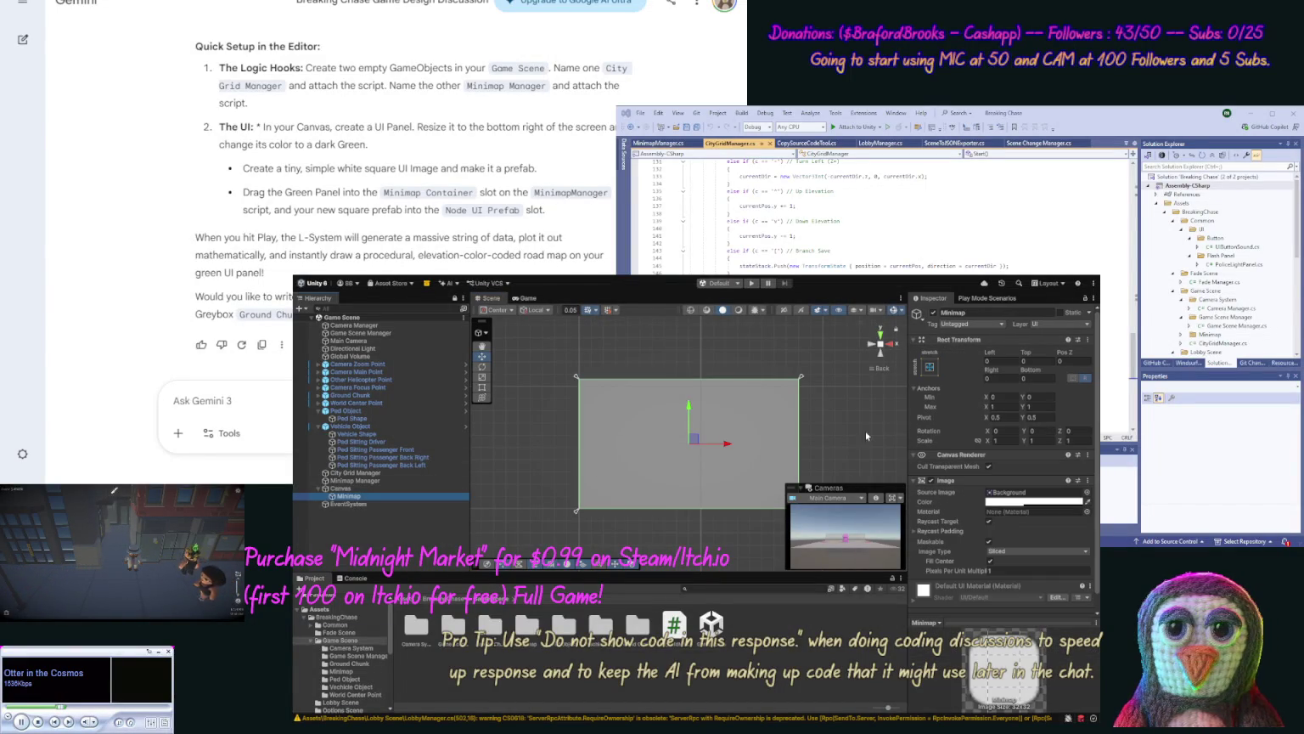
{"action": "left_click", "coordinate": [931, 369]}
{"action": "left_click", "coordinate": [1021, 480]}
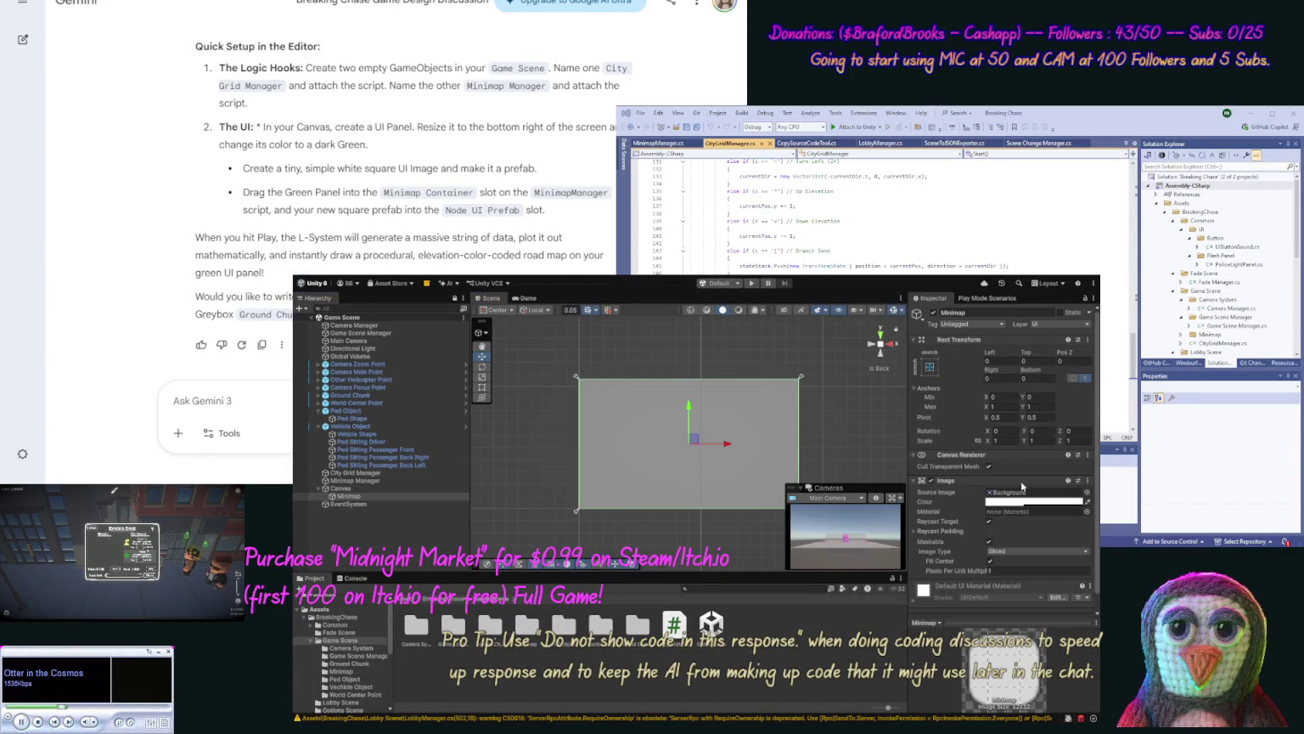
Step: Size the Minimap to 200×200 and position it at X -120, Y 120
{"action": "left_click", "coordinate": [1003, 378]}
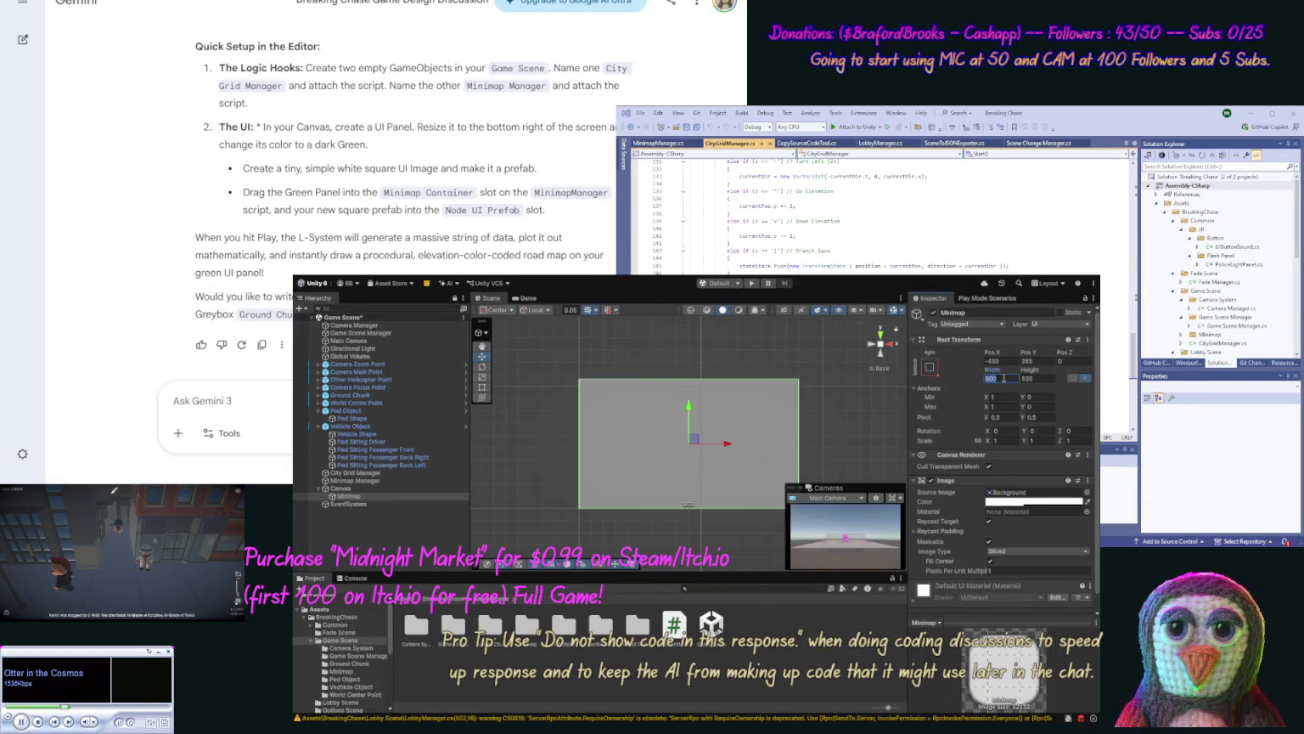
{"action": "type", "text": "200"}
{"action": "left_click", "coordinate": [1041, 377]}
{"action": "type", "text": "200"}
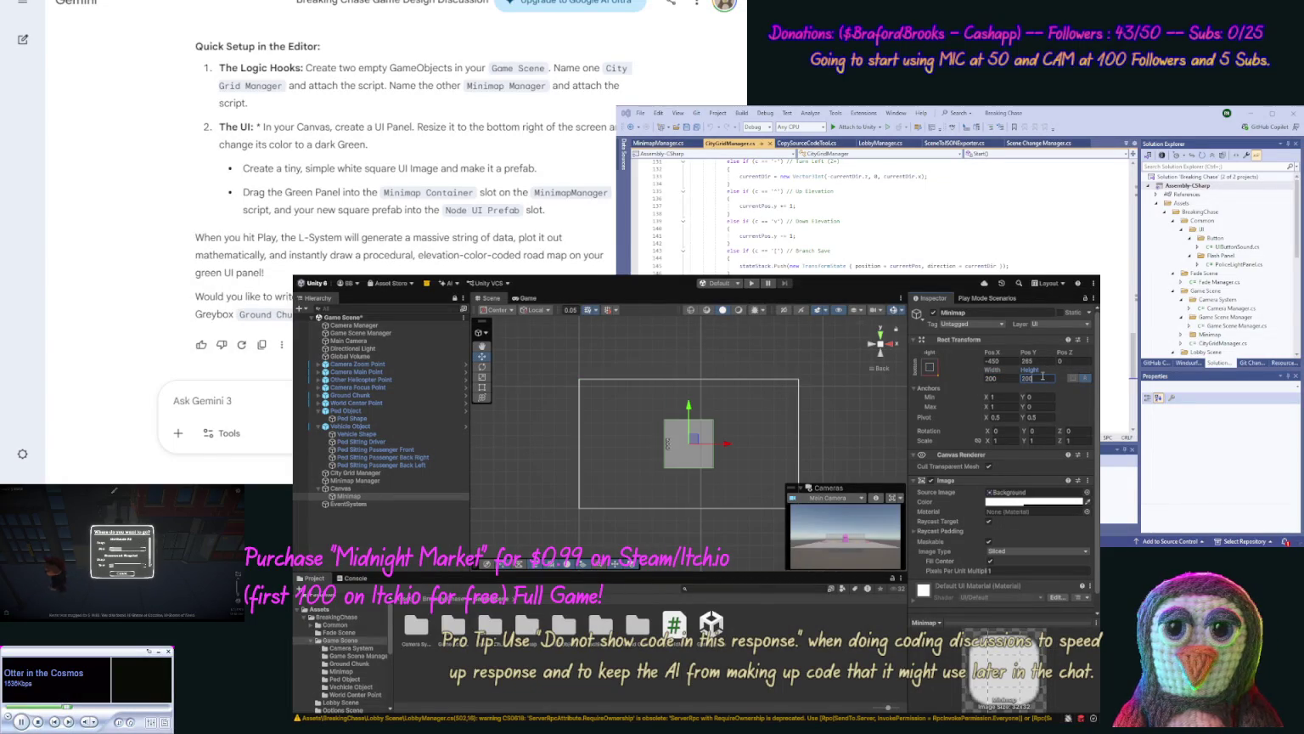
{"action": "left_click", "coordinate": [1010, 362]}
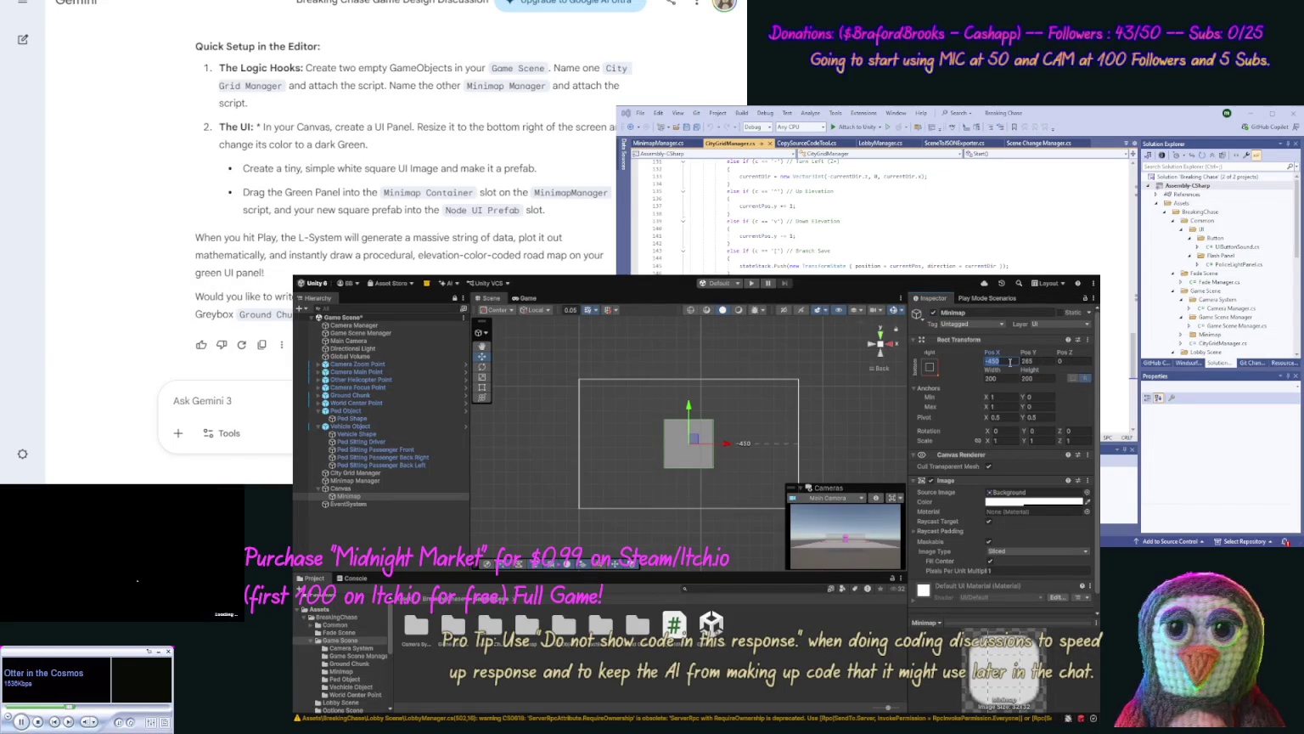
{"action": "type", "text": "-120"}
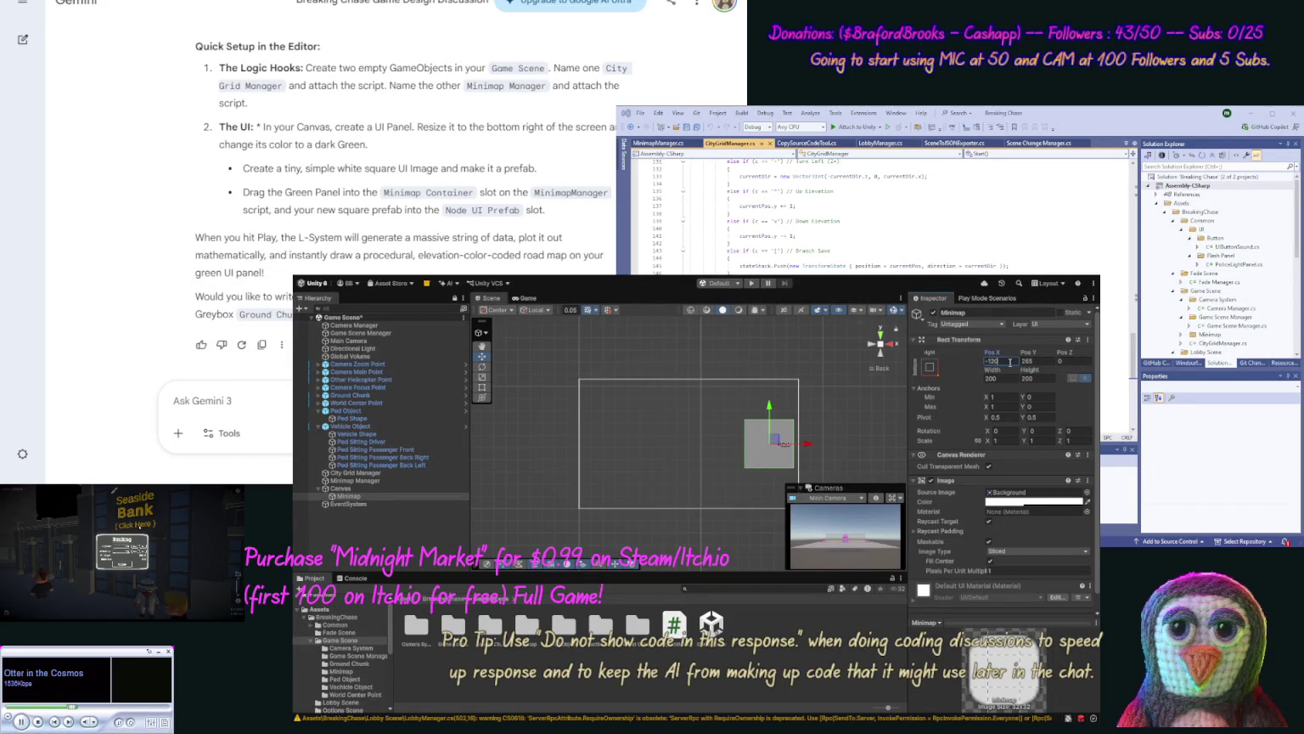
{"action": "left_click", "coordinate": [1042, 361]}
{"action": "type", "text": "120"}
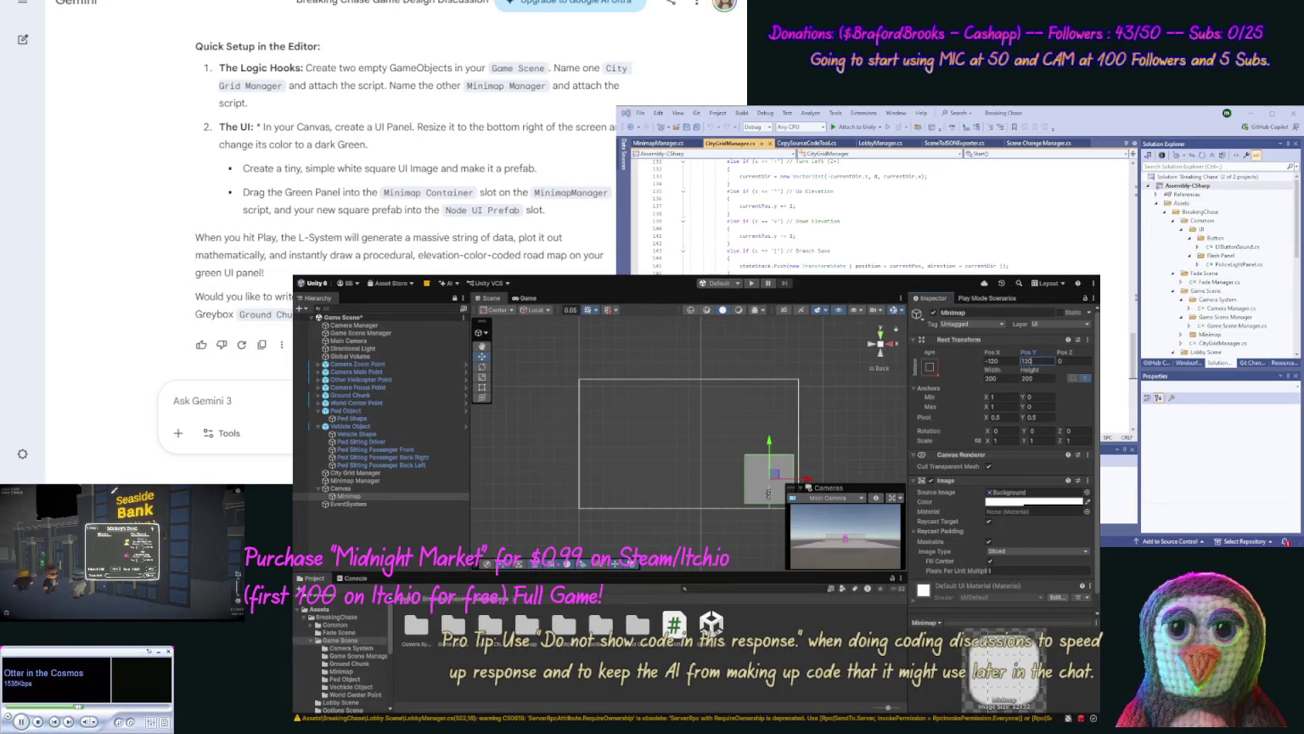
{"action": "key", "text": "Return"}
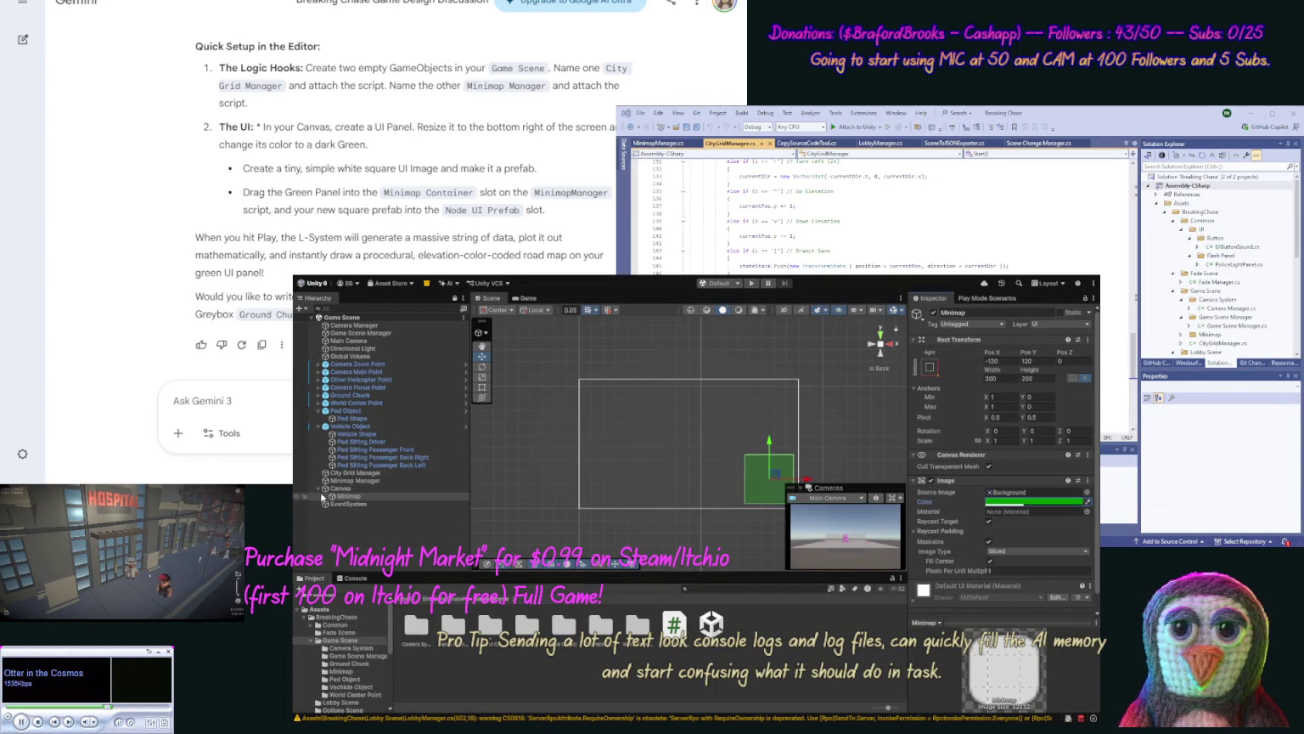
Step: Select the Canvas object in the Hierarchy
{"action": "left_click", "coordinate": [339, 489]}
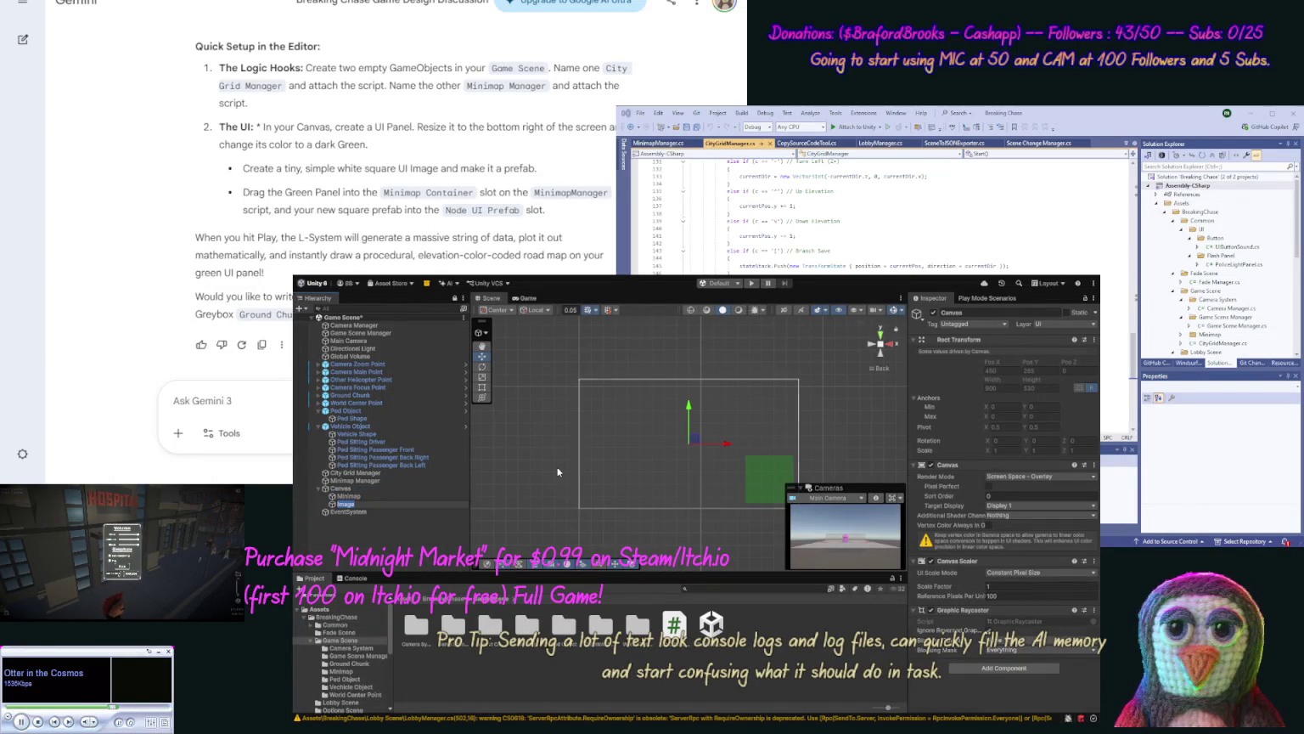
Step: Set the new Image's Rect Transform width to 30 and move on to its height
{"action": "left_click", "coordinate": [990, 378]}
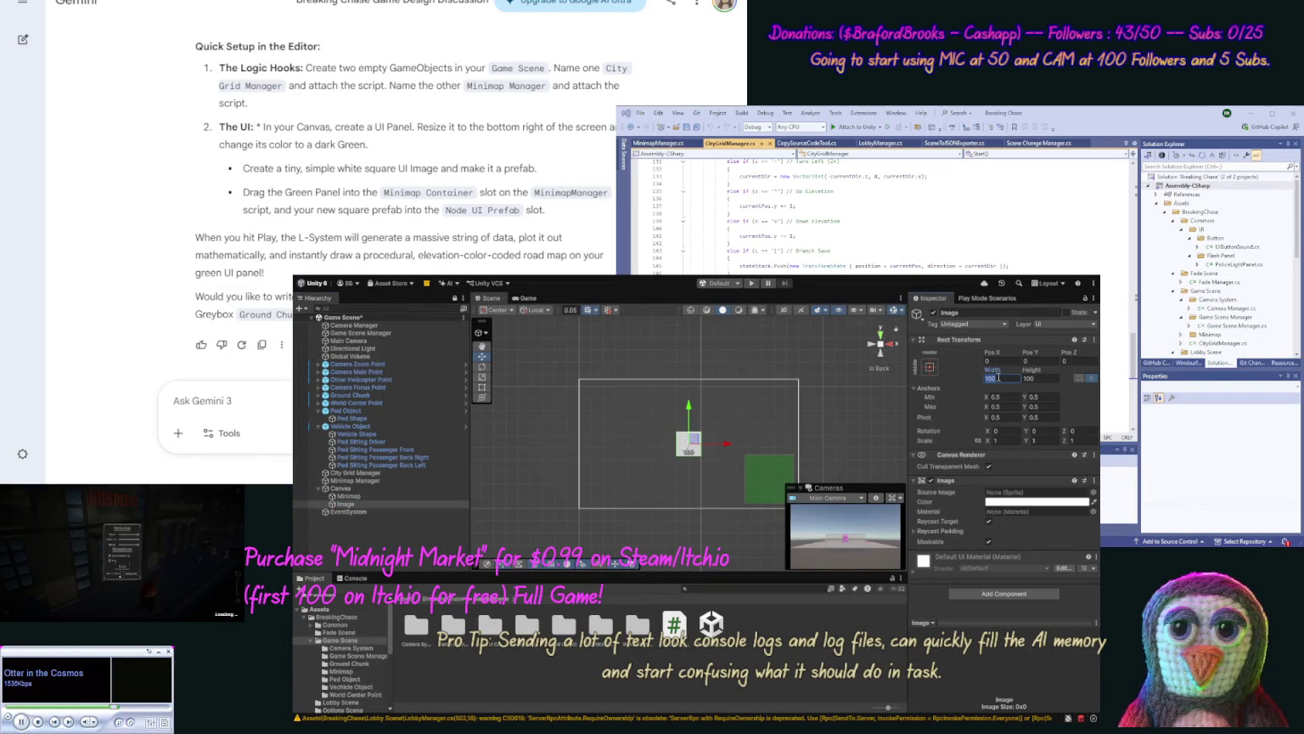
{"action": "type", "text": "30"}
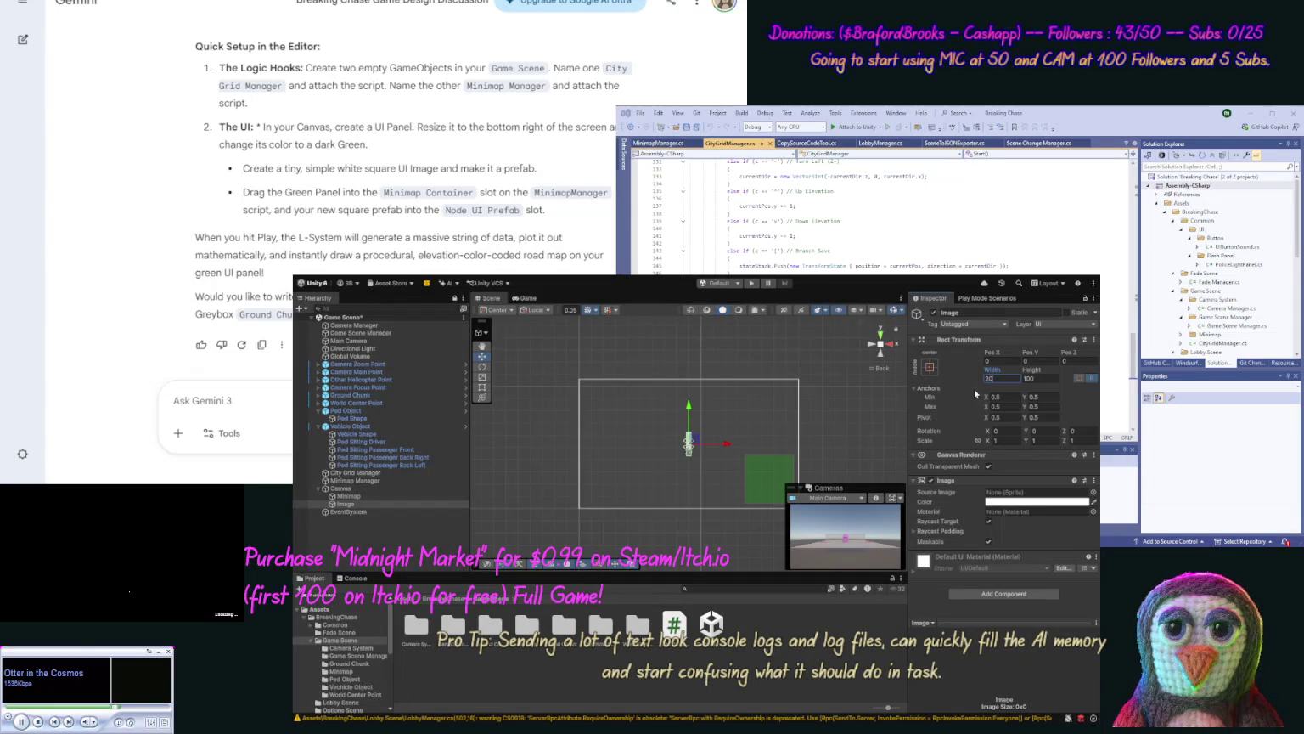
{"action": "left_click", "coordinate": [1047, 376]}
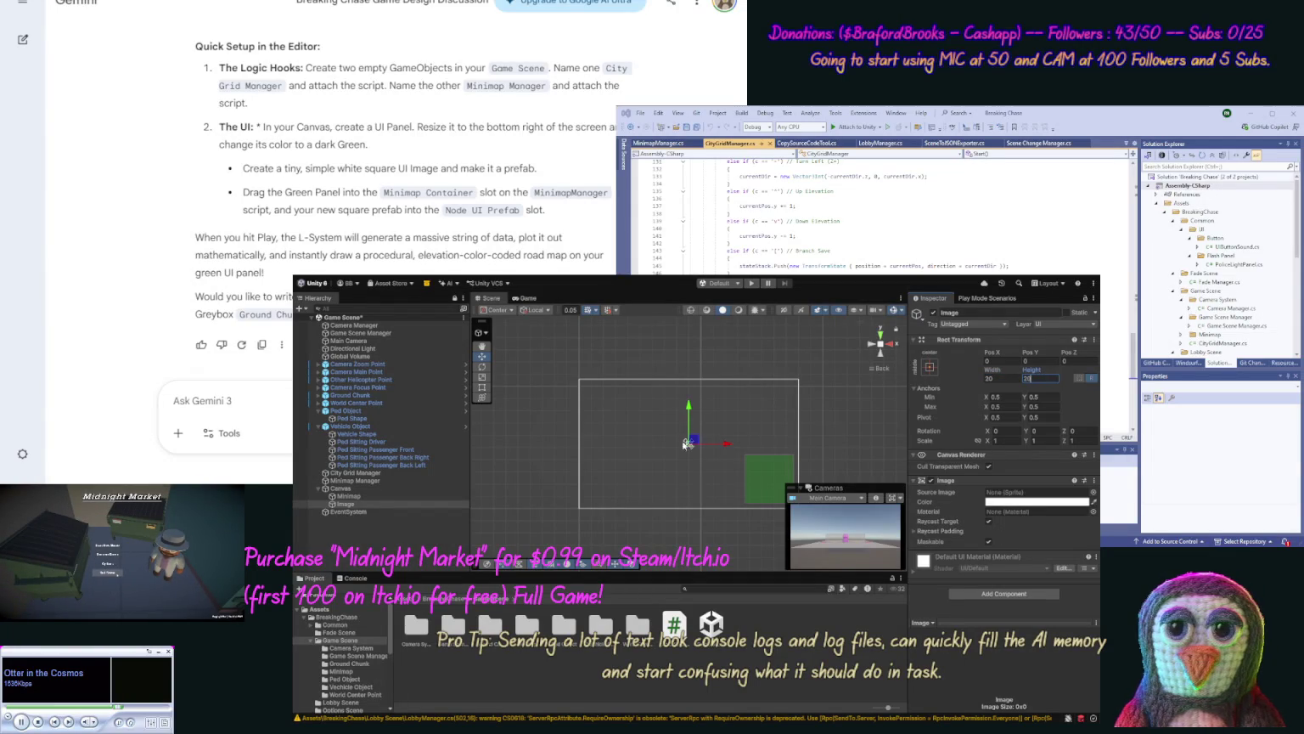
Step: Rename the Image to 'UI Point' and open the Minimap assets folder
{"action": "left_click", "coordinate": [347, 505]}
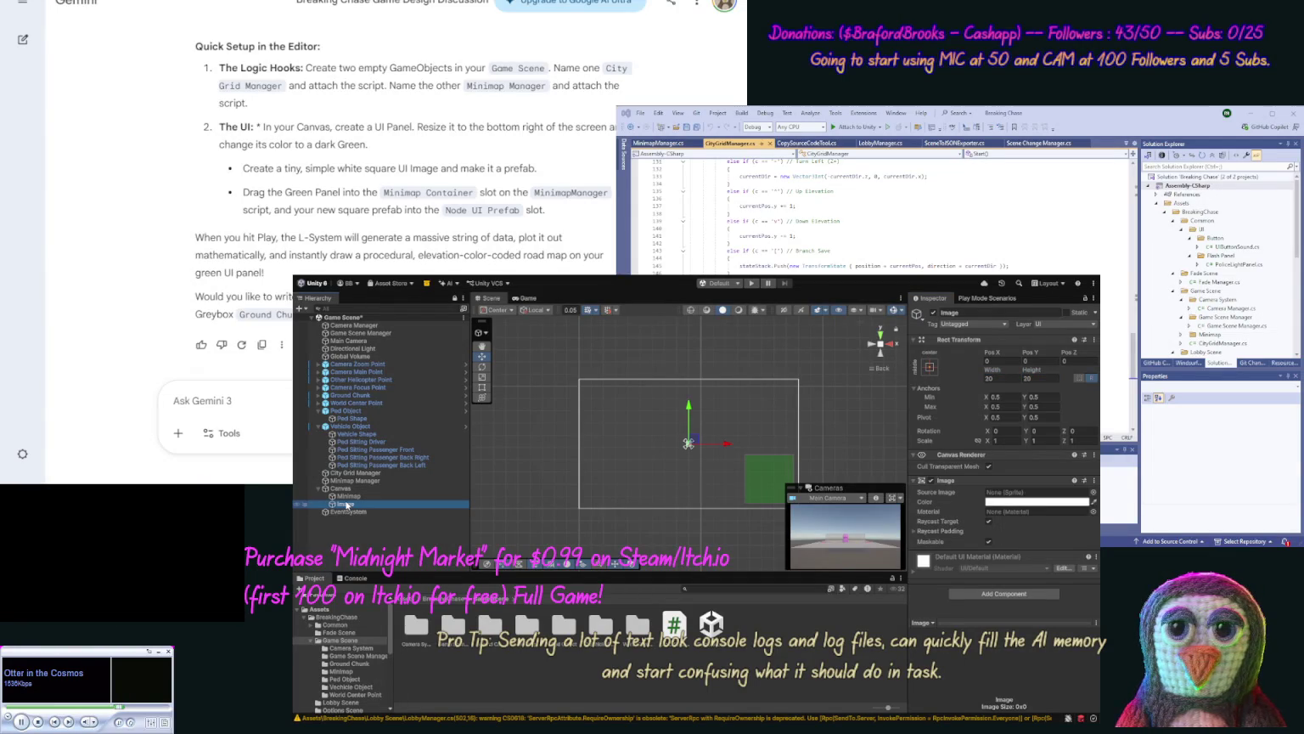
{"action": "key", "text": "F2"}
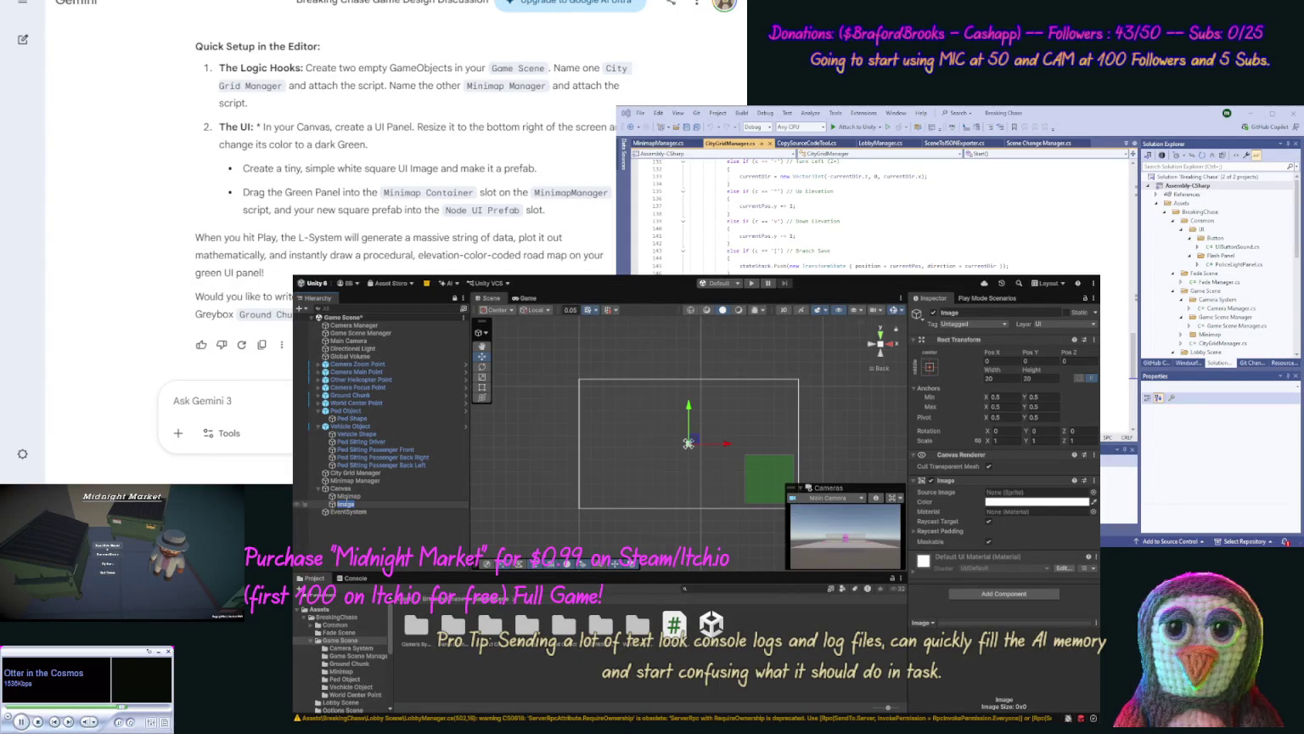
{"action": "type", "text": "UI Point"}
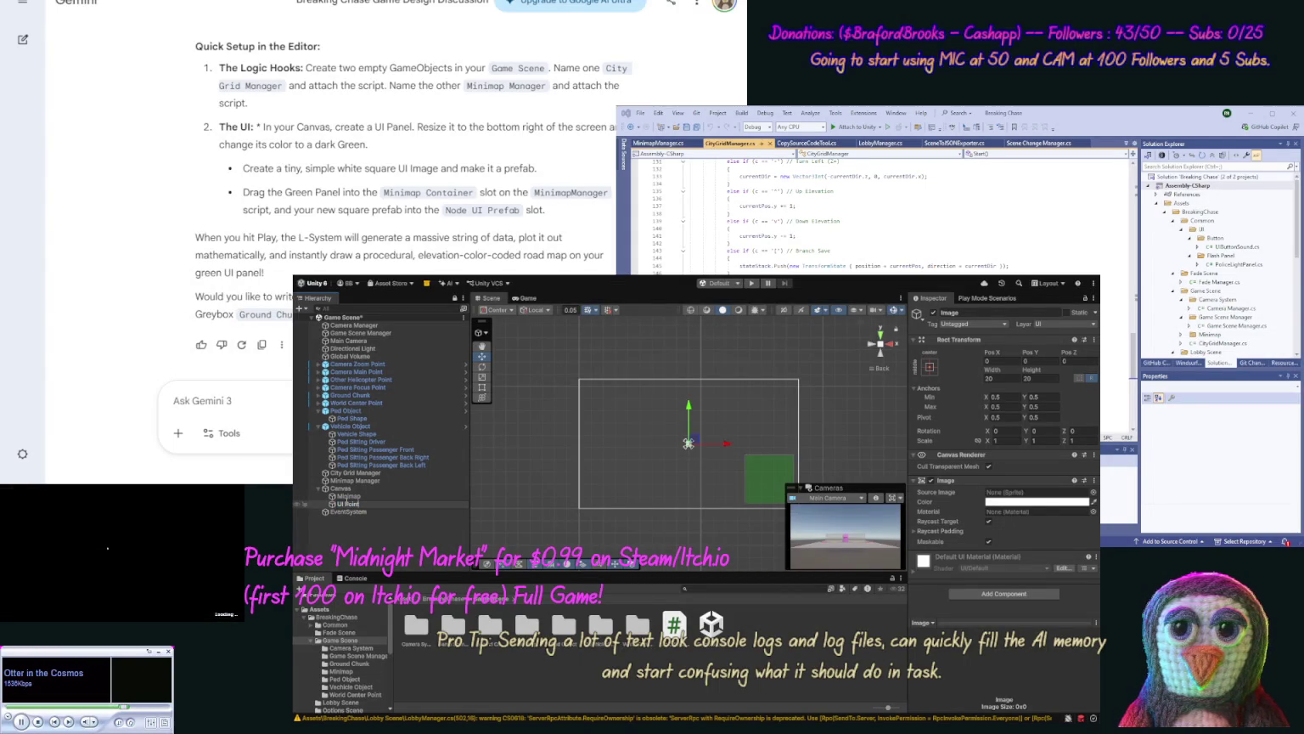
{"action": "key", "text": "Return"}
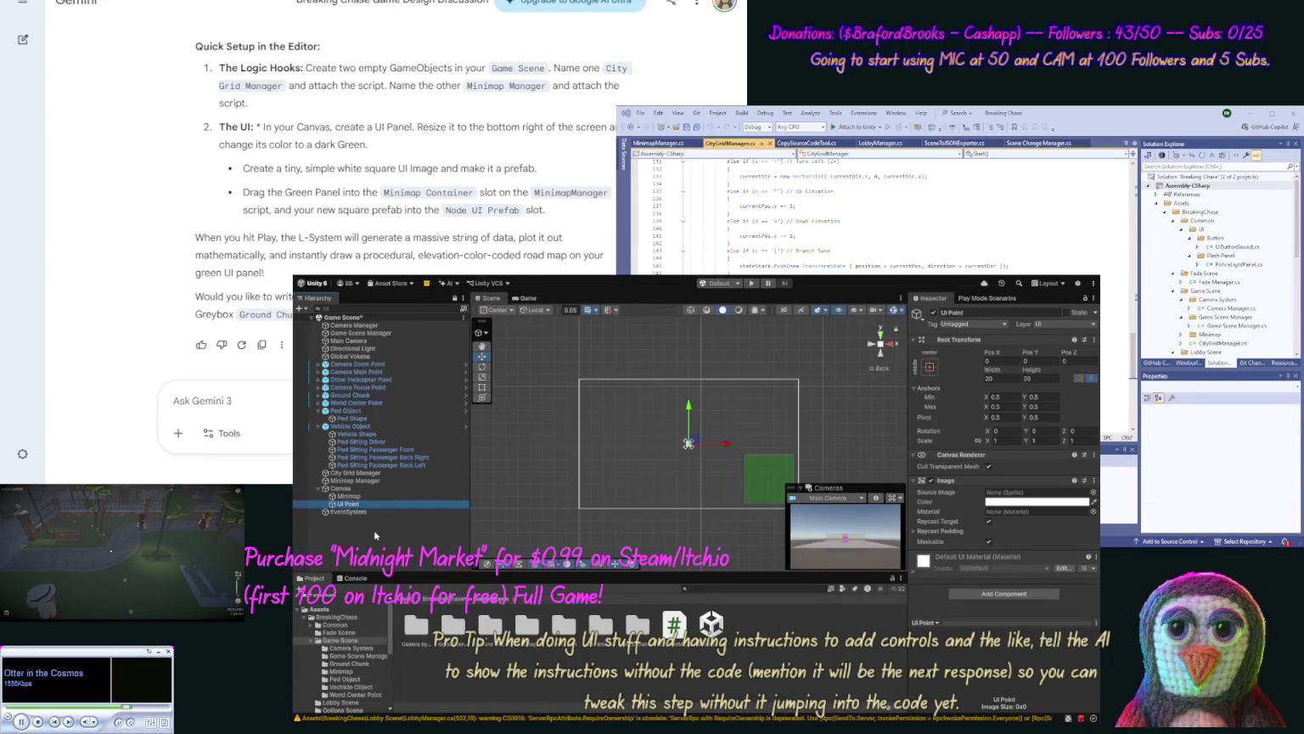
{"action": "double_click", "coordinate": [520, 632]}
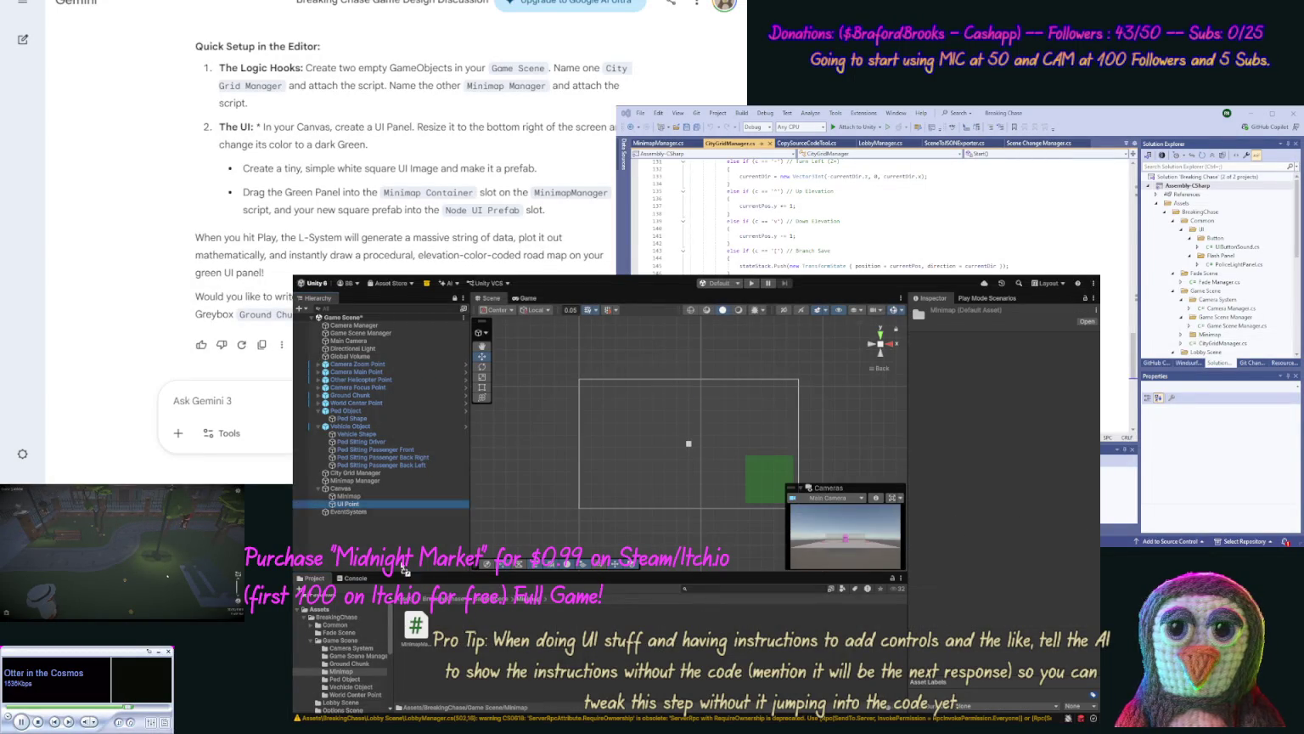
Step: Save UI Point as a prefab in the Minimap folder, then select Minimap Manager
{"action": "left_click_drag", "start_coordinate": [479, 652], "coordinate": [478, 650]}
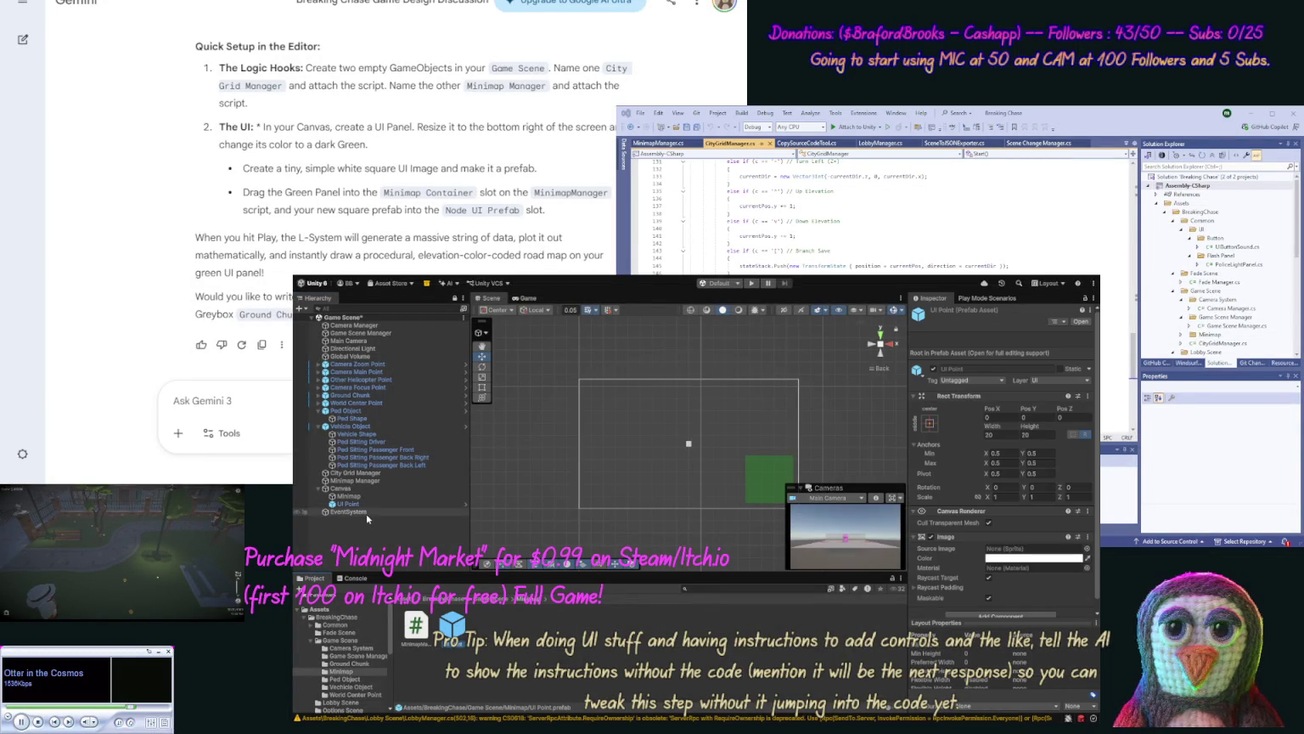
{"action": "left_click", "coordinate": [363, 481]}
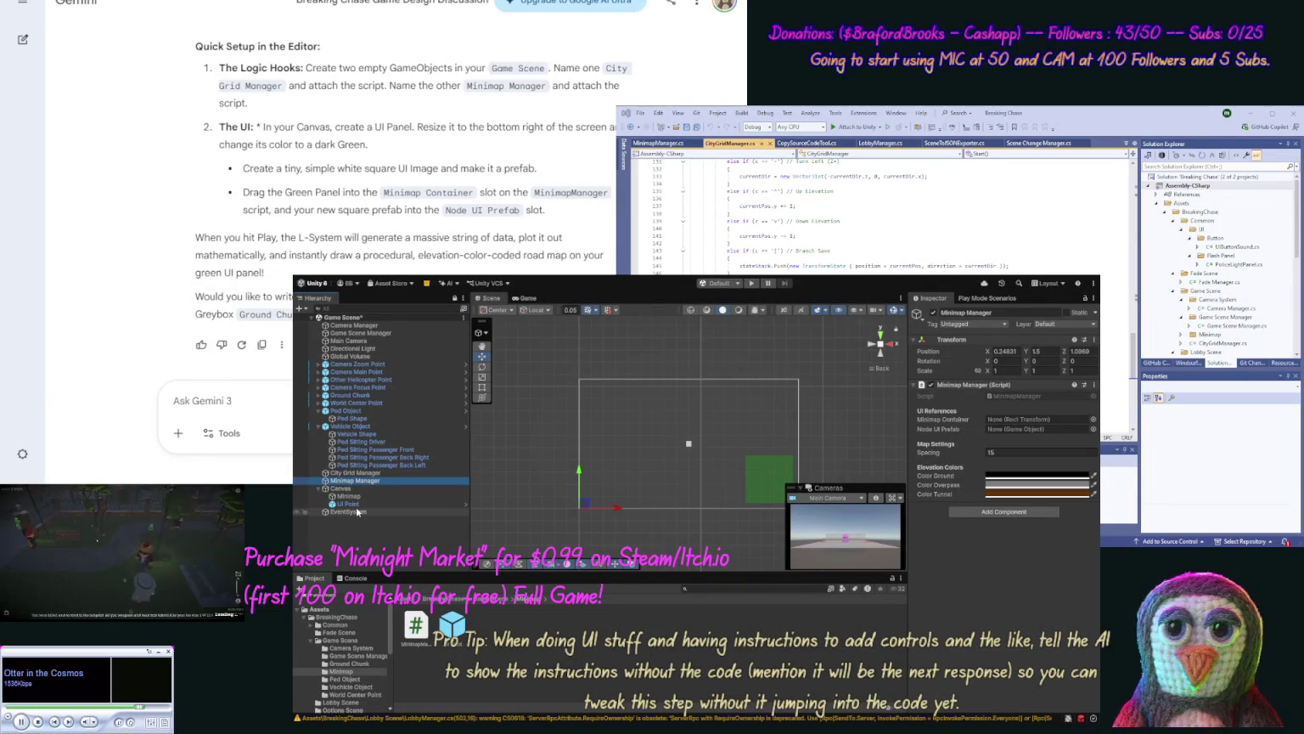
Step: Assign UI Point as Node UI Prefab and Minimap as Minimap Container, then save the scene
{"action": "left_click_drag", "start_coordinate": [348, 505], "coordinate": [1015, 439]}
{"action": "left_click", "coordinate": [338, 495]}
{"action": "left_click_drag", "start_coordinate": [337, 494], "coordinate": [1023, 421]}
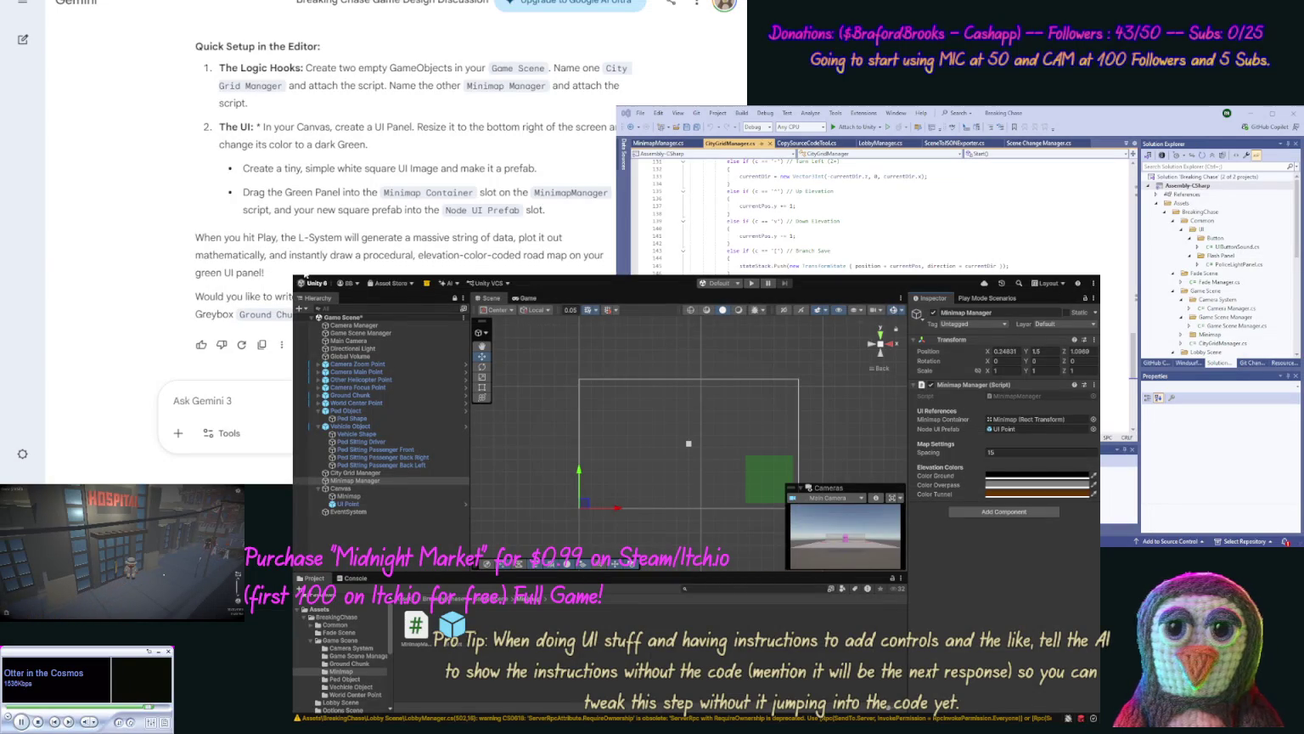
{"action": "key", "text": "ctrl+s"}
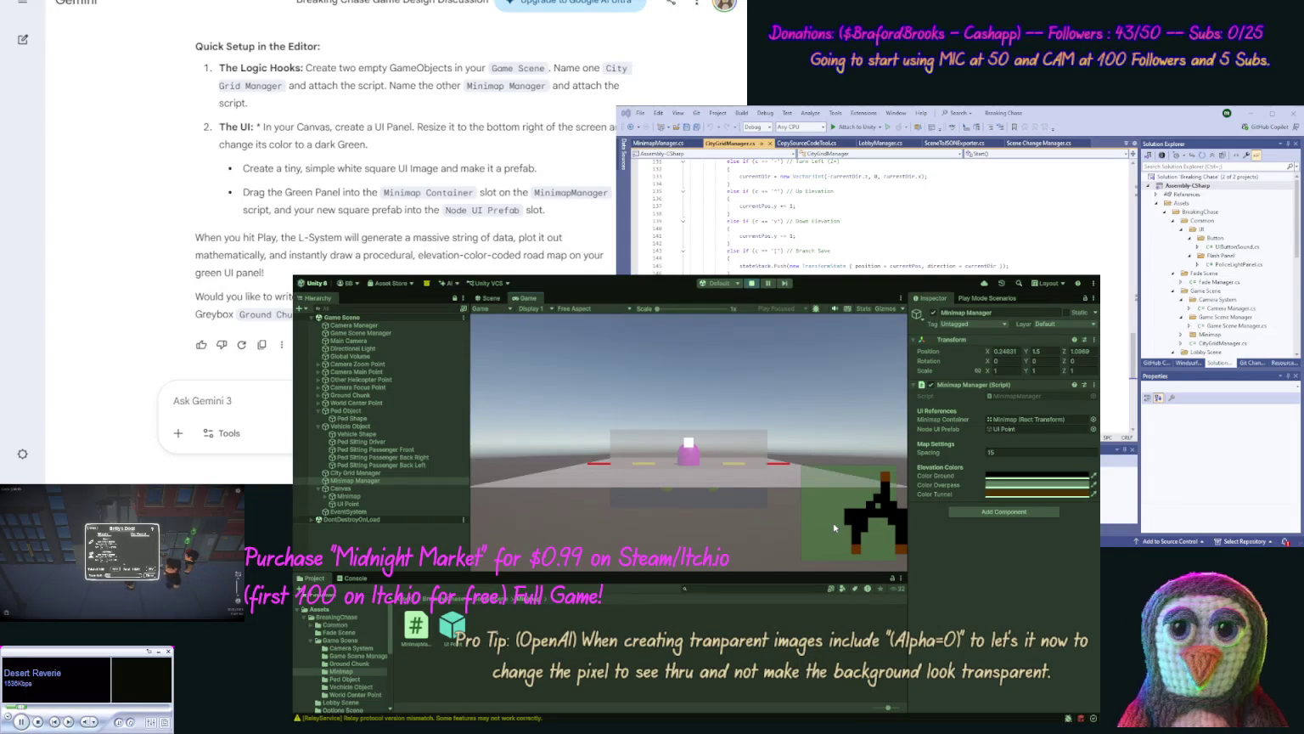
Step: Show the Console log and exit Play mode
{"action": "left_click", "coordinate": [355, 577]}
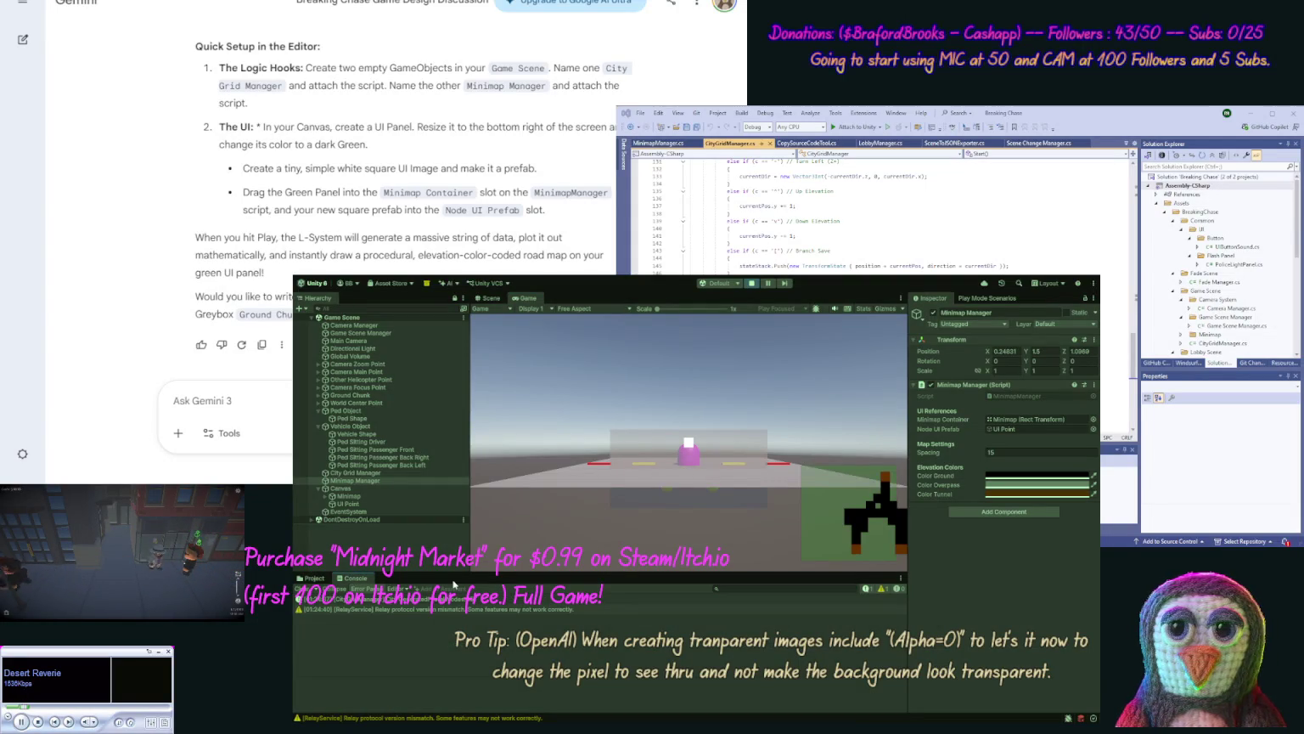
{"action": "left_click", "coordinate": [751, 283]}
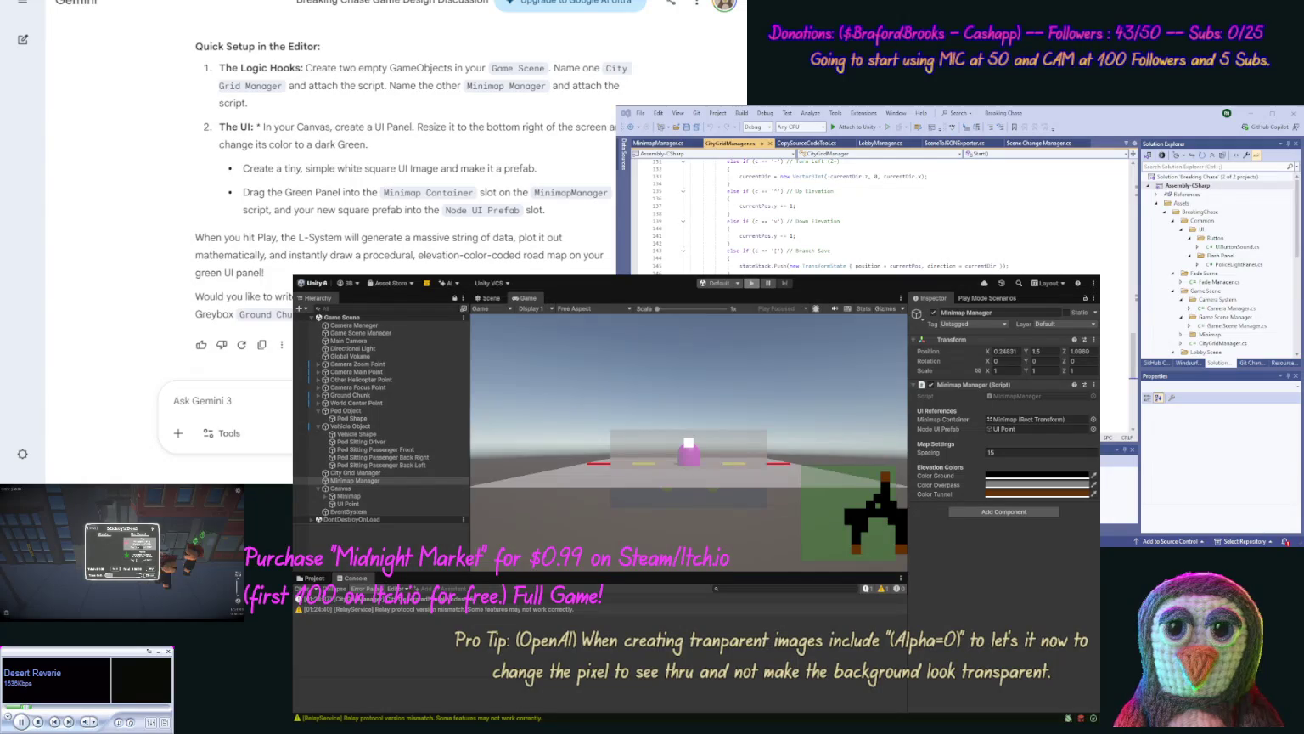
Step: Start a Gemini message reading 'OK we also need to back…'
{"action": "left_click", "coordinate": [274, 403]}
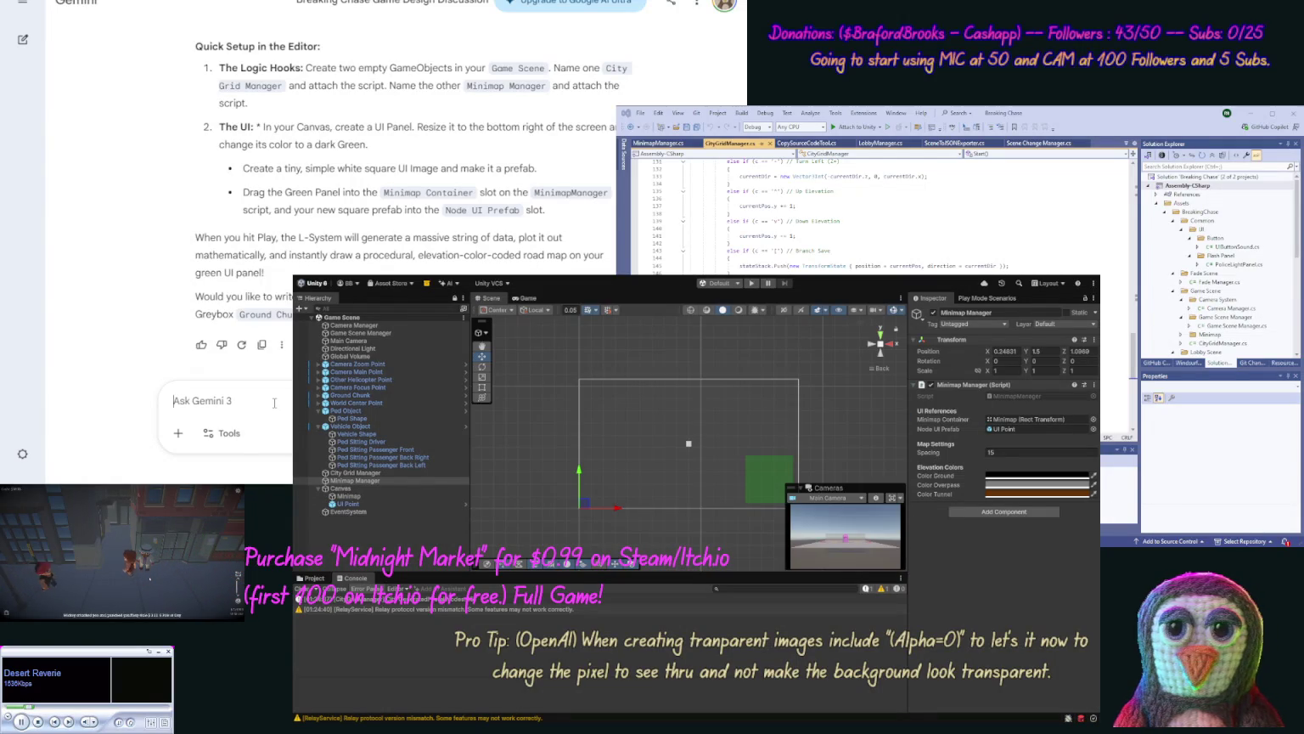
{"action": "type", "text": "OK we also need to"}
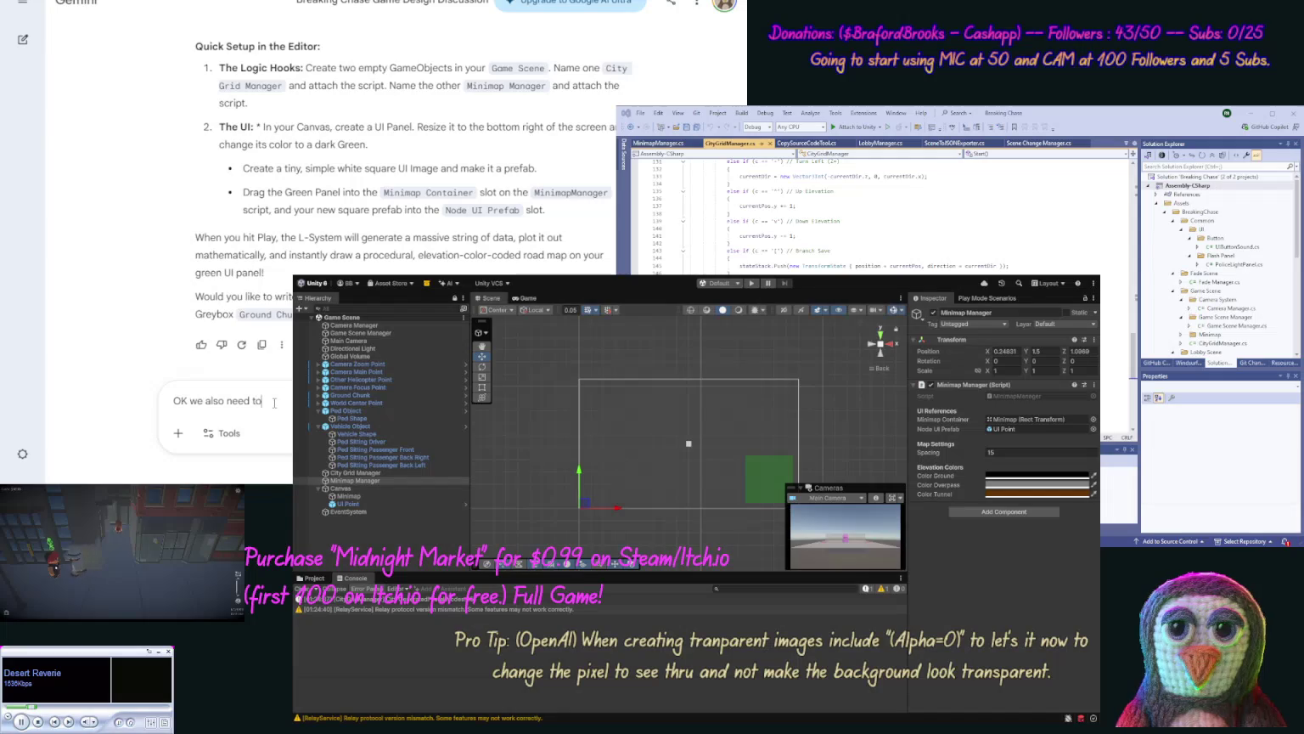
{"action": "type", "text": " back t"}
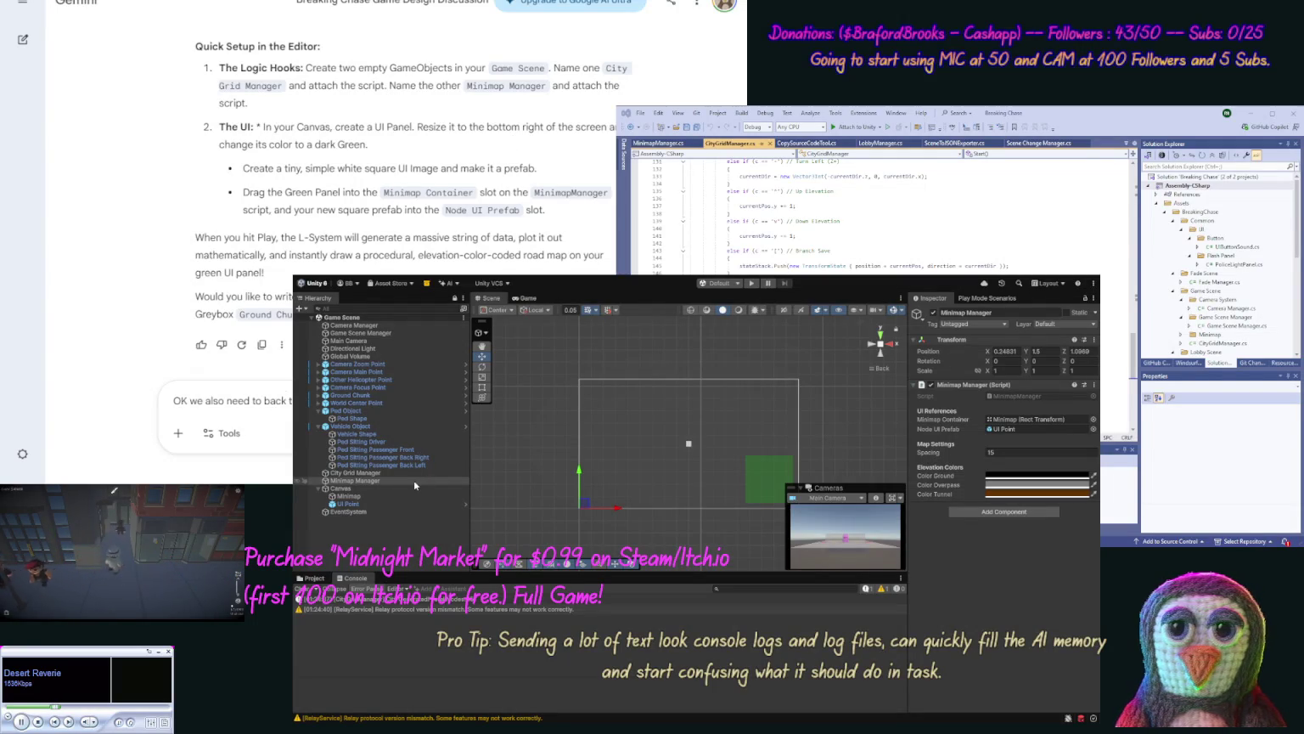
Step: Resize UI Point to 10 by 10
{"action": "left_click", "coordinate": [355, 508]}
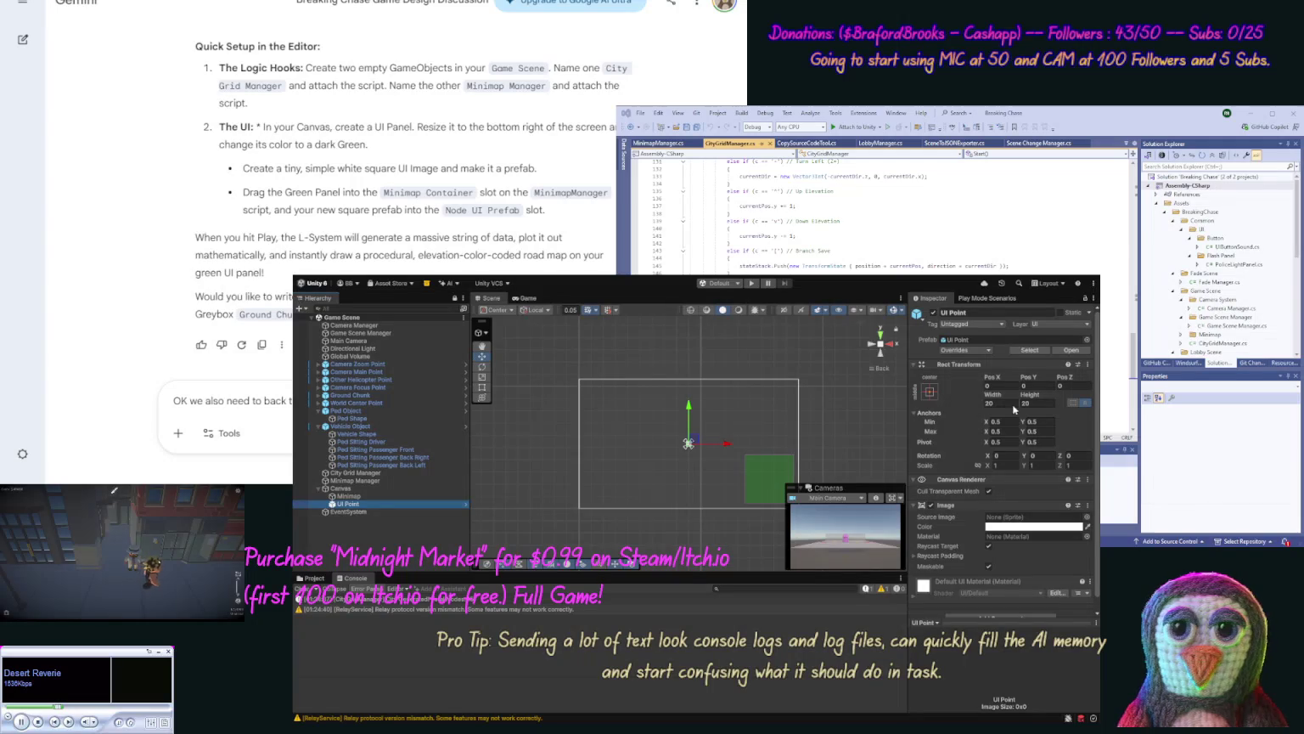
{"action": "left_click", "coordinate": [995, 403]}
{"action": "type", "text": "10"}
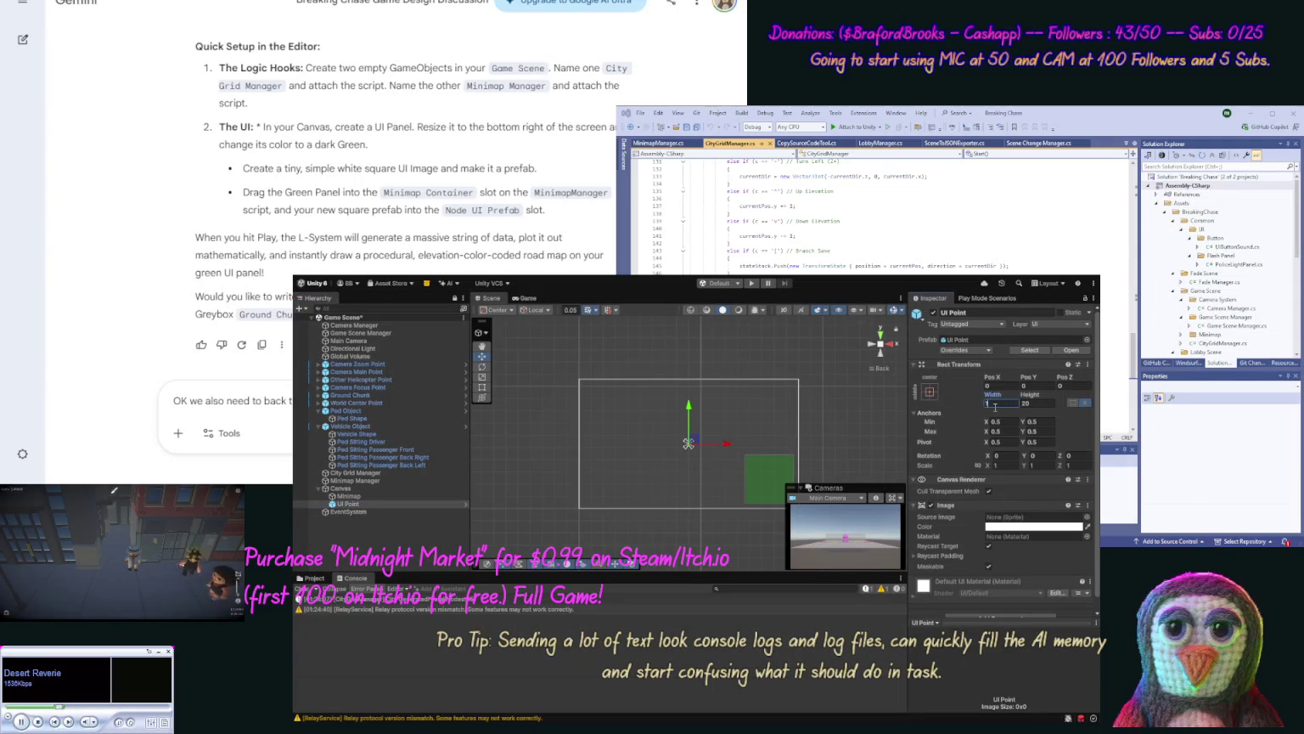
{"action": "left_click", "coordinate": [1025, 404]}
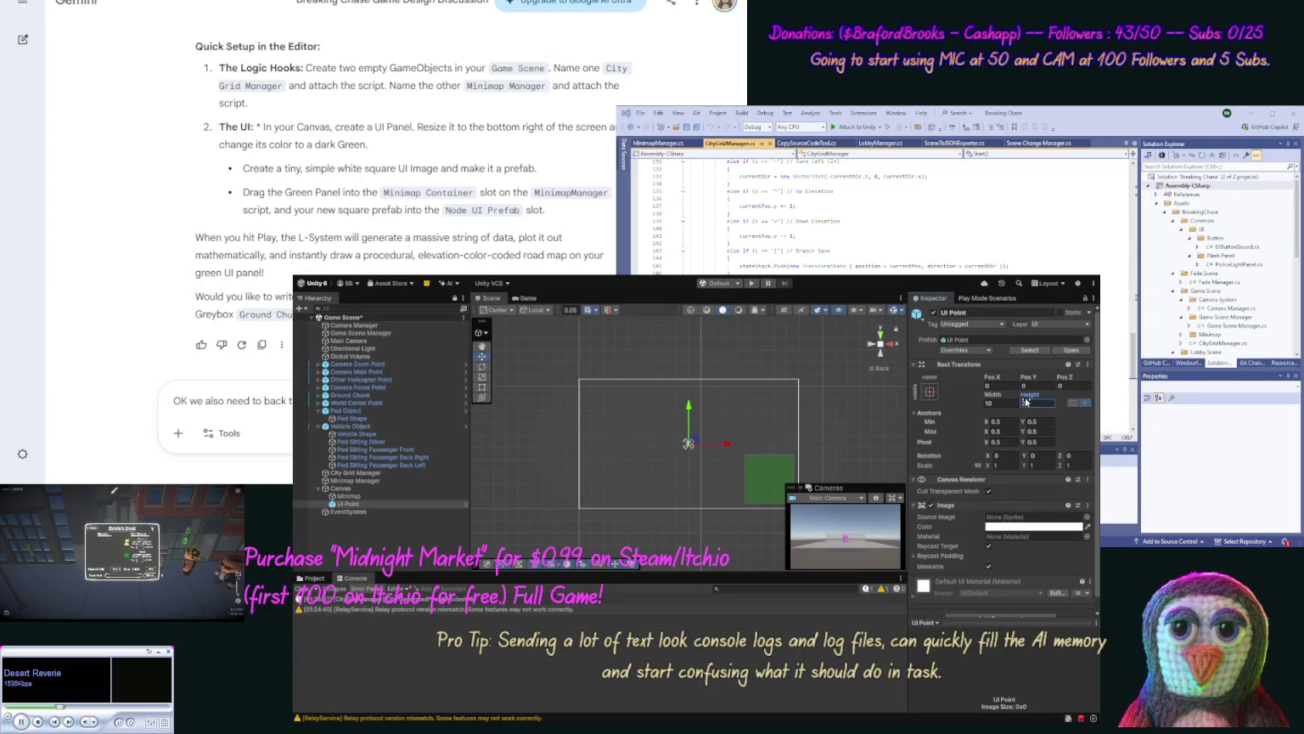
{"action": "type", "text": "10"}
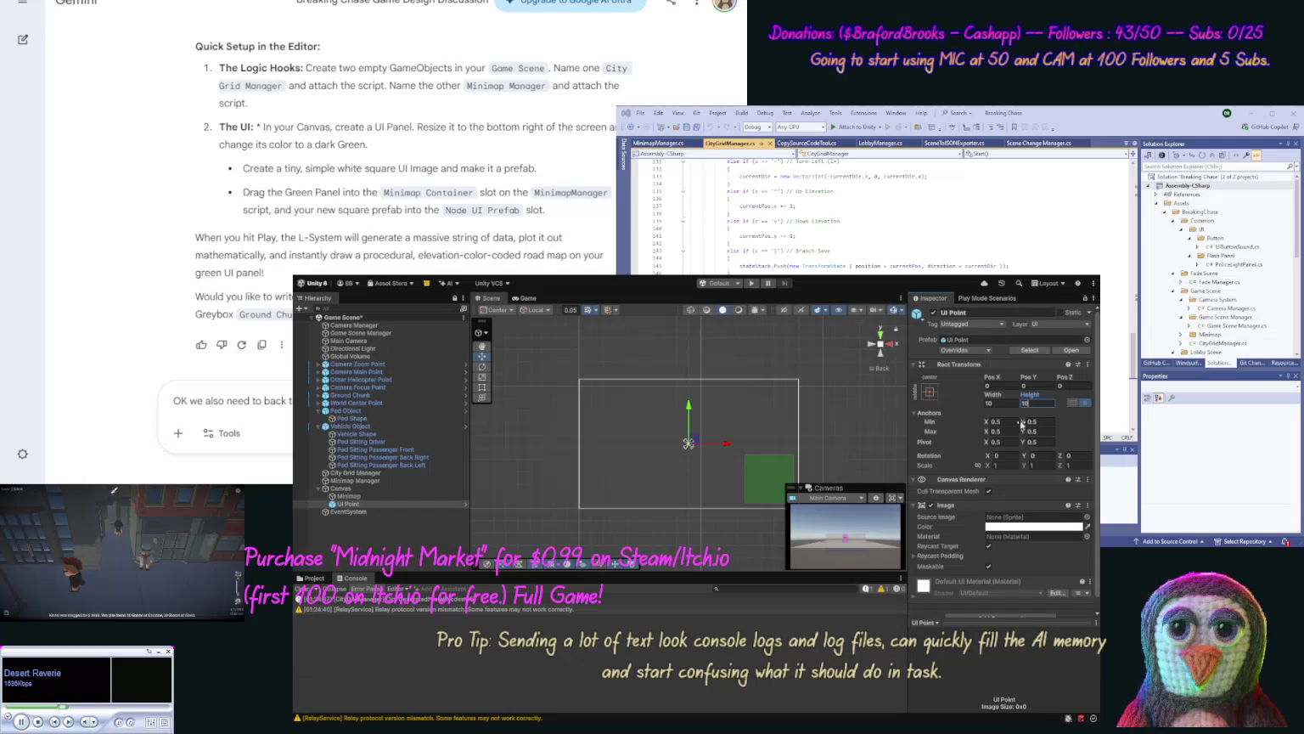
Step: Set the Minimap Manager's Spacing to 10
{"action": "left_click", "coordinate": [366, 496]}
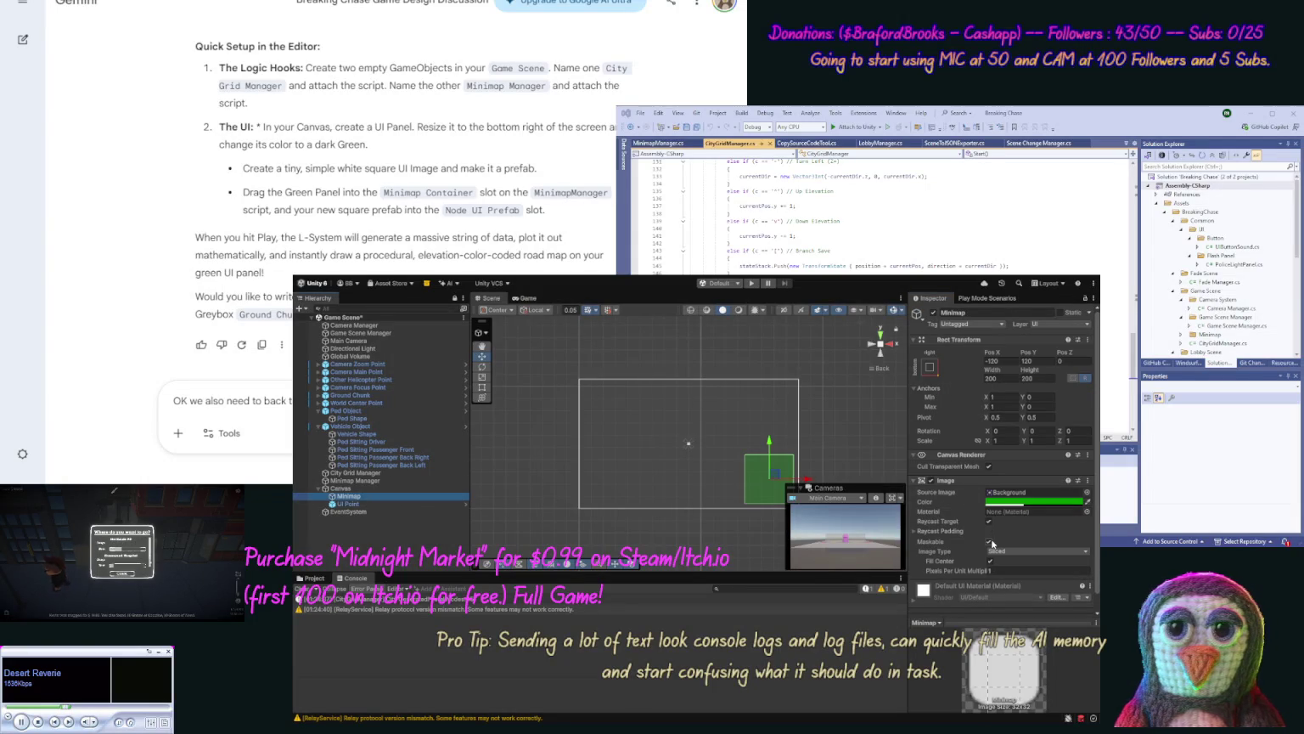
{"action": "left_click", "coordinate": [372, 511]}
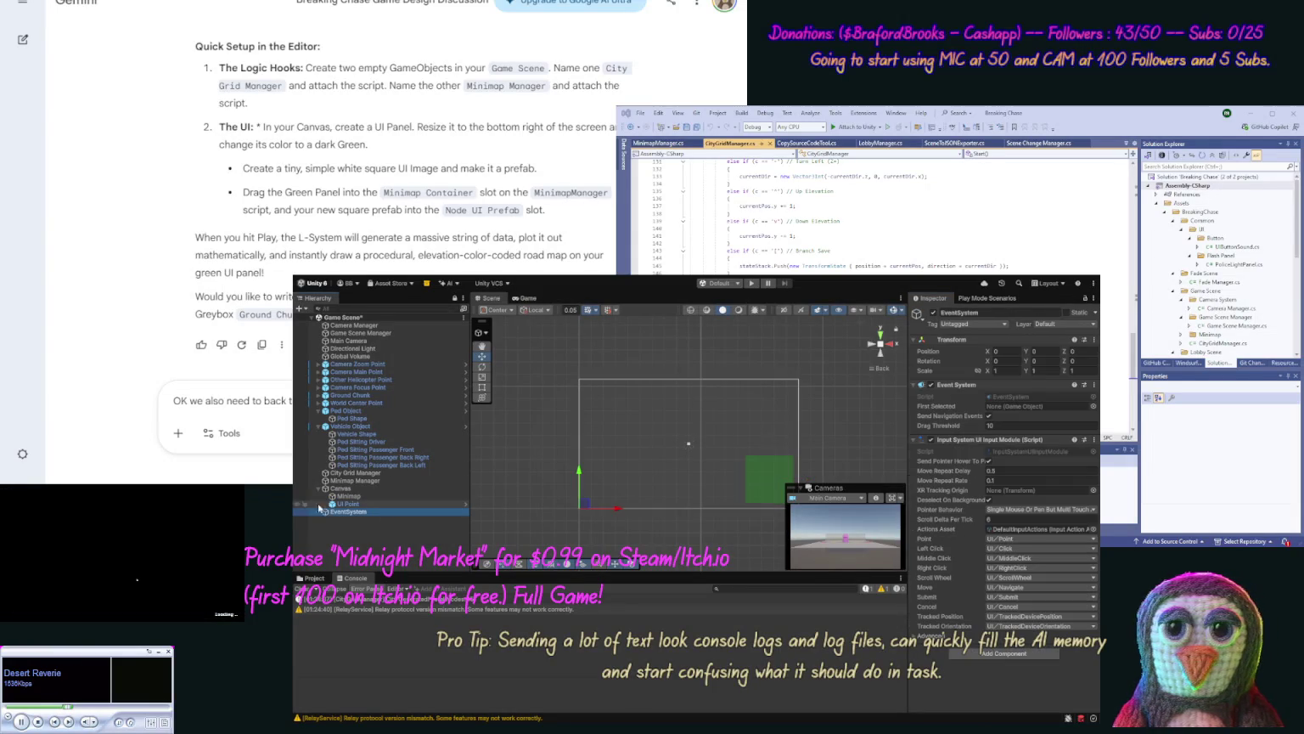
{"action": "left_click", "coordinate": [344, 481]}
{"action": "left_click", "coordinate": [1029, 453]}
{"action": "type", "text": "10"}
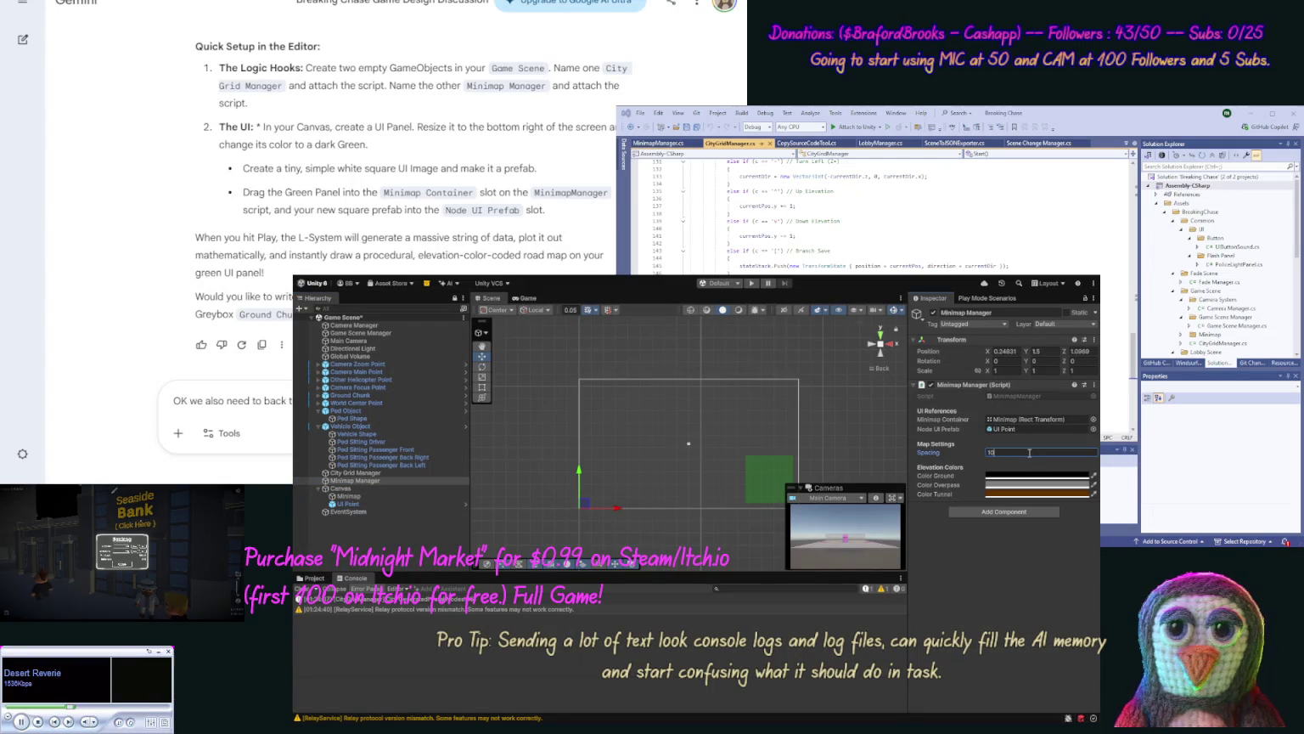
{"action": "key", "text": "Return"}
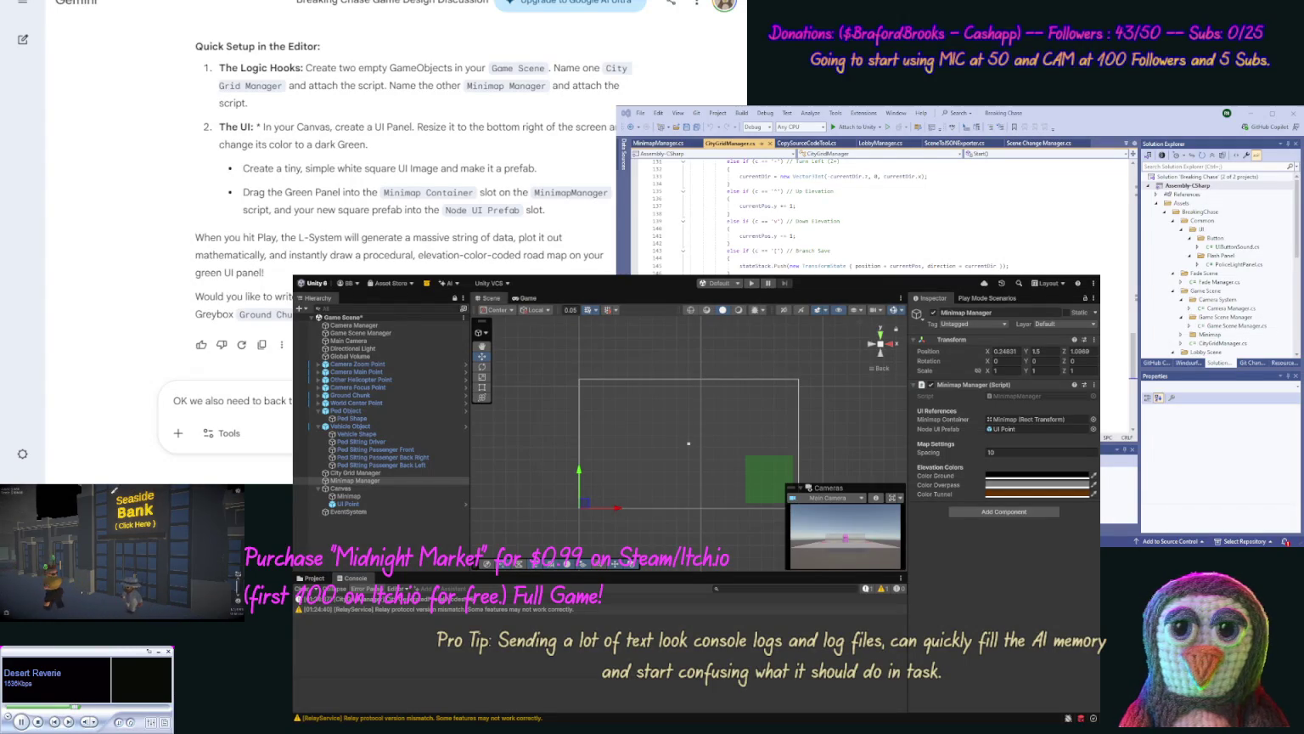
Step: Finish the backtracking prompt ending 'show our L-System map te…' and send it
{"action": "type", "text": "show our "}
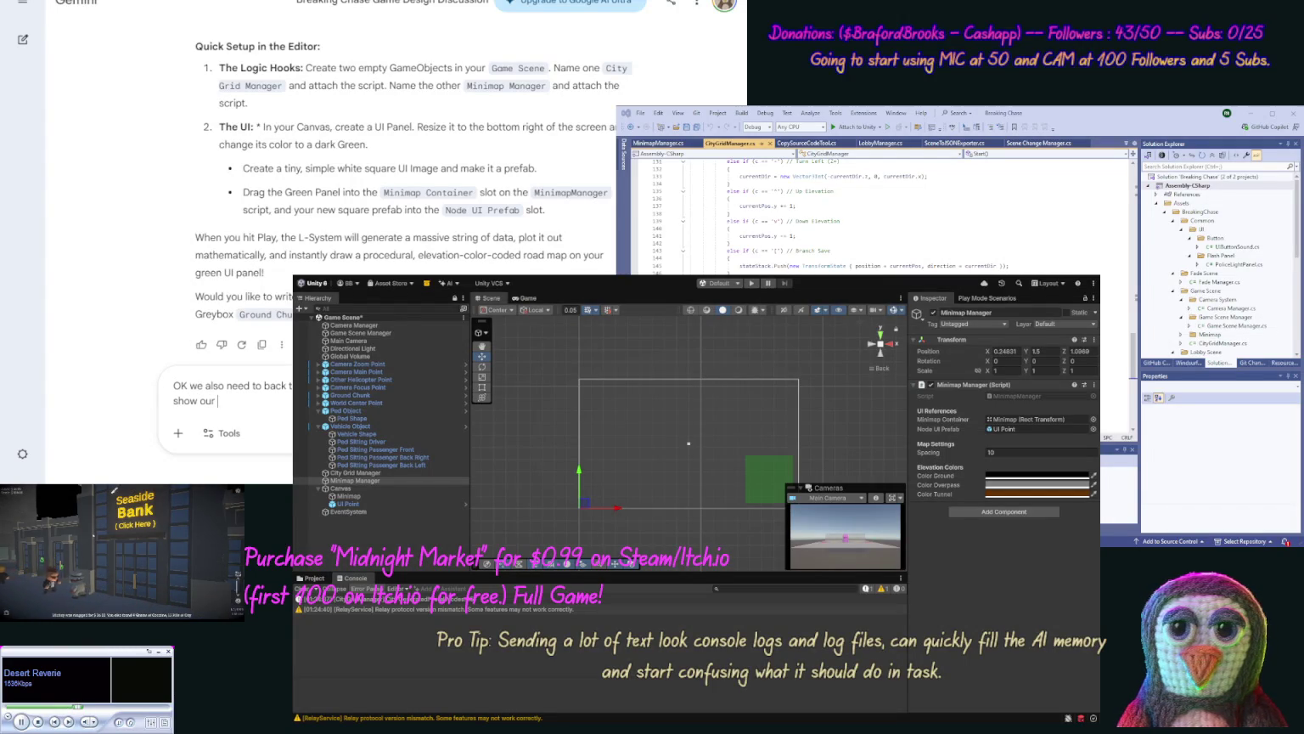
{"action": "type", "text": "L-System"}
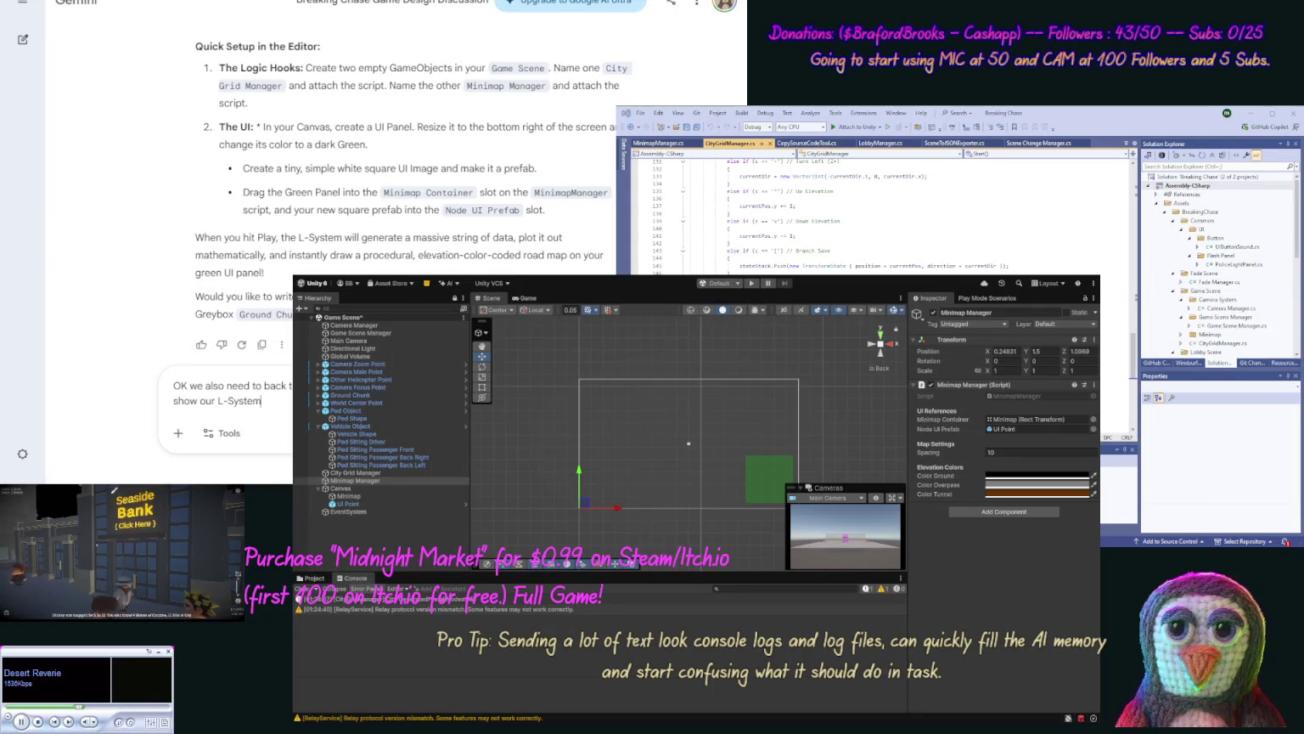
{"action": "type", "text": " m"}
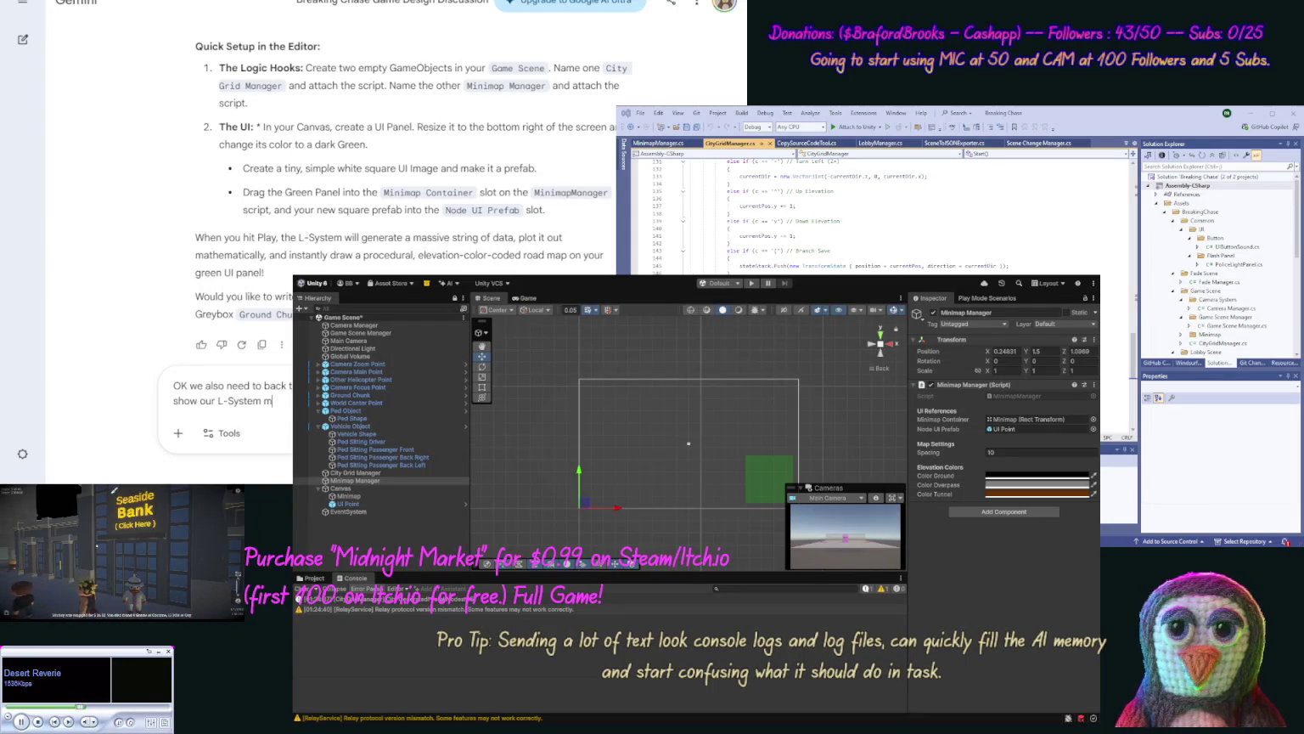
{"action": "type", "text": "ap te"}
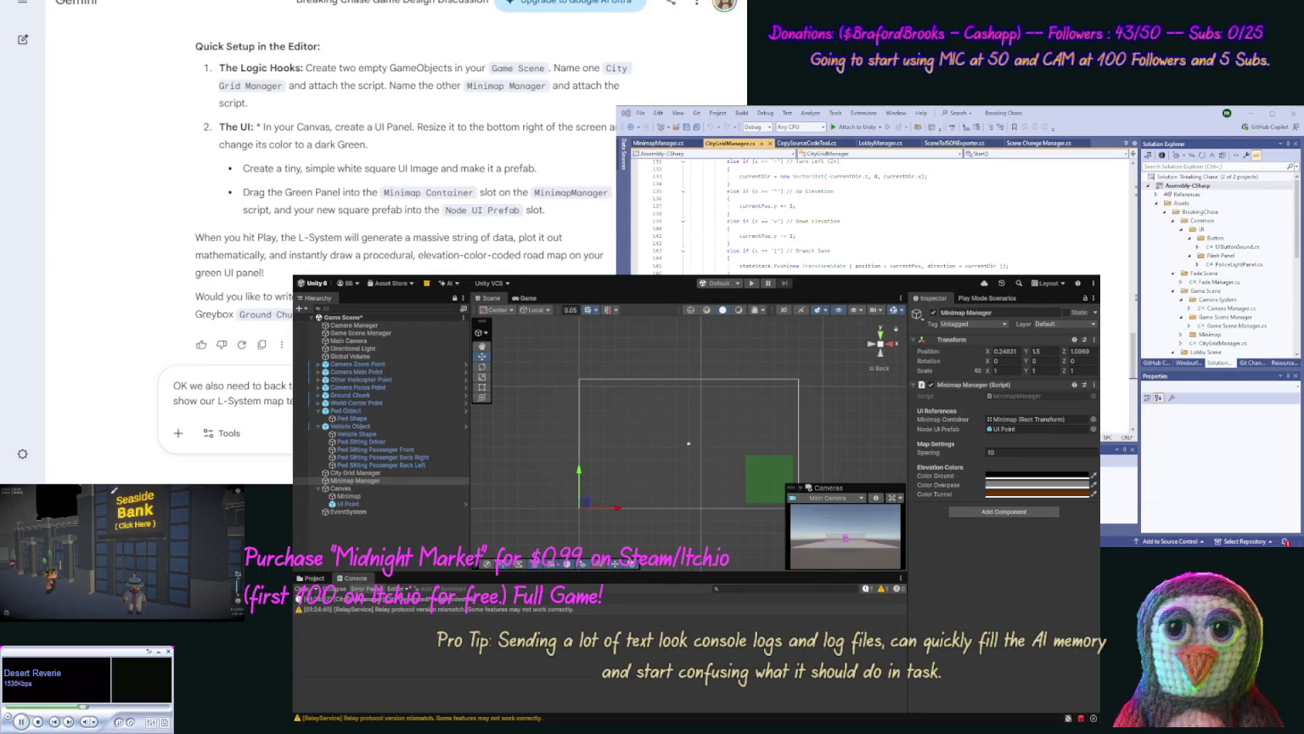
{"action": "key", "text": "Return"}
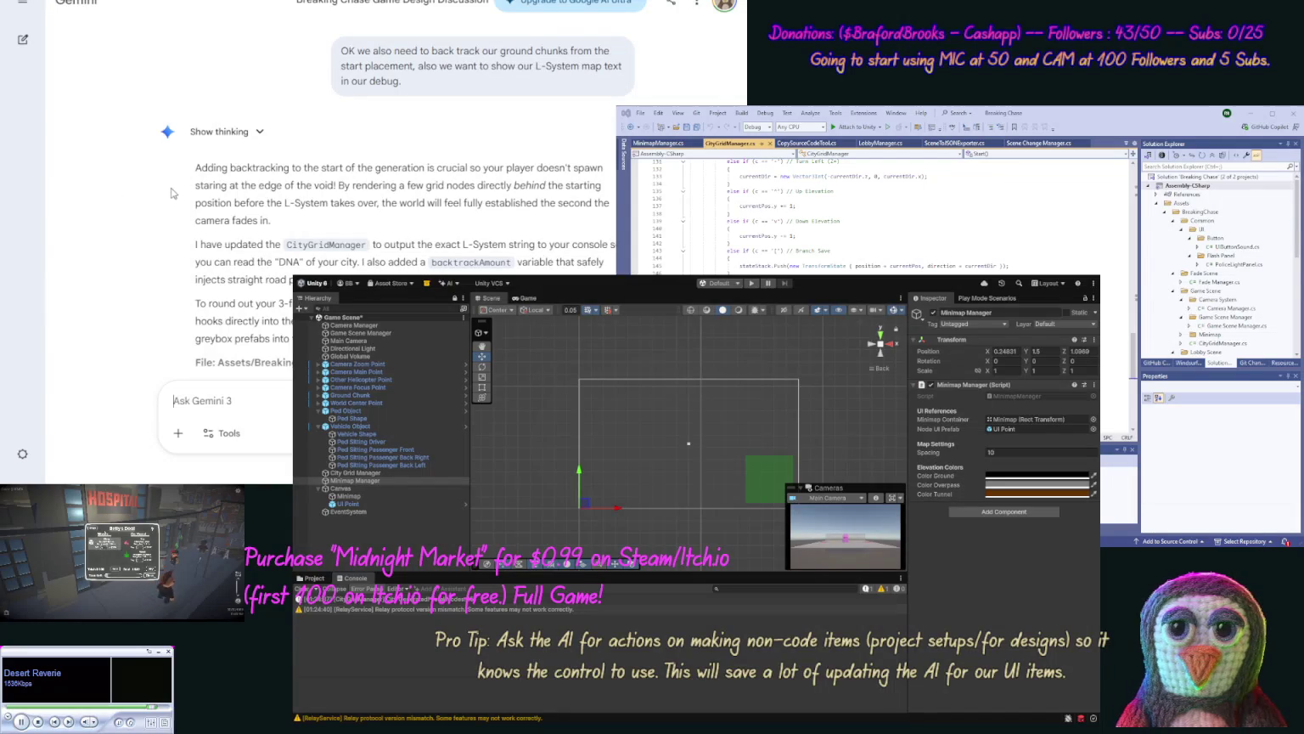
{"action": "scroll", "coordinate": [173, 220], "scroll_direction": "down", "scroll_amount": 3}
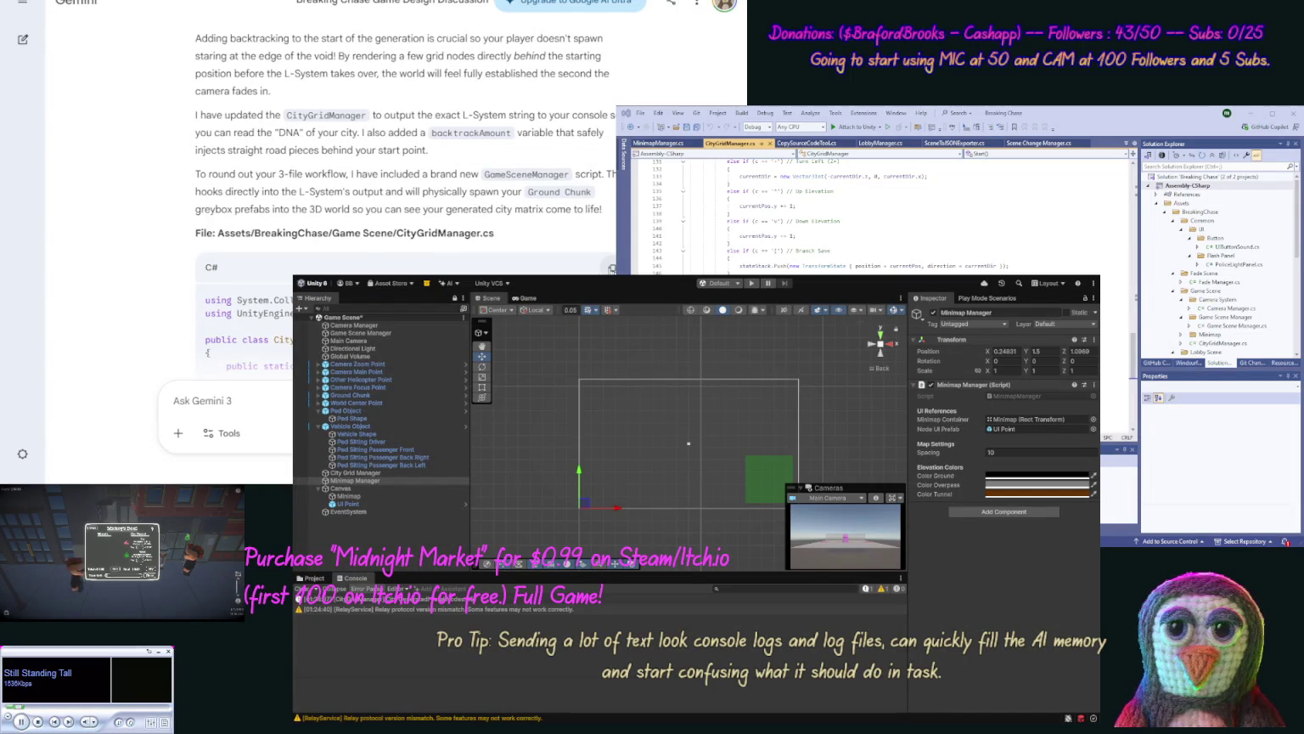
Step: Replace CityGridManager.cs with Gemini's updated code
{"action": "left_click", "coordinate": [612, 268]}
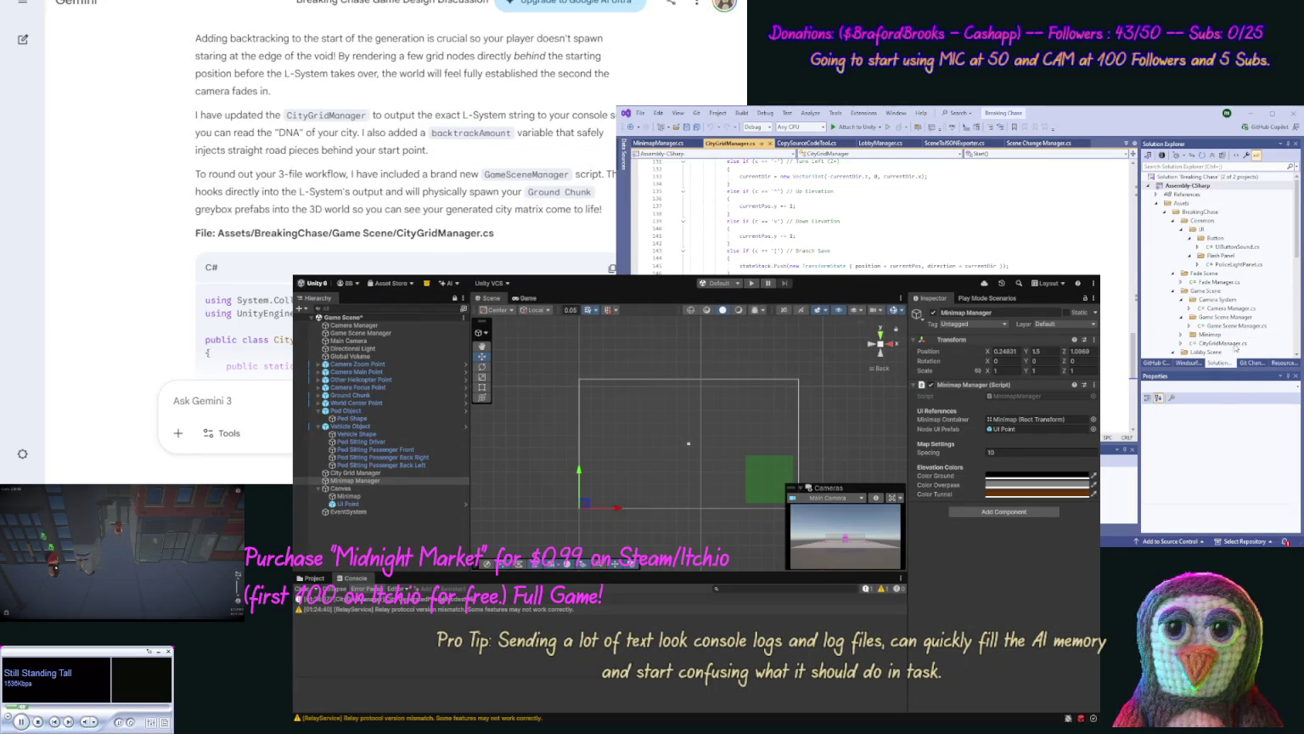
{"action": "key", "text": "ctrl+a"}
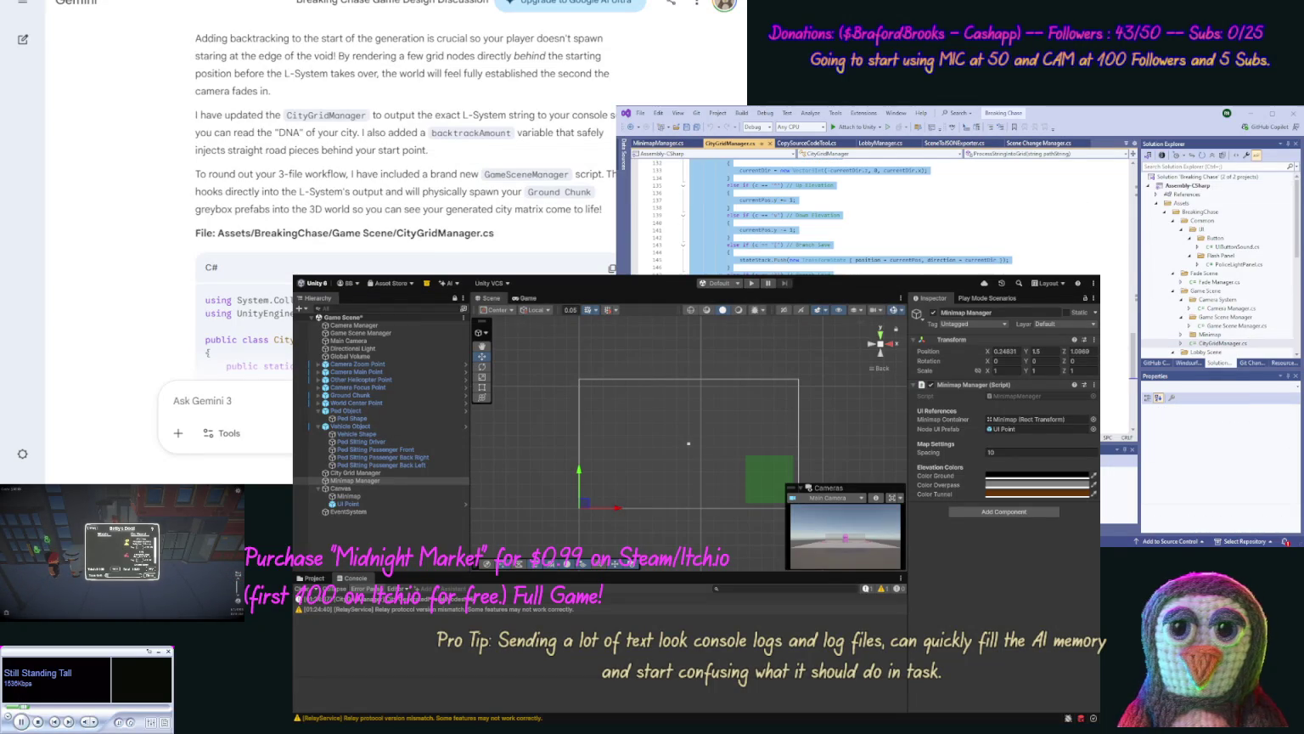
{"action": "key", "text": "ctrl+v"}
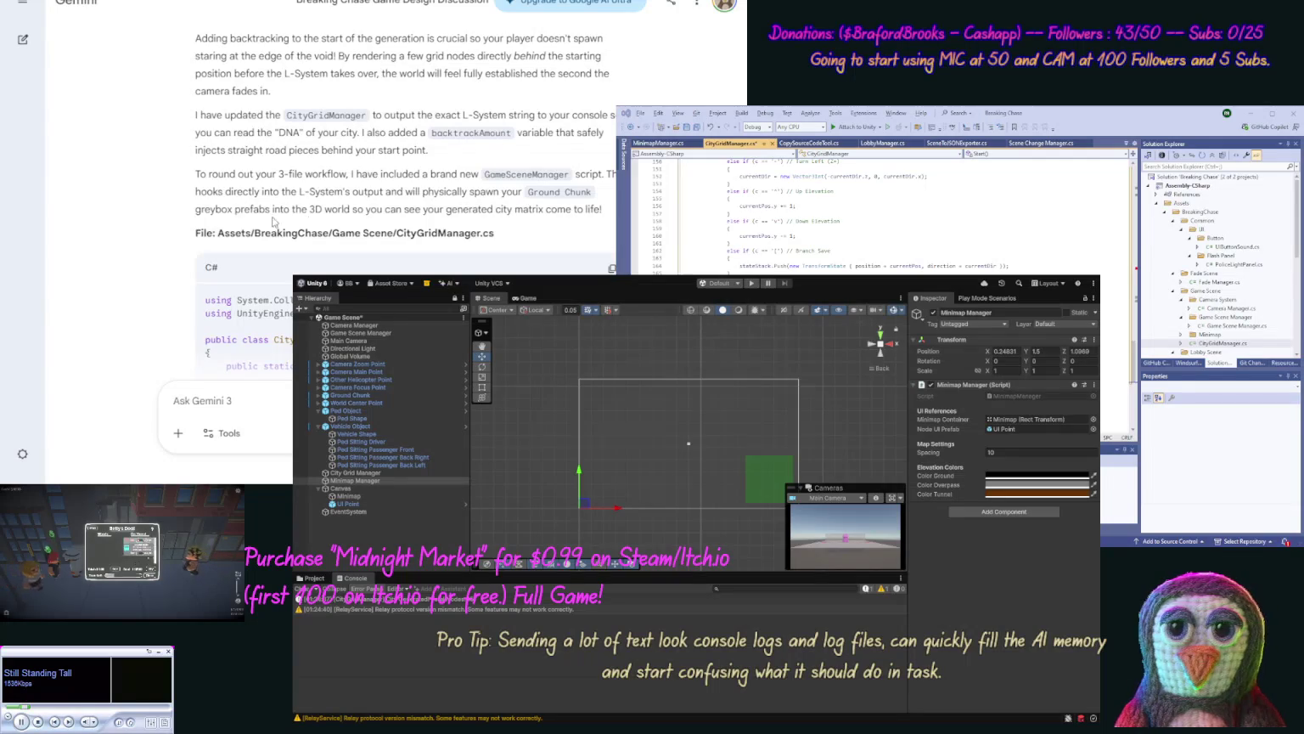
{"action": "scroll", "coordinate": [173, 209], "scroll_direction": "down", "scroll_amount": 10}
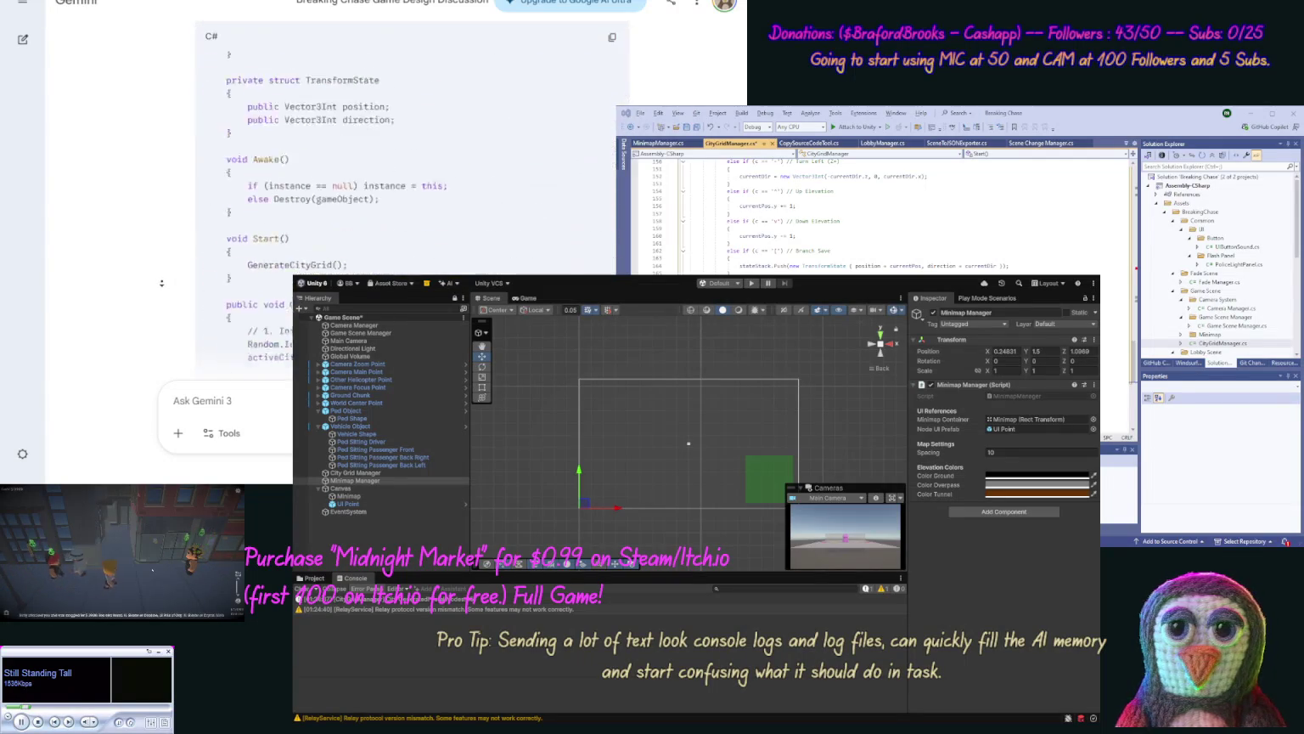
{"action": "scroll", "coordinate": [161, 282], "scroll_direction": "down", "scroll_amount": 10}
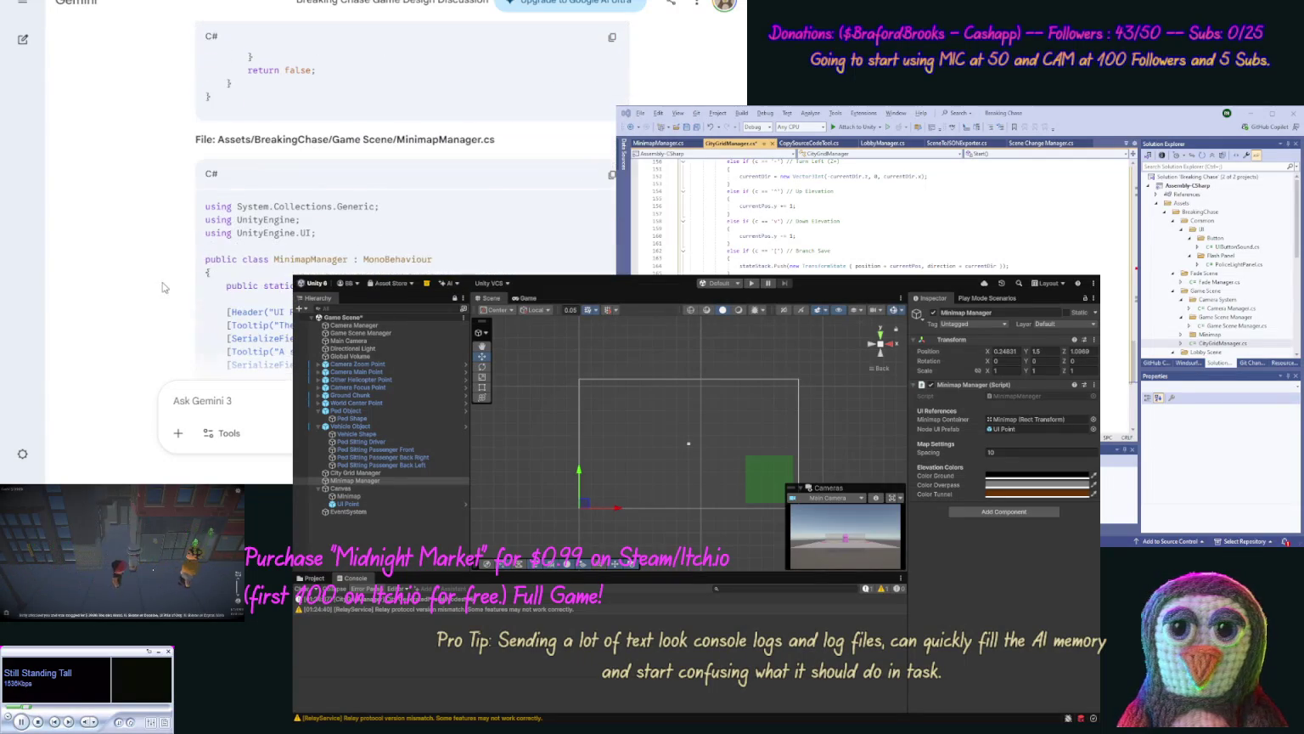
Step: Replace MinimapManager.cs with Gemini's new code
{"action": "left_click", "coordinate": [611, 175]}
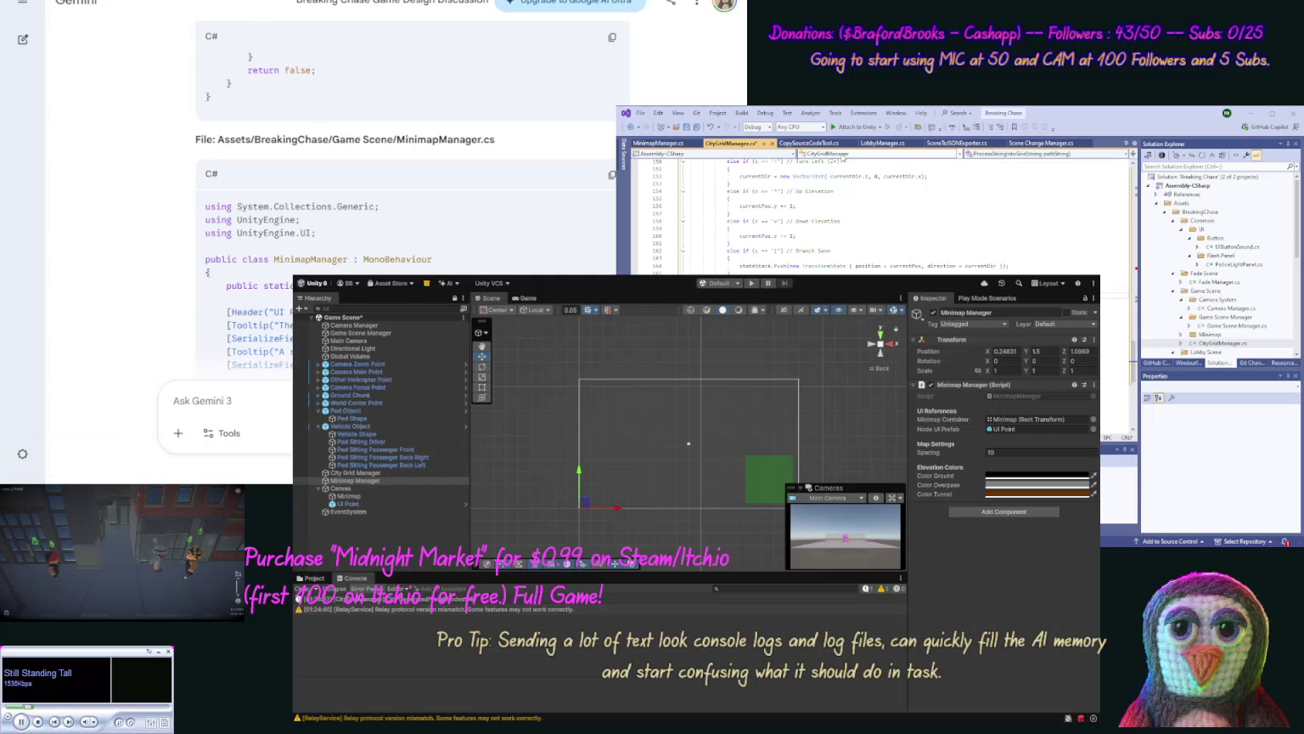
{"action": "left_click", "coordinate": [687, 141]}
{"action": "key", "text": "ctrl+a"}
{"action": "key", "text": "ctrl+v"}
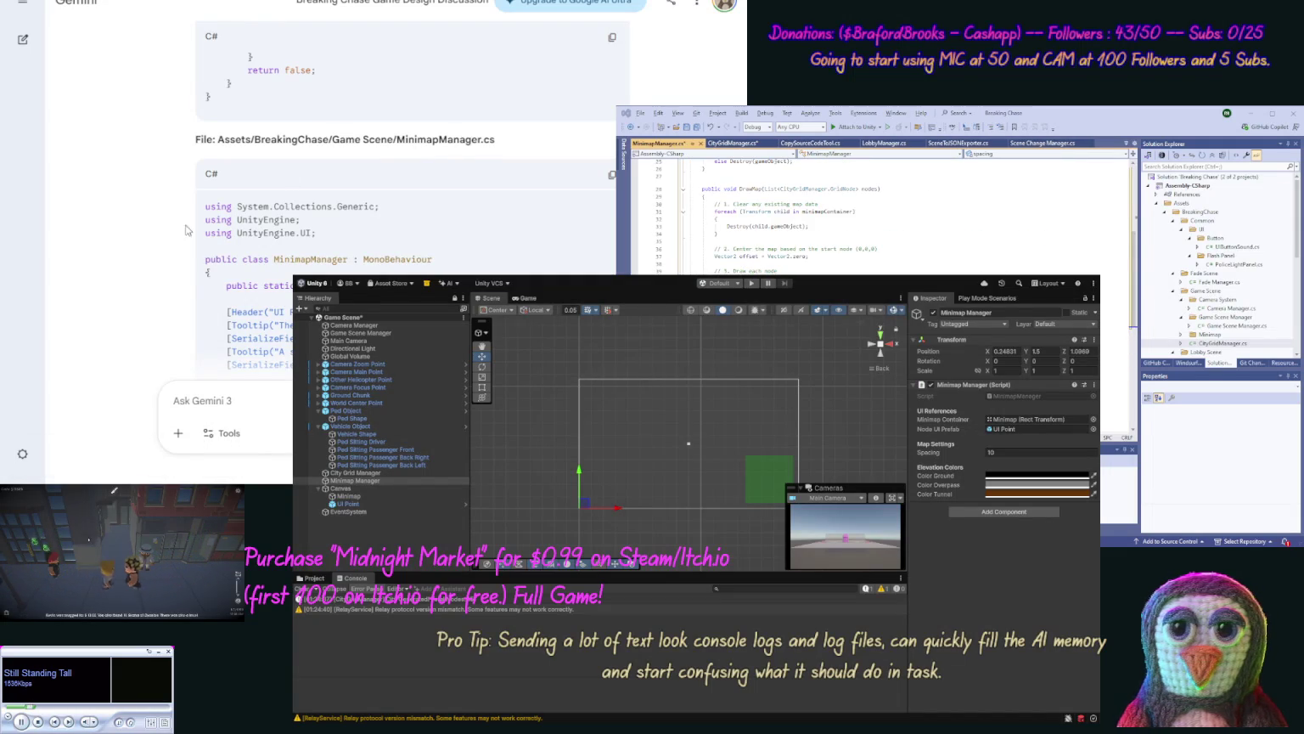
{"action": "scroll", "coordinate": [178, 232], "scroll_direction": "down", "scroll_amount": 15}
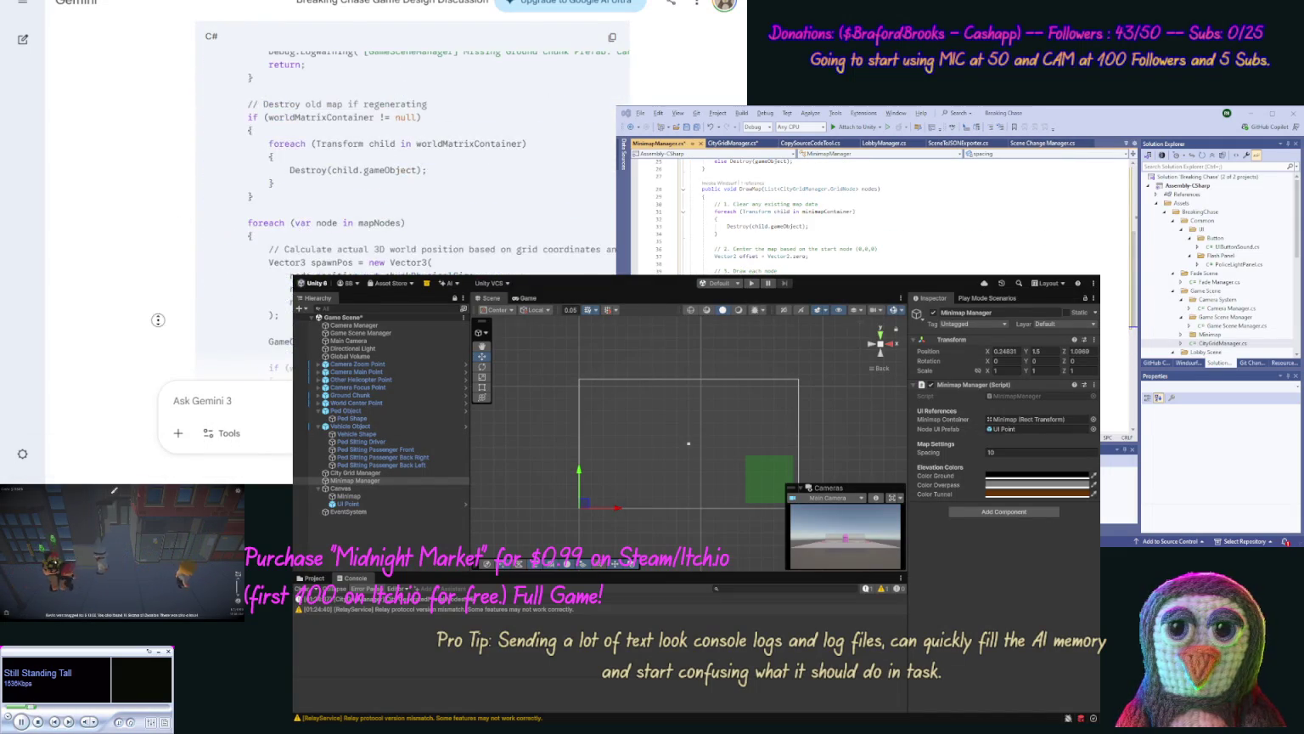
{"action": "scroll", "coordinate": [160, 260], "scroll_direction": "up", "scroll_amount": 5}
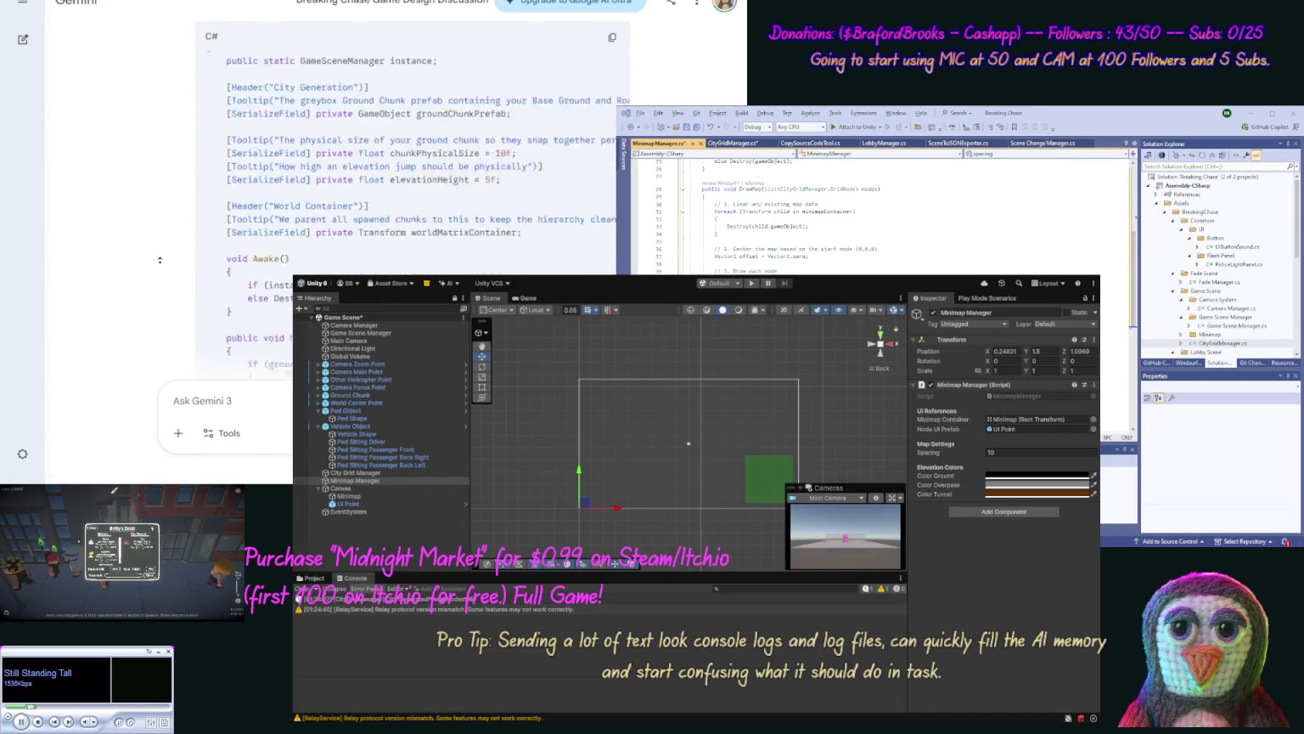
Step: Replace GameSceneManager.cs with Gemini's new spawning code
{"action": "left_click", "coordinate": [612, 86]}
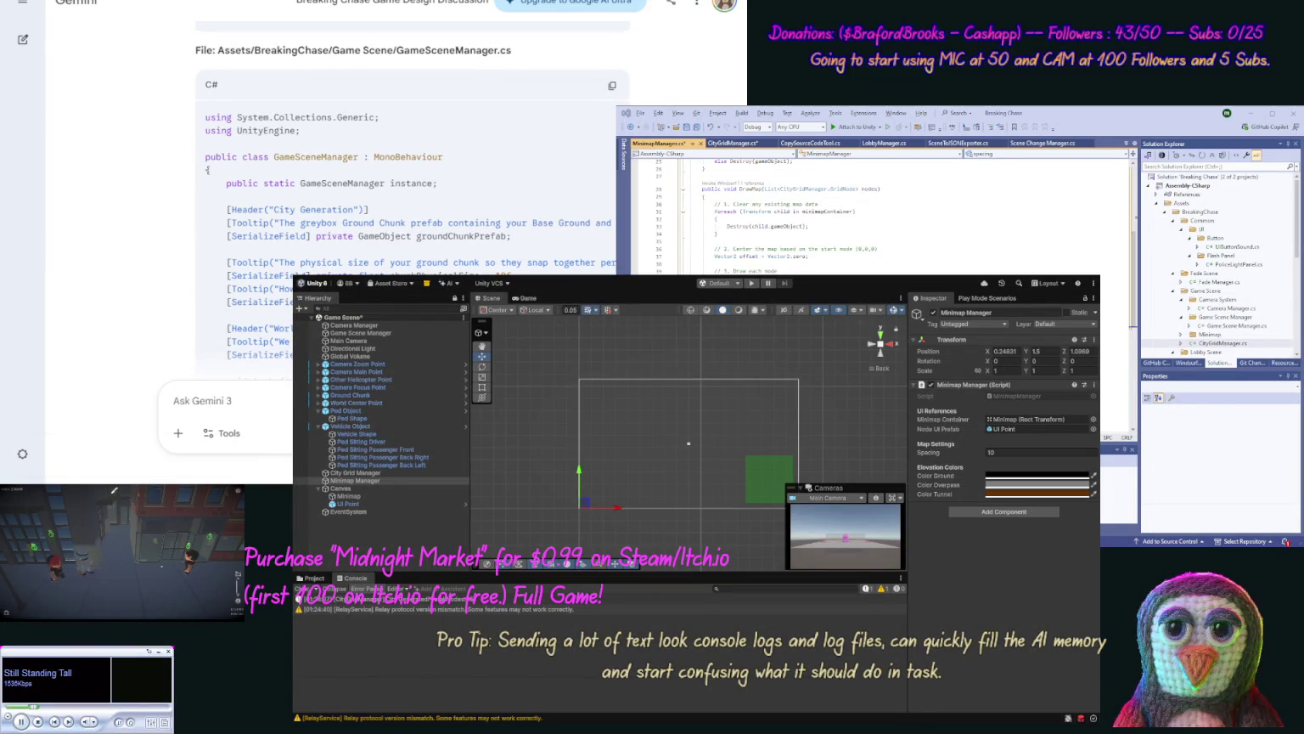
{"action": "double_click", "coordinate": [1236, 325]}
{"action": "key", "text": "ctrl+a"}
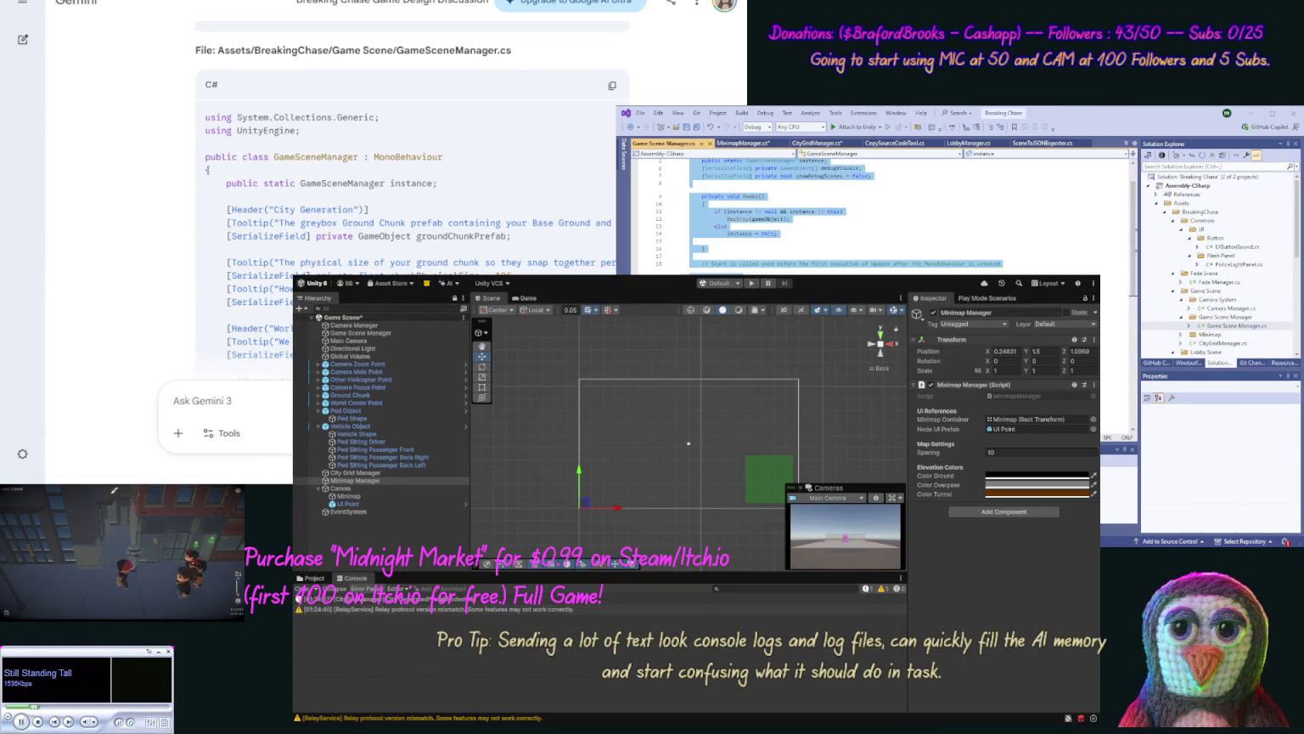
{"action": "key", "text": "ctrl+v"}
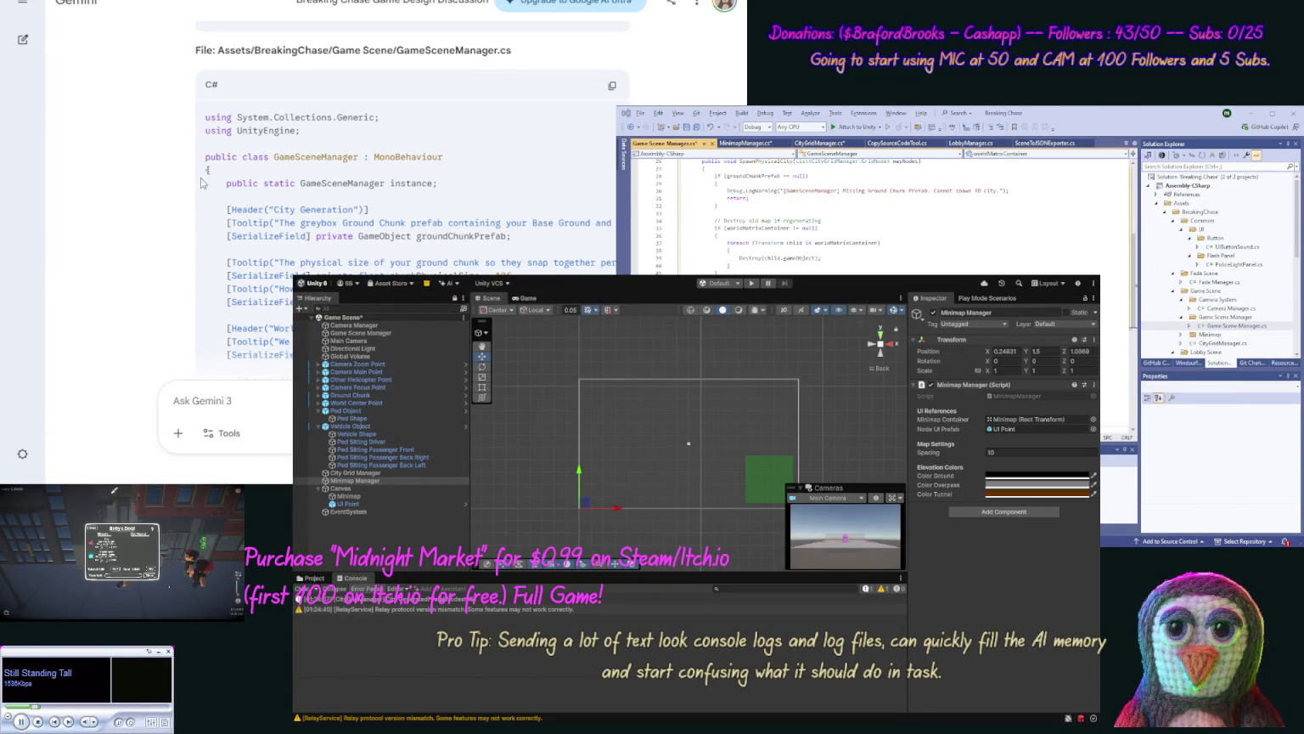
{"action": "scroll", "coordinate": [159, 188], "scroll_direction": "down", "scroll_amount": 15}
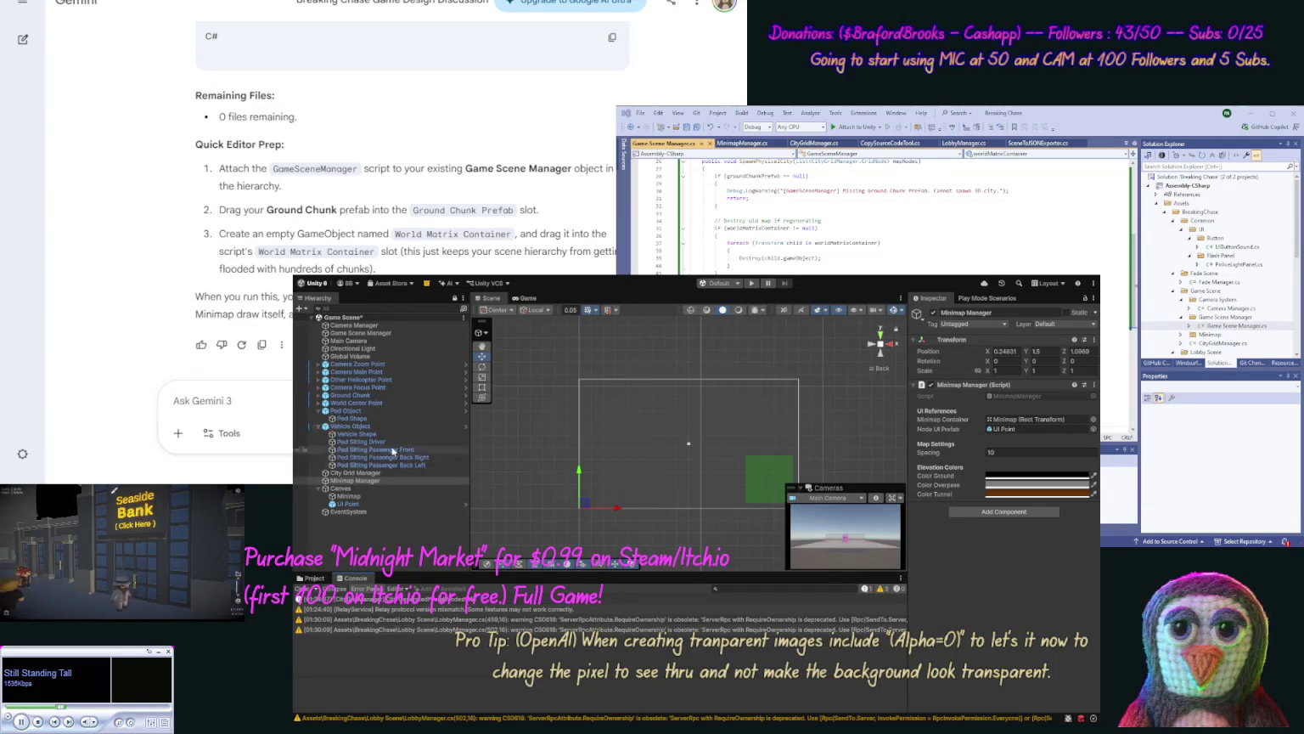
Step: Create an empty GameObject named 'World Matrix Container', copying the name from Gemini's setup instructions
{"action": "left_click", "coordinate": [388, 326]}
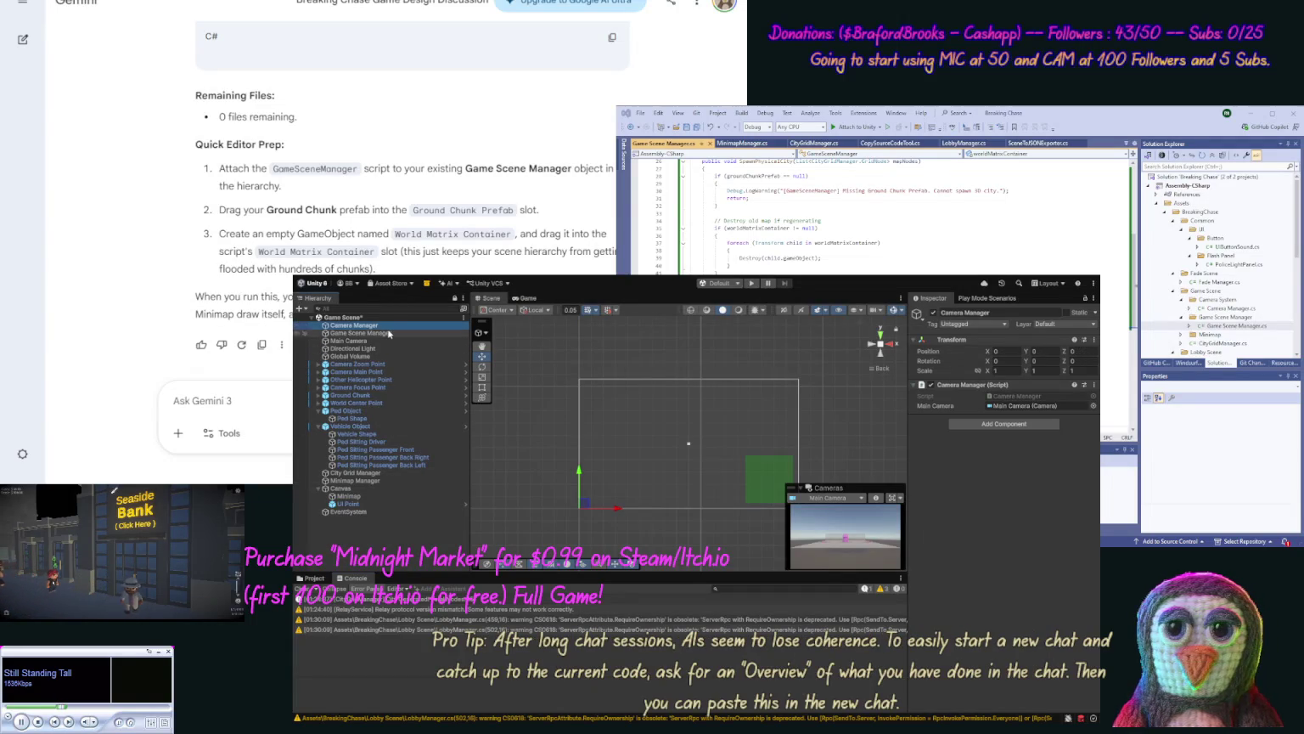
{"action": "left_click", "coordinate": [388, 332]}
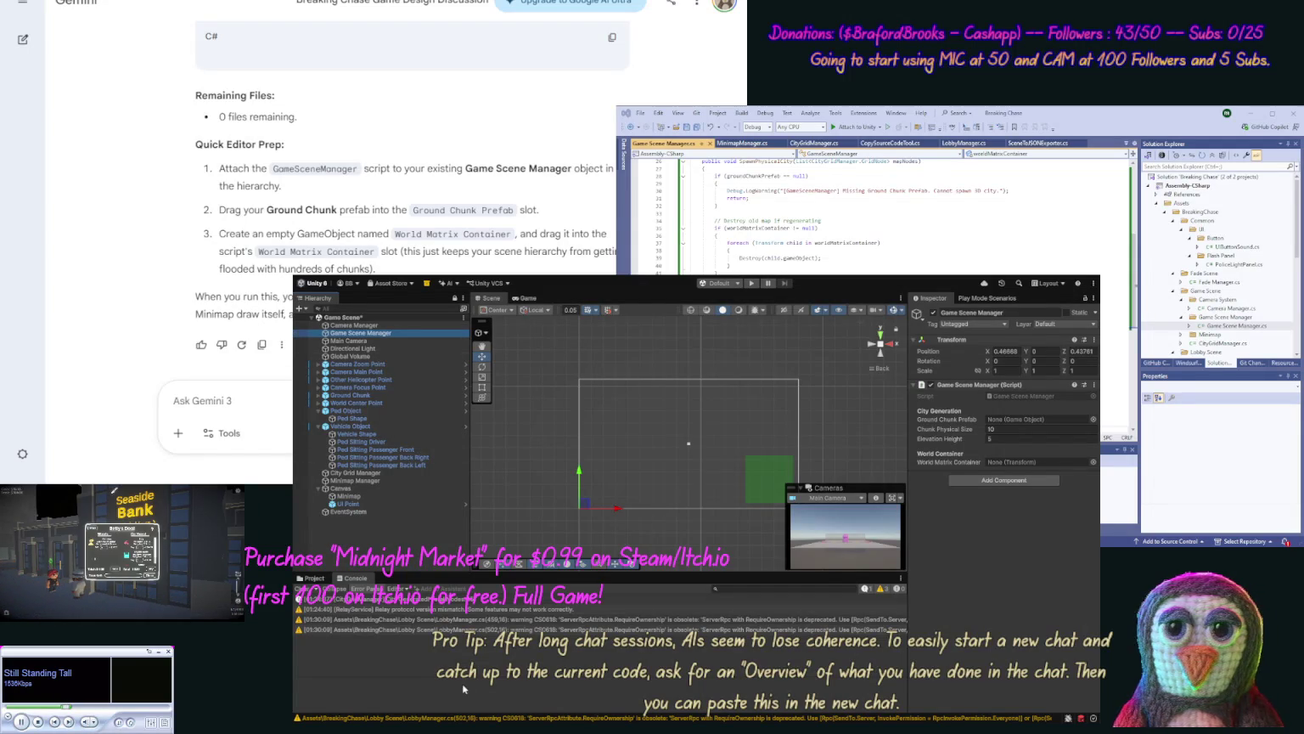
{"action": "left_click", "coordinate": [228, 478]}
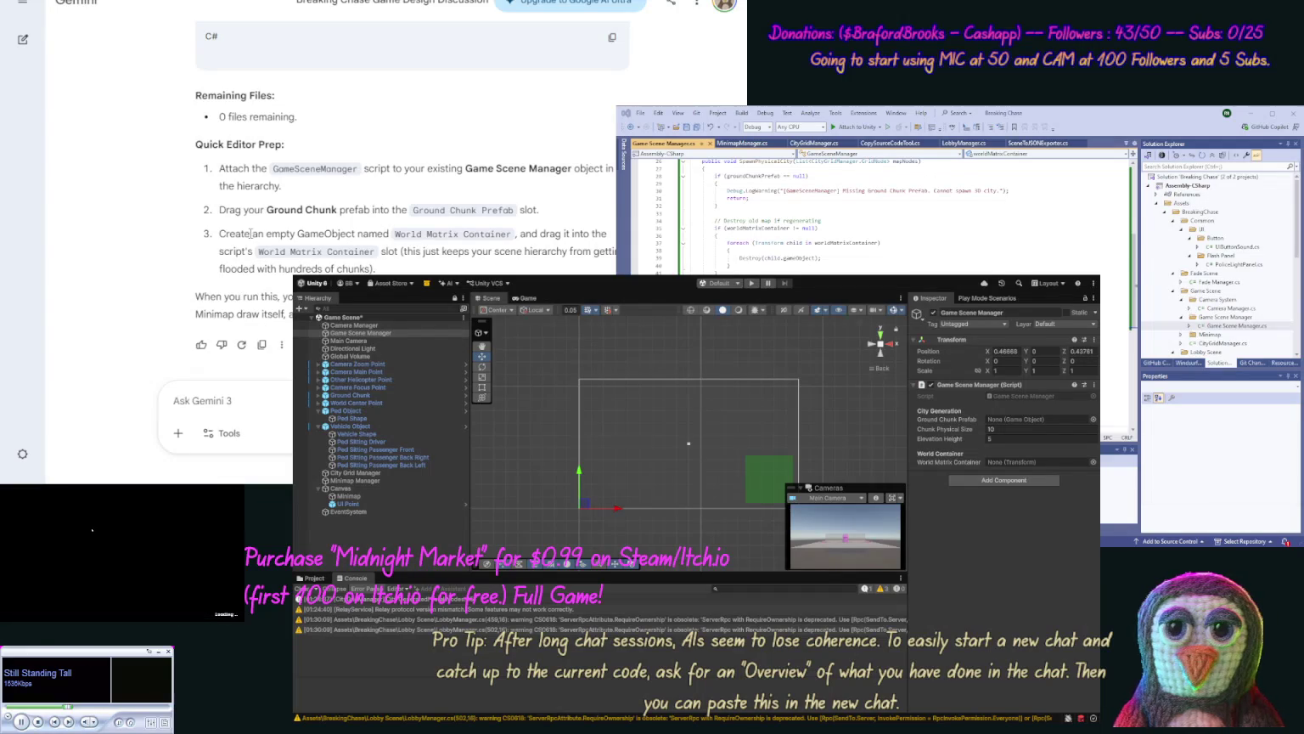
{"action": "left_click_drag", "start_coordinate": [512, 240], "coordinate": [394, 236]}
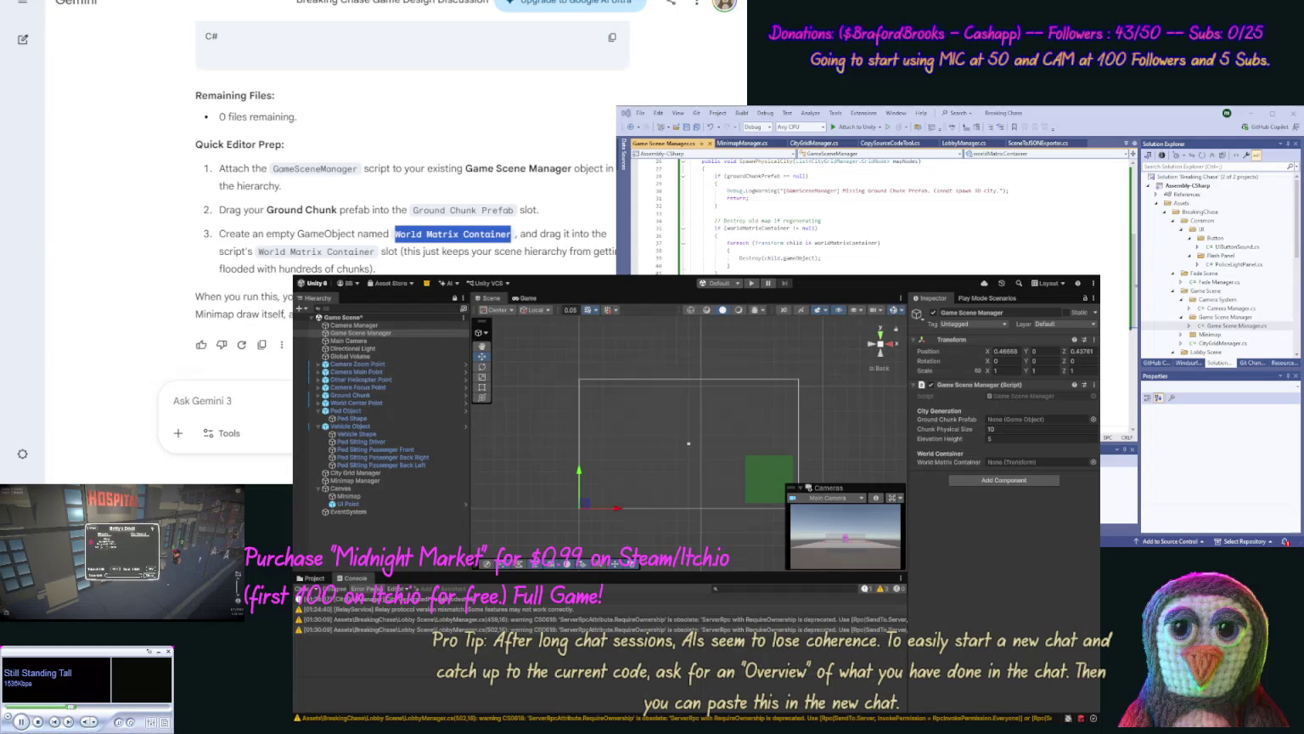
{"action": "left_click", "coordinate": [357, 333]}
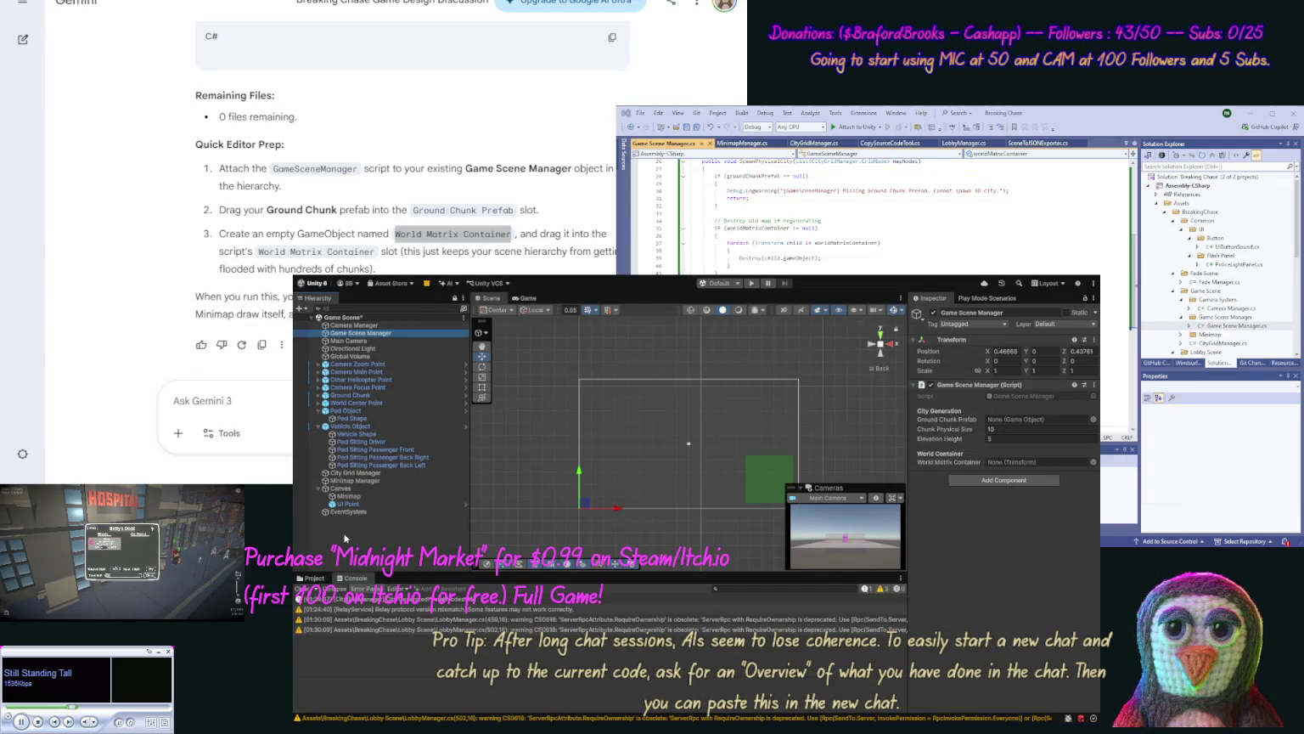
{"action": "key", "text": "ctrl+shift+n"}
{"action": "key", "text": "ctrl+v"}
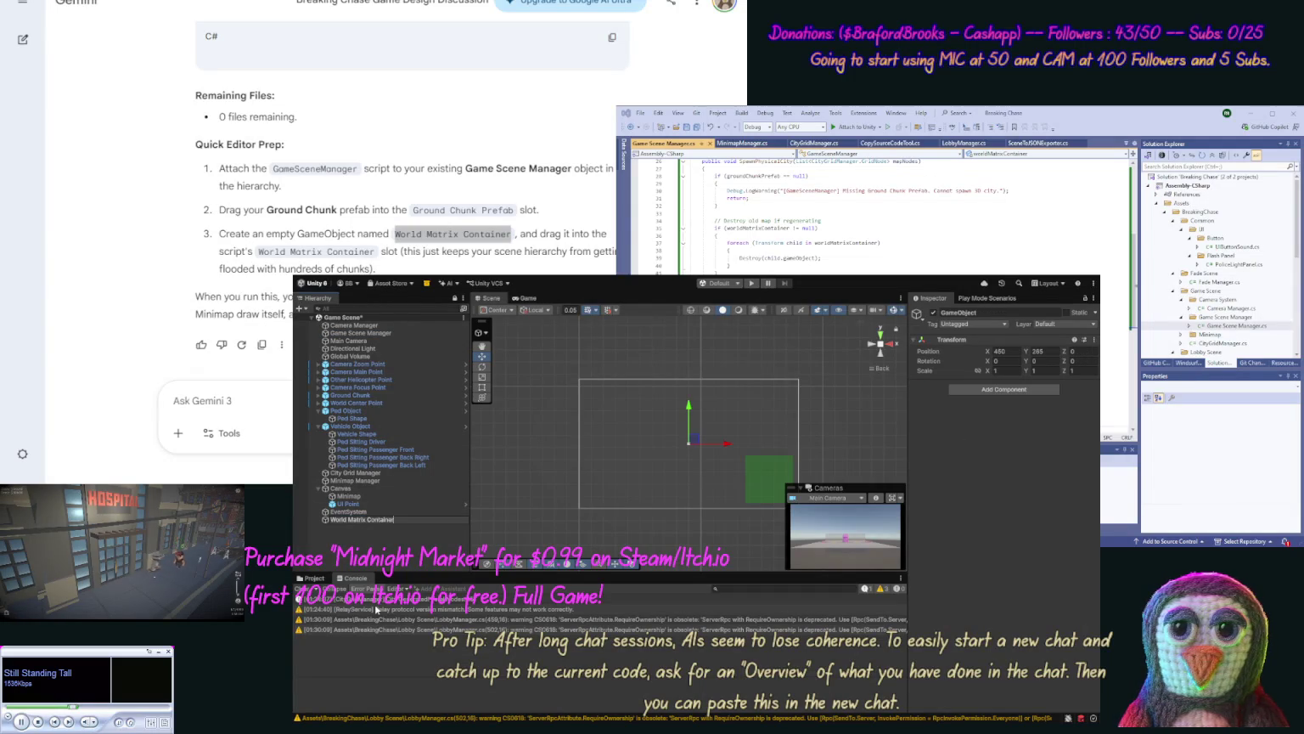
{"action": "left_click", "coordinate": [357, 326]}
Step: Assign World Matrix Container and the Ground Chunk prefab to the Game Scene Manager's slots
{"action": "left_click", "coordinate": [358, 334]}
{"action": "left_click_drag", "start_coordinate": [357, 519], "coordinate": [1011, 469]}
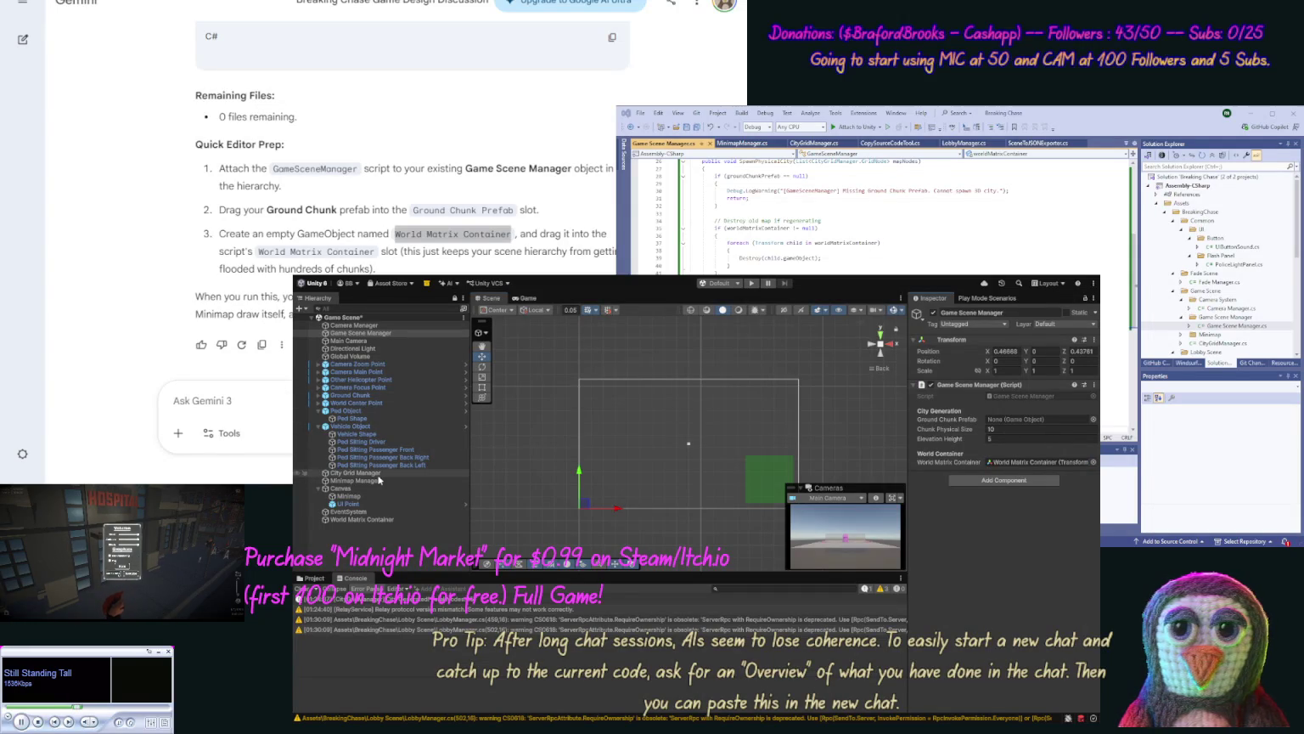
{"action": "left_click", "coordinate": [386, 396]}
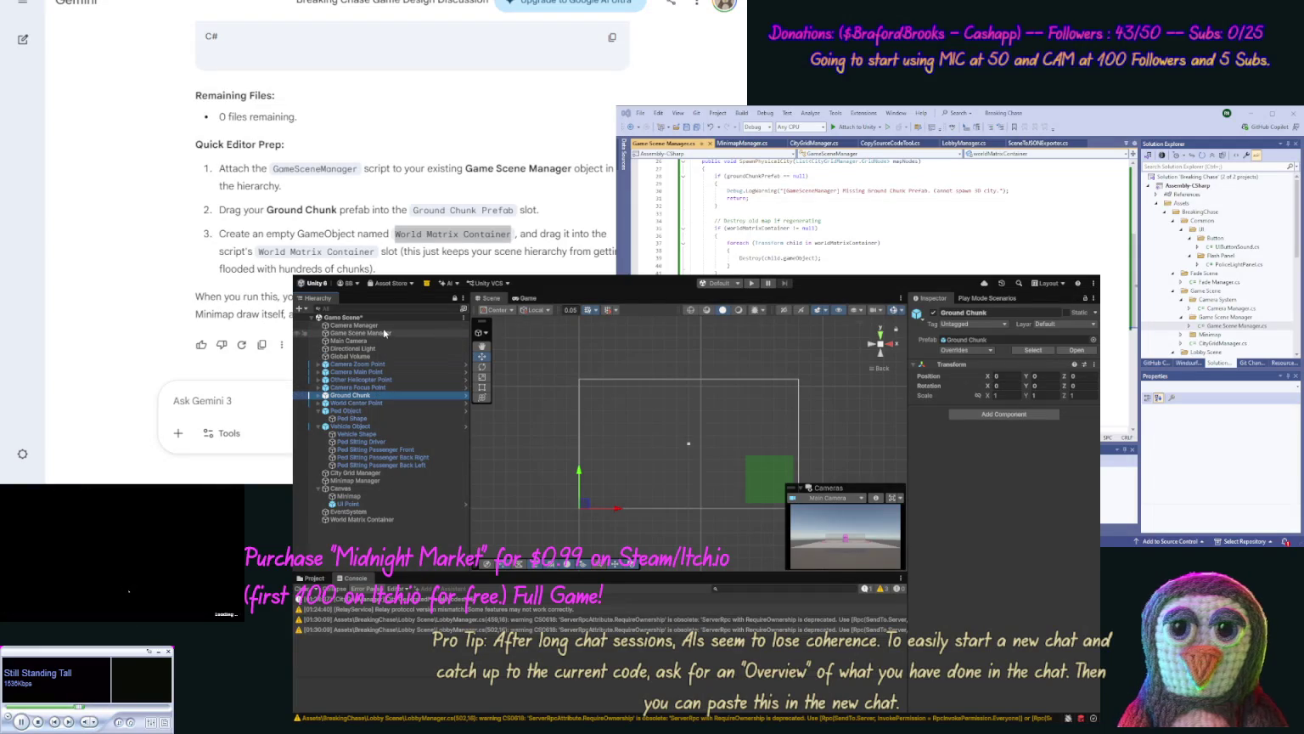
{"action": "left_click", "coordinate": [385, 333]}
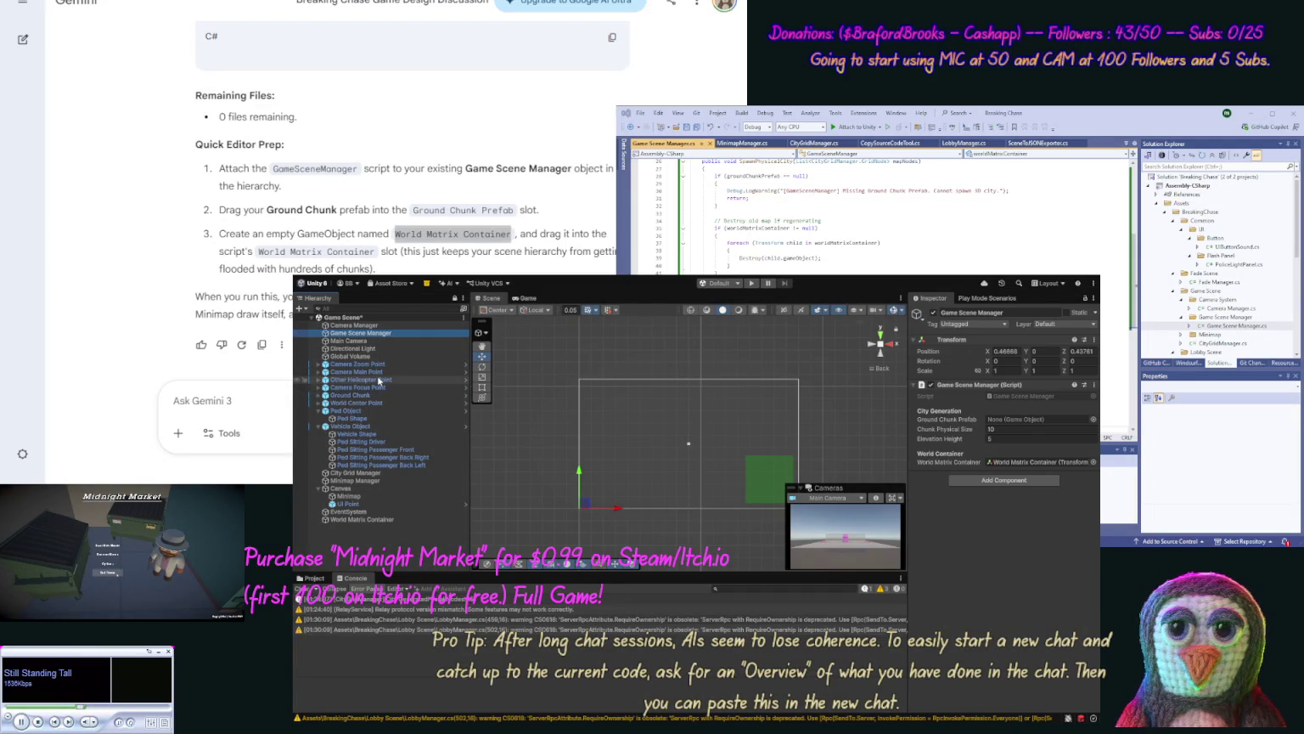
{"action": "right_click", "coordinate": [546, 405]}
{"action": "left_click_drag", "start_coordinate": [545, 405], "coordinate": [1009, 424]}
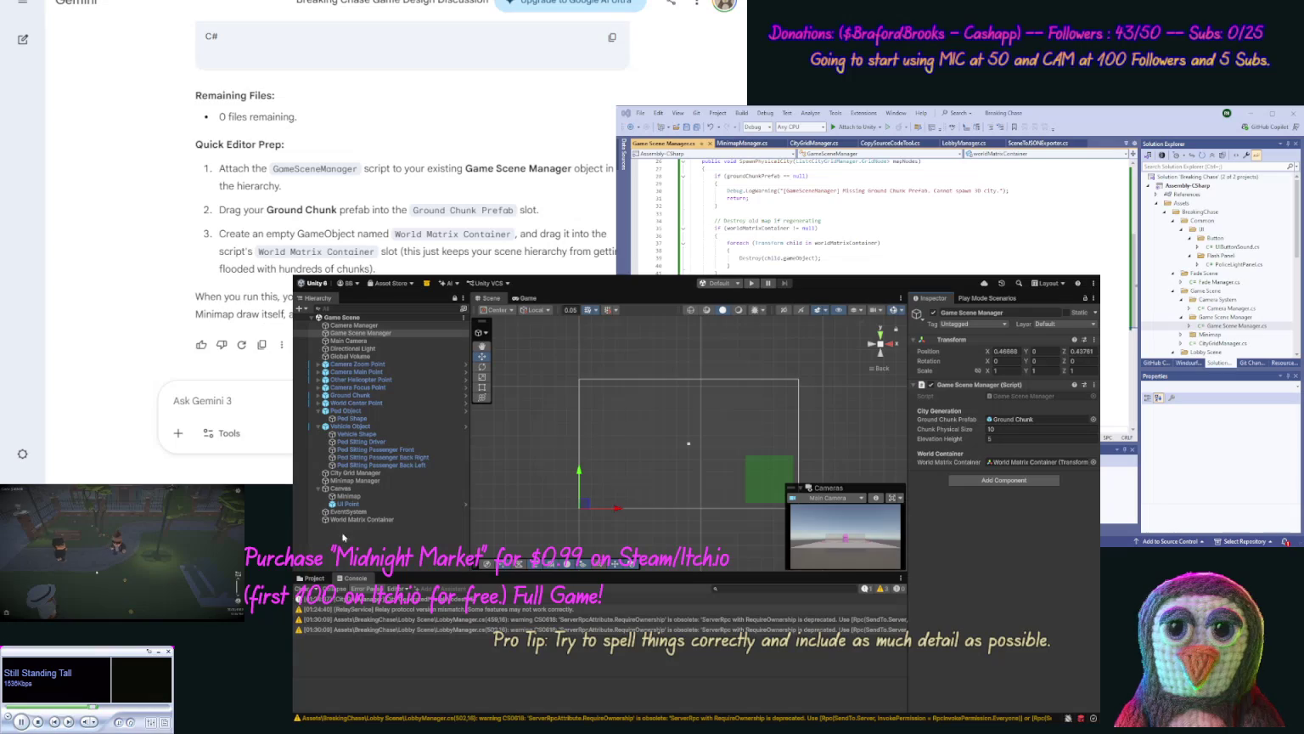
{"action": "left_click", "coordinate": [365, 482]}
Step: Play the game from the City Grid Manager to generate the city, then frame Camera Zoom Point
{"action": "left_click", "coordinate": [367, 473]}
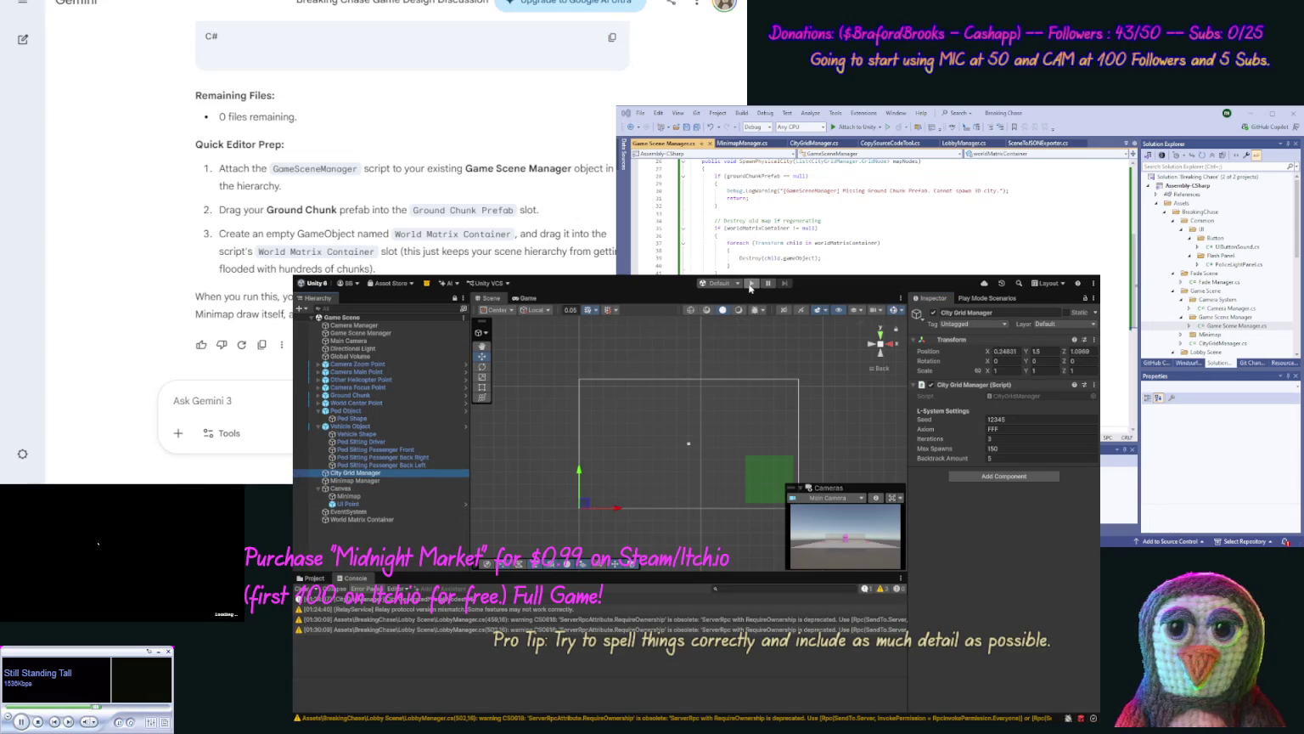
{"action": "left_click", "coordinate": [751, 284]}
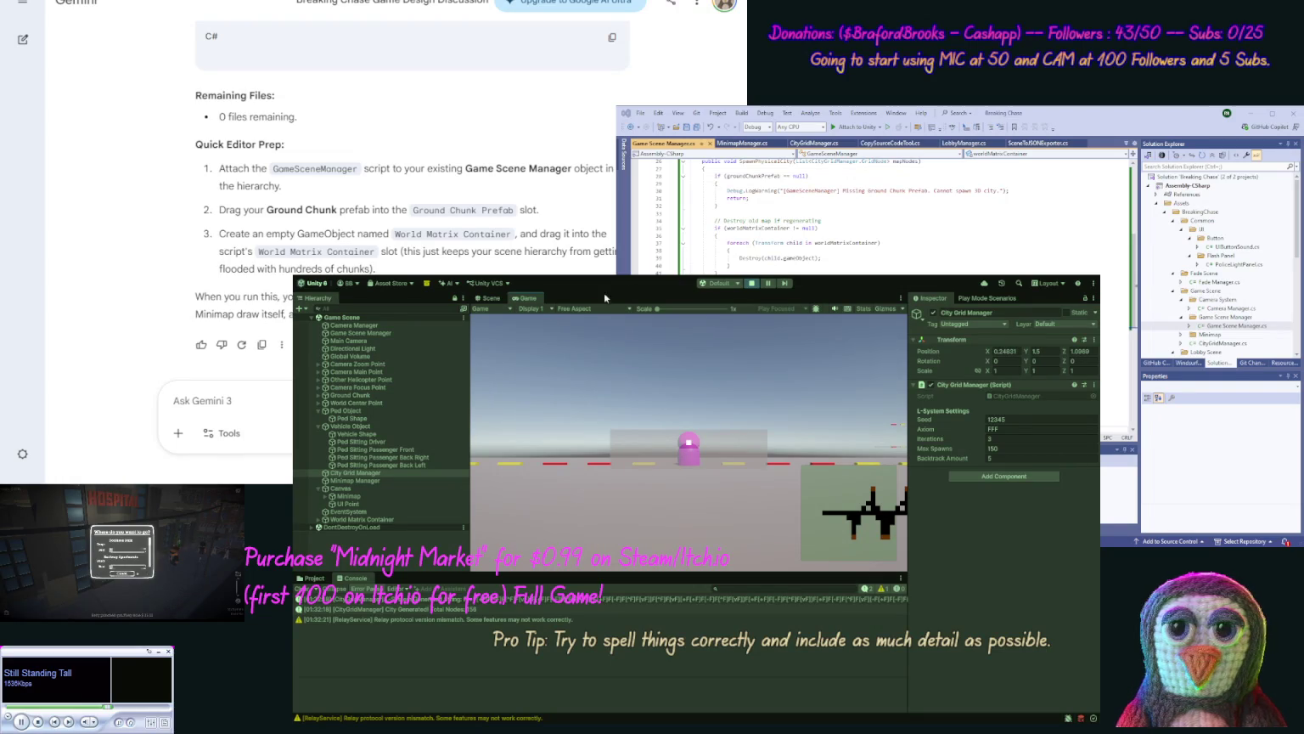
{"action": "left_click", "coordinate": [487, 302]}
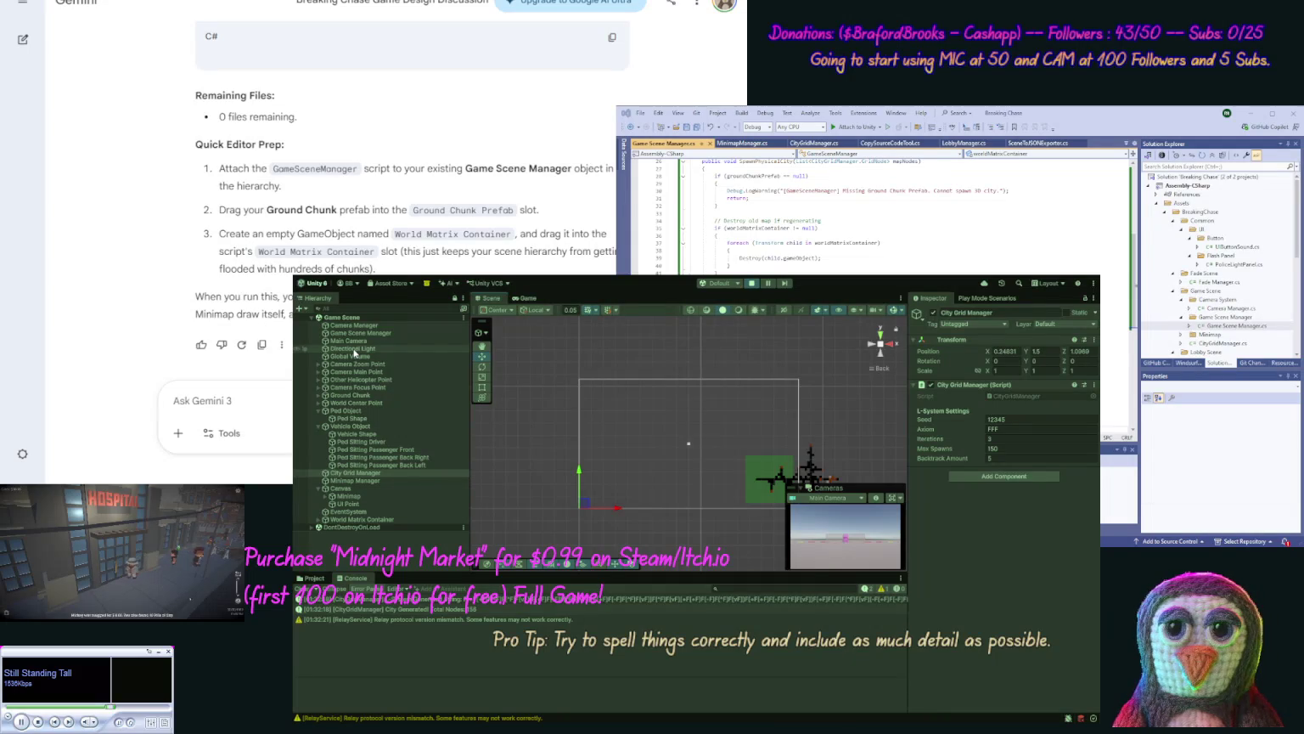
{"action": "left_click", "coordinate": [352, 365]}
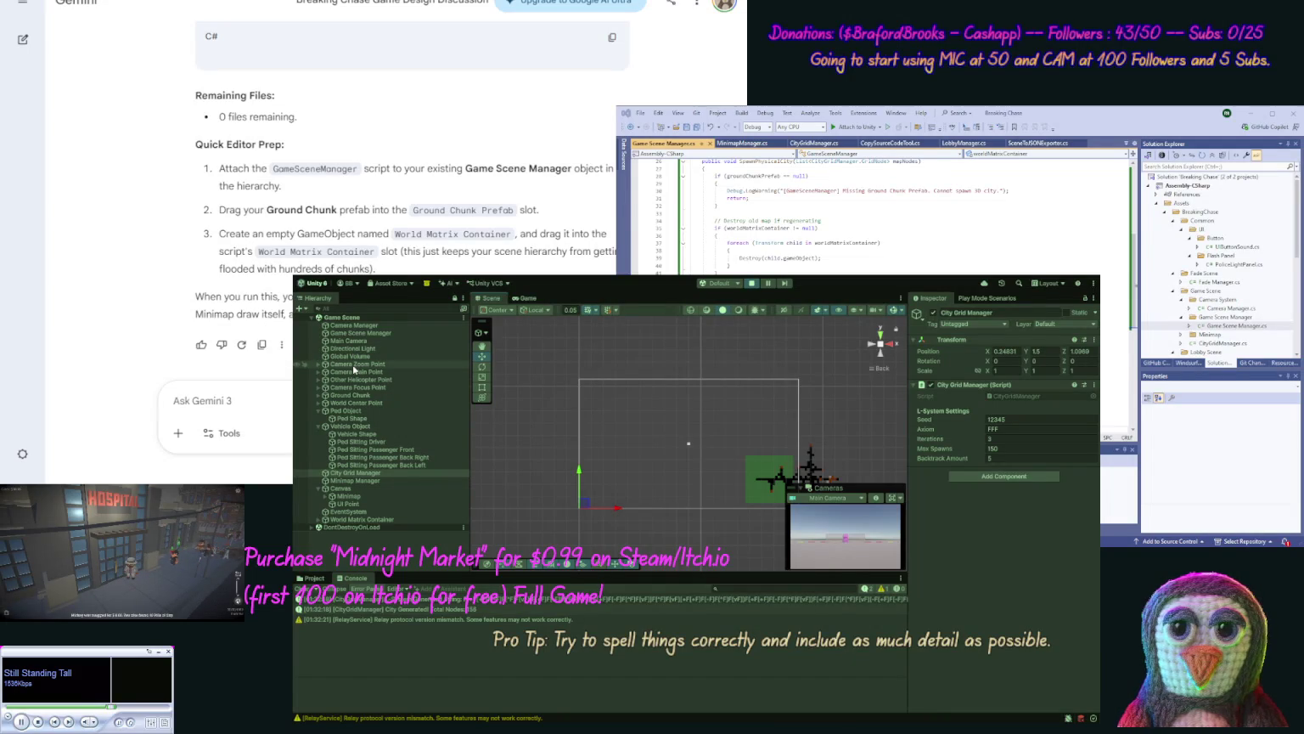
{"action": "double_click", "coordinate": [352, 365]}
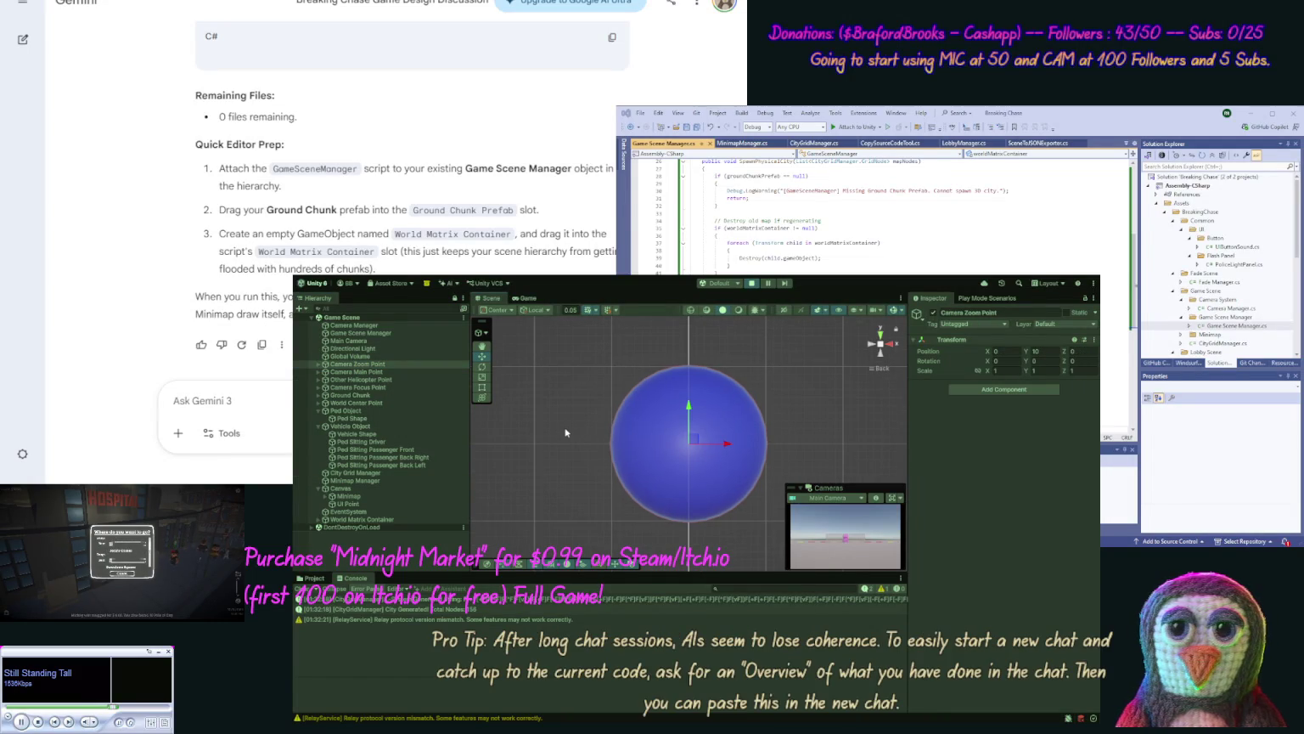
Step: Tilt, zoom out and pan the Scene view to show the spawned Ground Chunk road network
{"action": "left_click", "coordinate": [565, 433]}
{"action": "scroll", "coordinate": [559, 485], "scroll_direction": "up", "scroll_amount": 1}
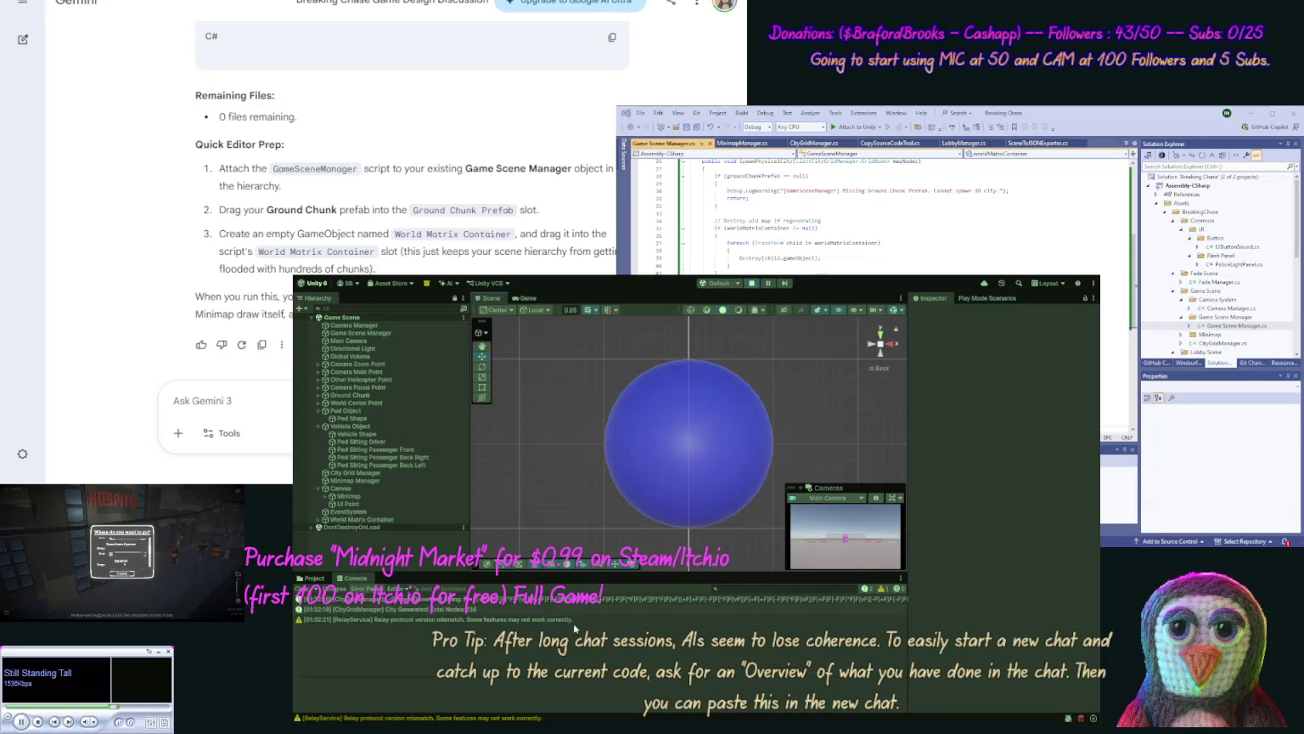
{"action": "scroll", "coordinate": [560, 501], "scroll_direction": "down", "scroll_amount": 10}
{"action": "mouse_move", "coordinate": [587, 405]}
{"action": "left_mouse_down"}
{"action": "mouse_move", "coordinate": [620, 684]}
{"action": "mouse_move", "coordinate": [647, 302]}
{"action": "mouse_move", "coordinate": [636, 410]}
{"action": "mouse_move", "coordinate": [630, 311]}
{"action": "left_mouse_up"}
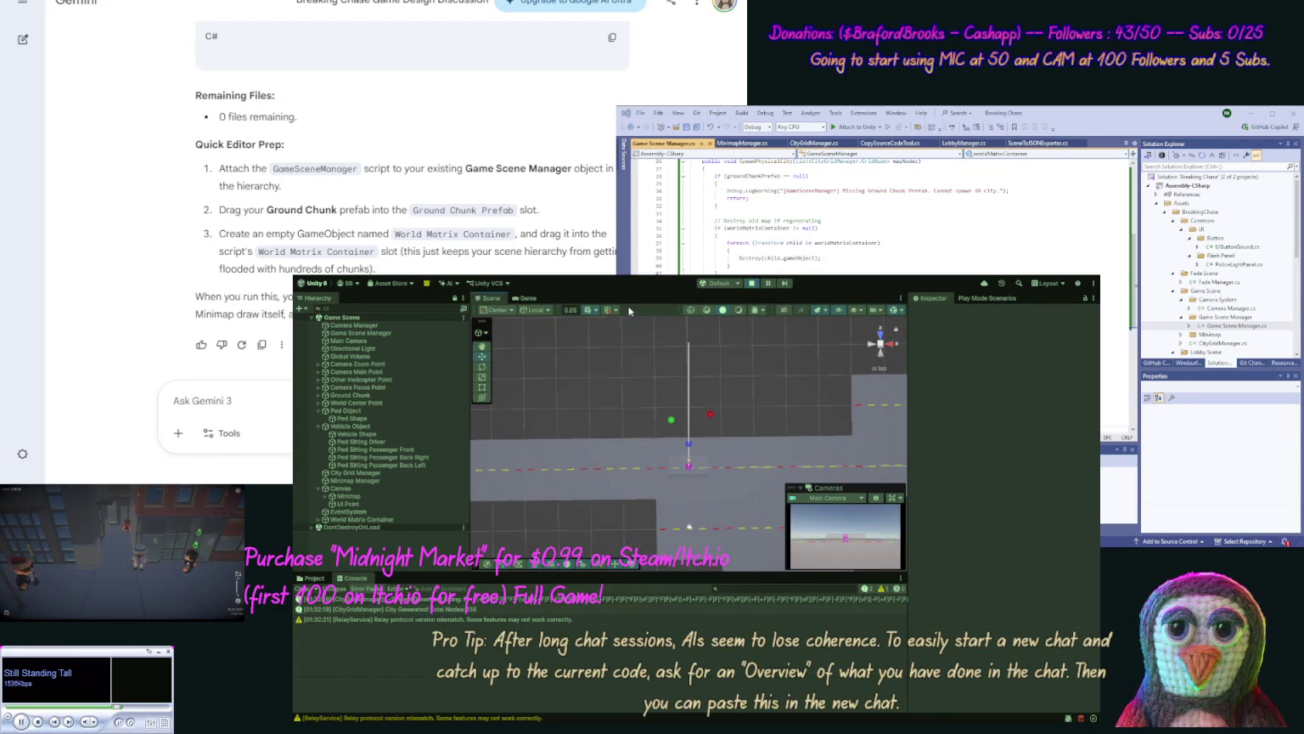
{"action": "left_click_drag", "start_coordinate": [631, 520], "coordinate": [622, 426]}
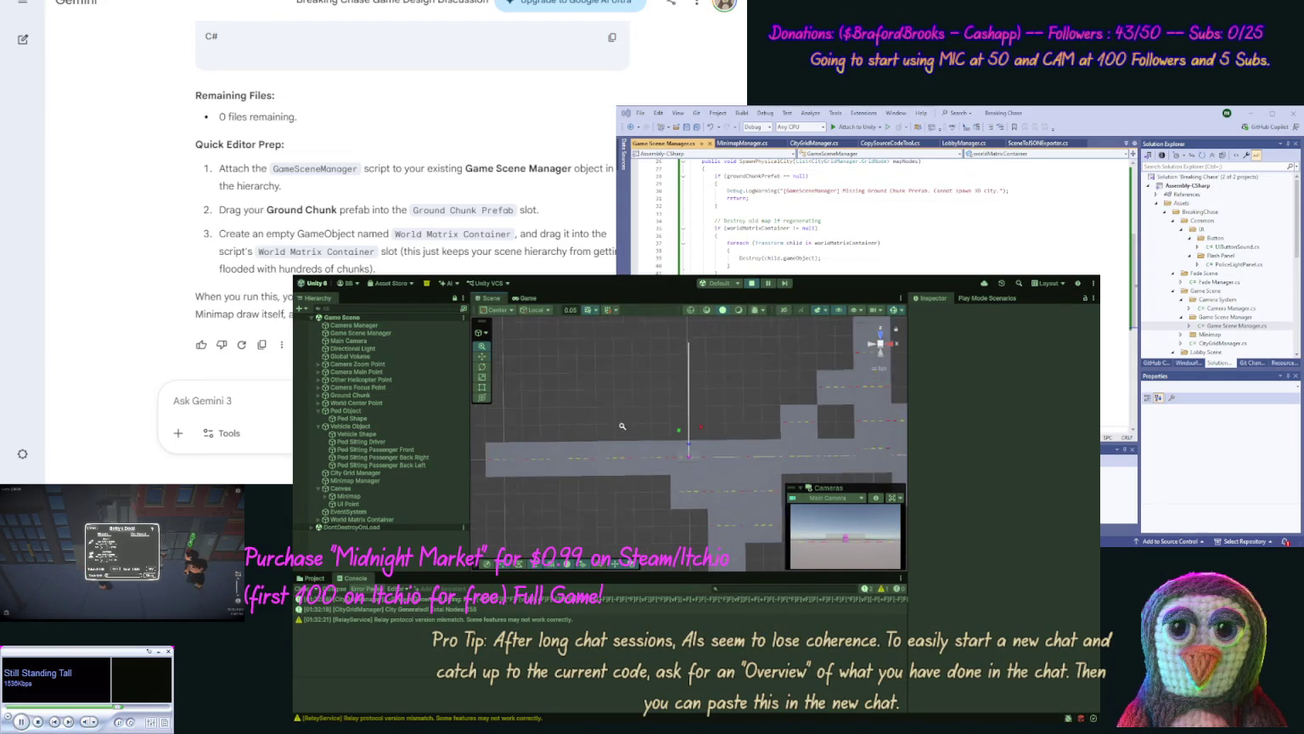
{"action": "scroll", "coordinate": [671, 528], "scroll_direction": "down", "scroll_amount": 3}
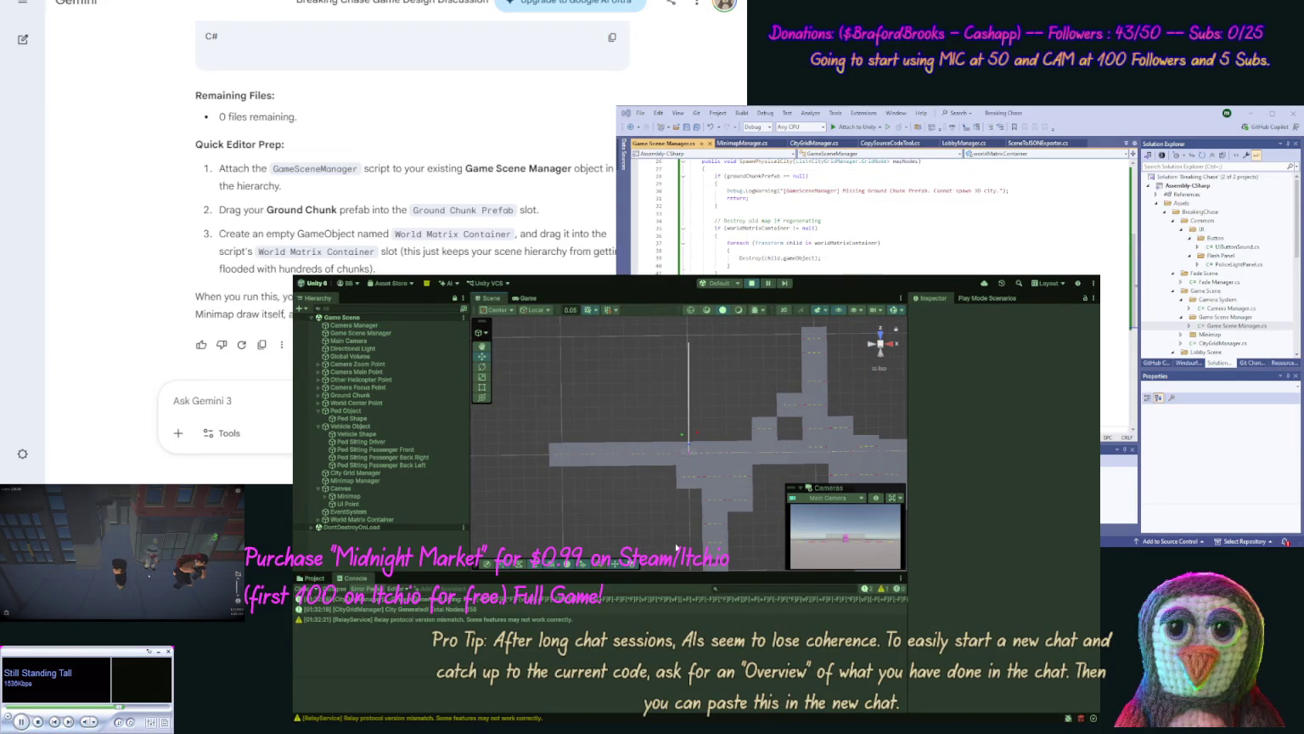
{"action": "scroll", "coordinate": [671, 528], "scroll_direction": "down", "scroll_amount": 2}
{"action": "left_click_drag", "start_coordinate": [672, 528], "coordinate": [616, 492]}
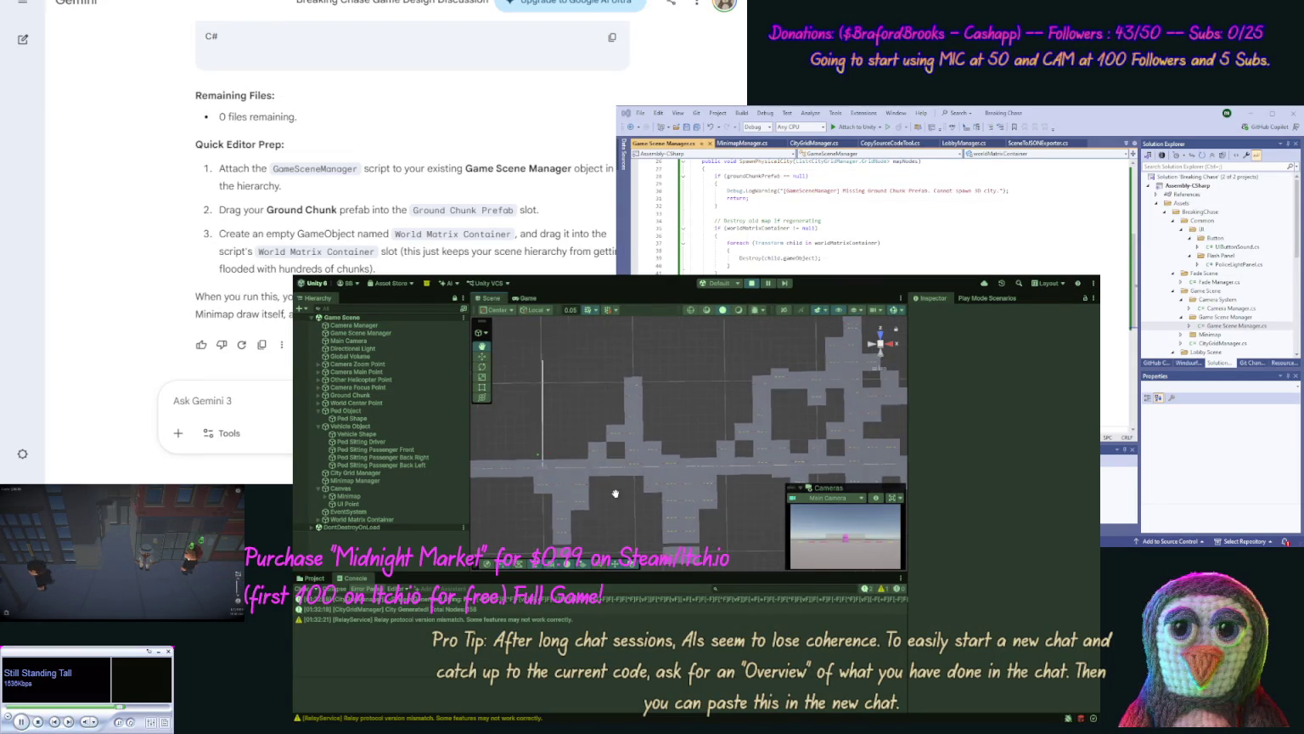
{"action": "scroll", "coordinate": [738, 511], "scroll_direction": "down", "scroll_amount": 2}
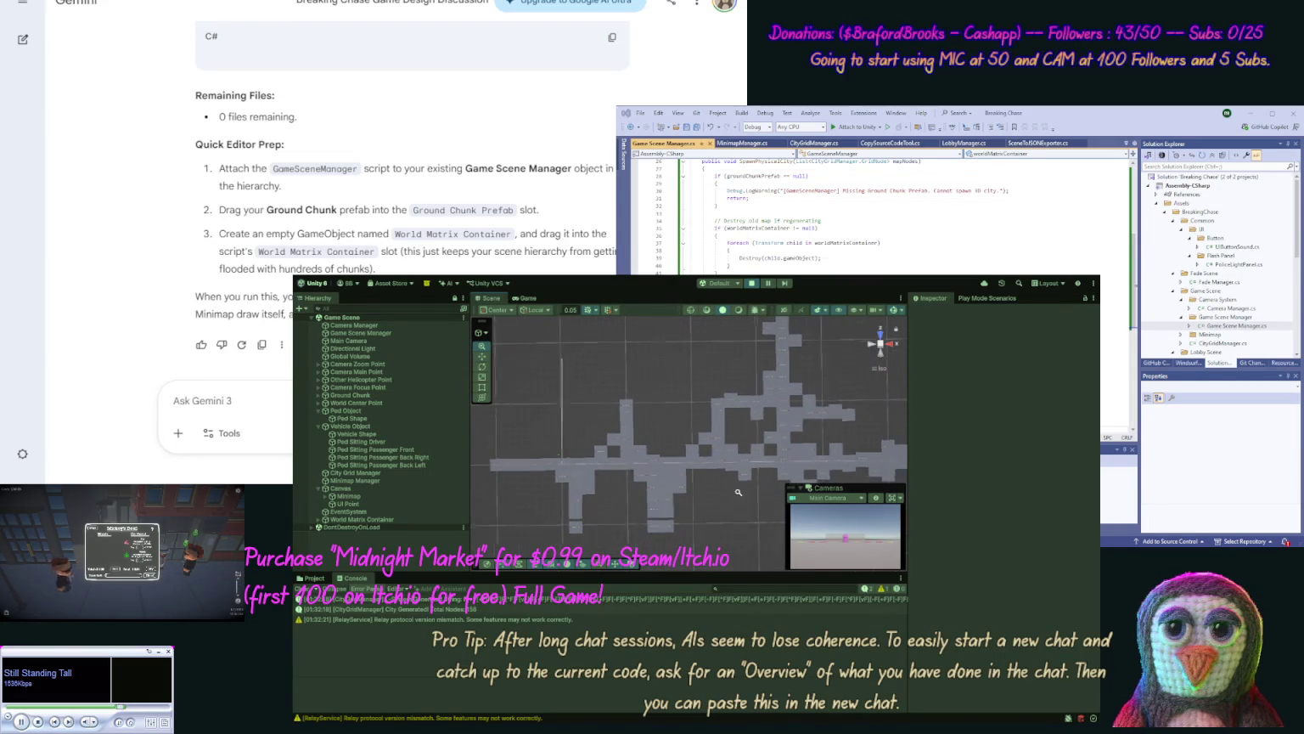
{"action": "scroll", "coordinate": [738, 510], "scroll_direction": "down", "scroll_amount": 1}
{"action": "mouse_move", "coordinate": [745, 498]}
{"action": "left_mouse_down"}
{"action": "mouse_move", "coordinate": [727, 570]}
{"action": "mouse_move", "coordinate": [733, 539]}
{"action": "left_mouse_up"}
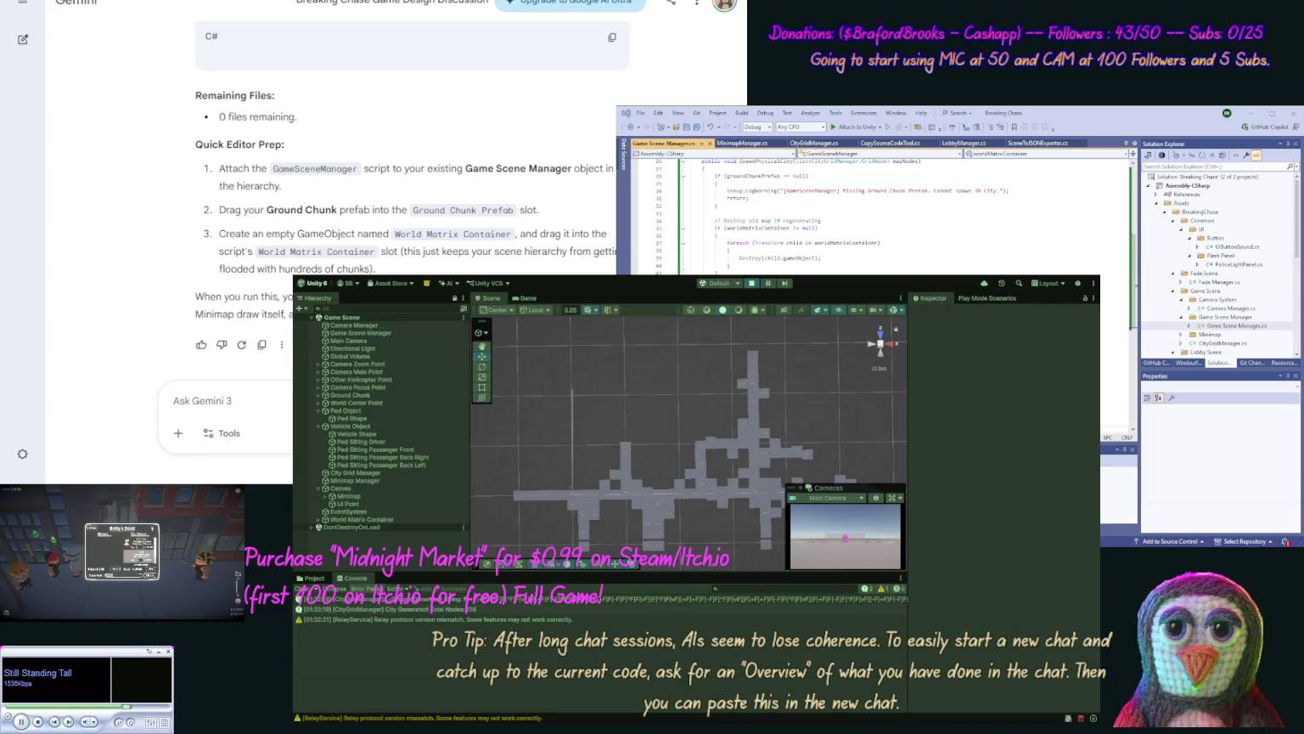
Step: Select the Canvas to view its settings and adjust the view over the city map
{"action": "left_click", "coordinate": [659, 440]}
{"action": "left_click_drag", "start_coordinate": [660, 441], "coordinate": [625, 405]}
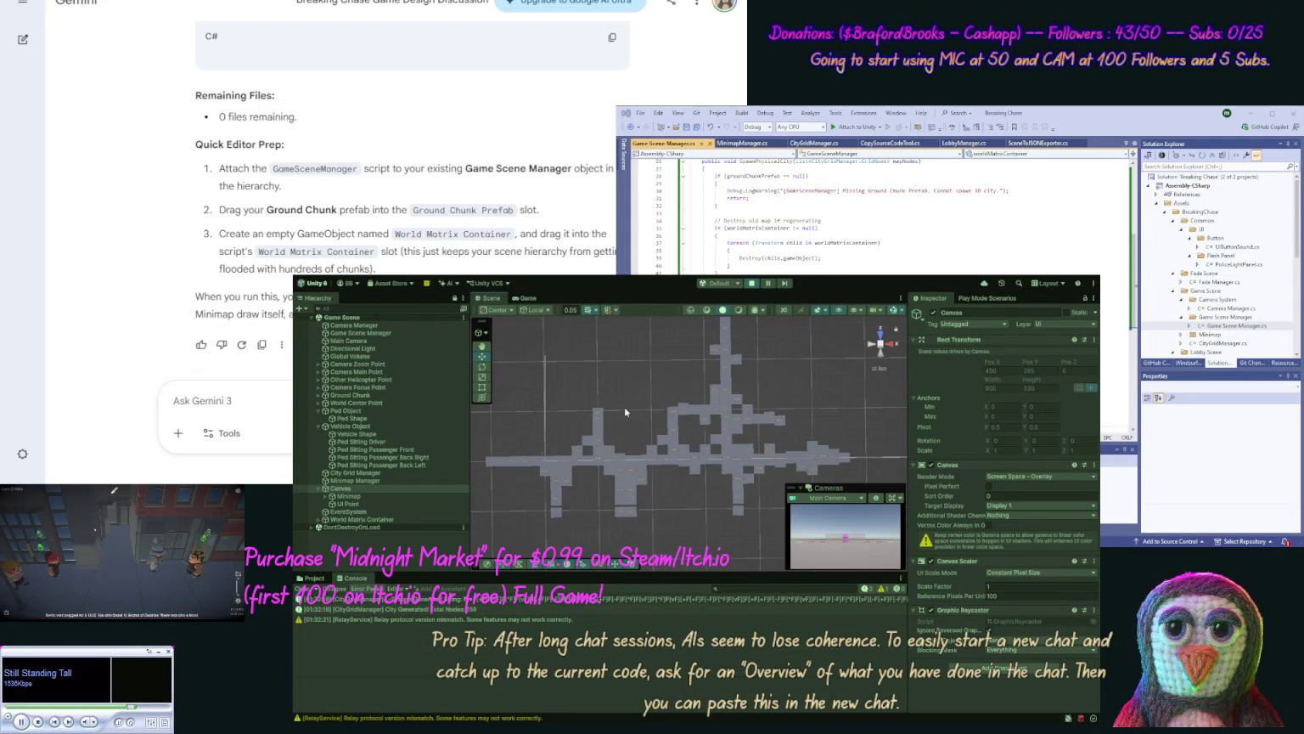
{"action": "left_click_drag", "start_coordinate": [625, 412], "coordinate": [619, 439]}
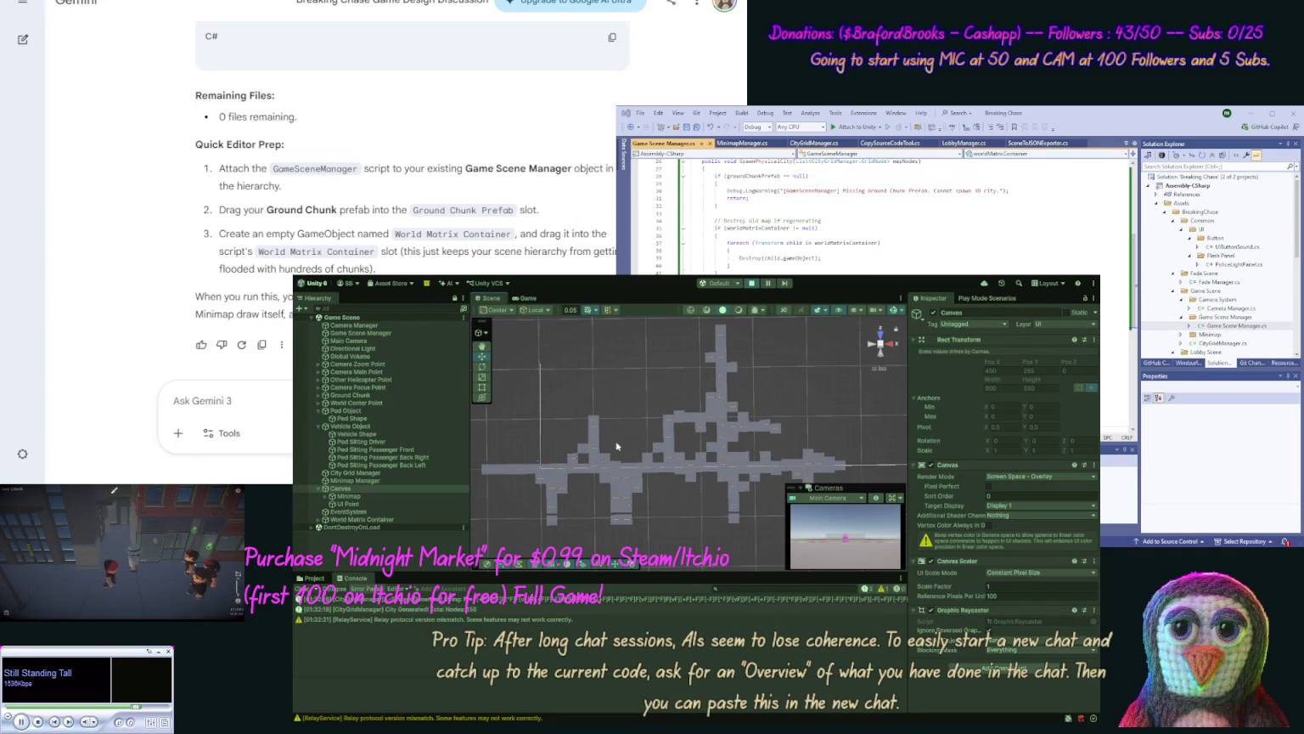
{"action": "left_click", "coordinate": [286, 438]}
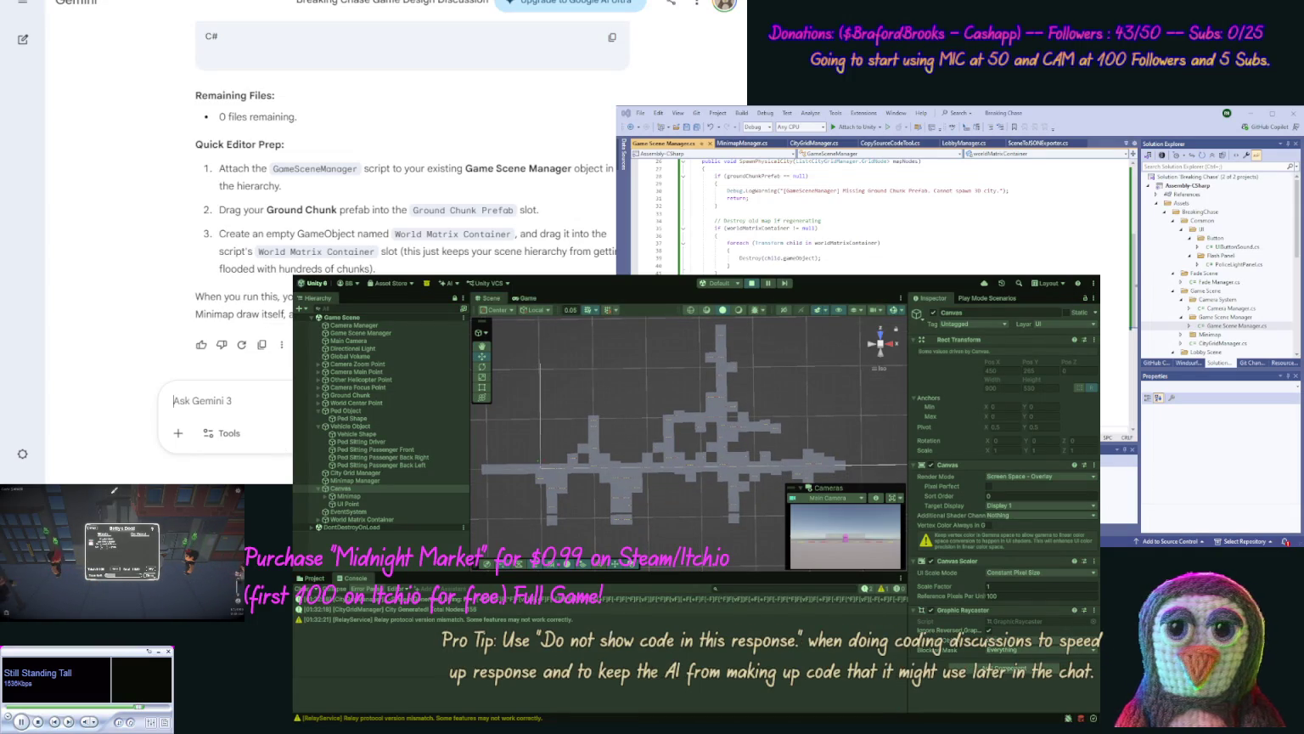
Step: Draft an unsent Gemini message: 'Our minimap is not hiding… we should ensure it stays… base'
{"action": "type", "text": "Seems"}
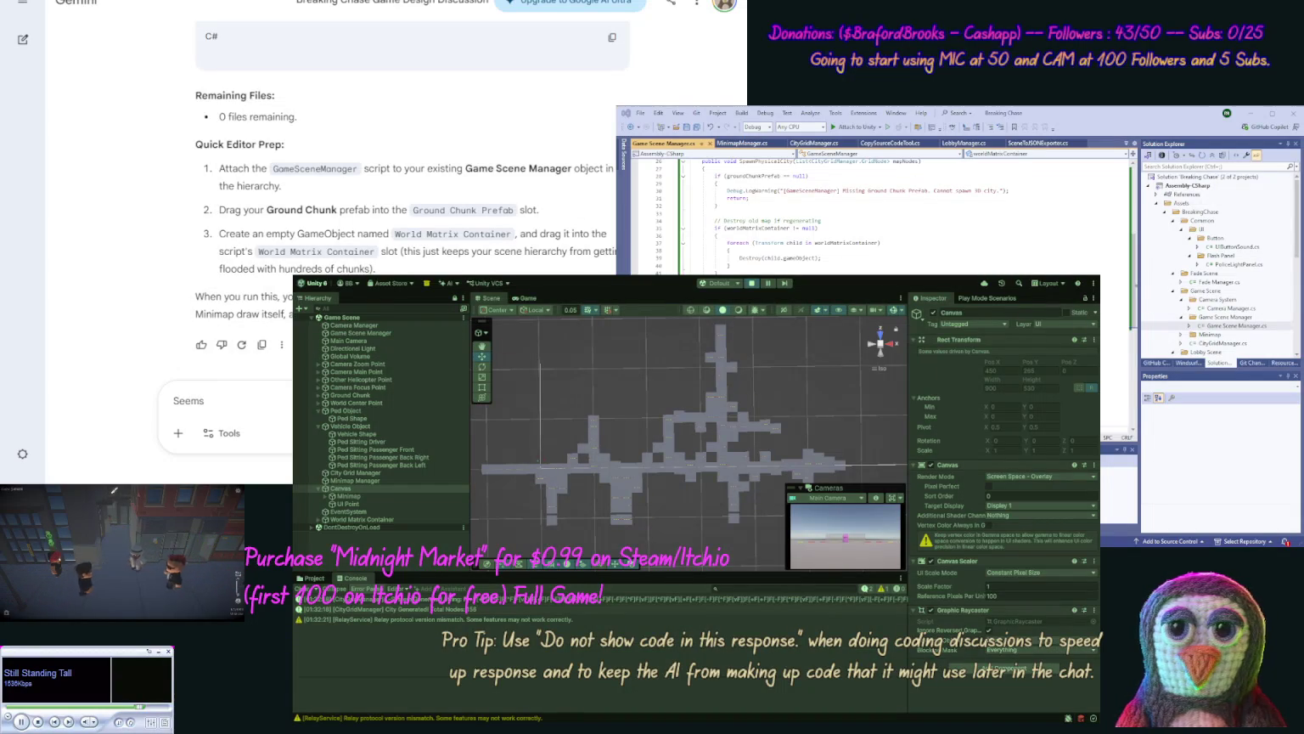
{"action": "key", "text": "ctrl+a"}
{"action": "type", "text": "Our minimap is nor "}
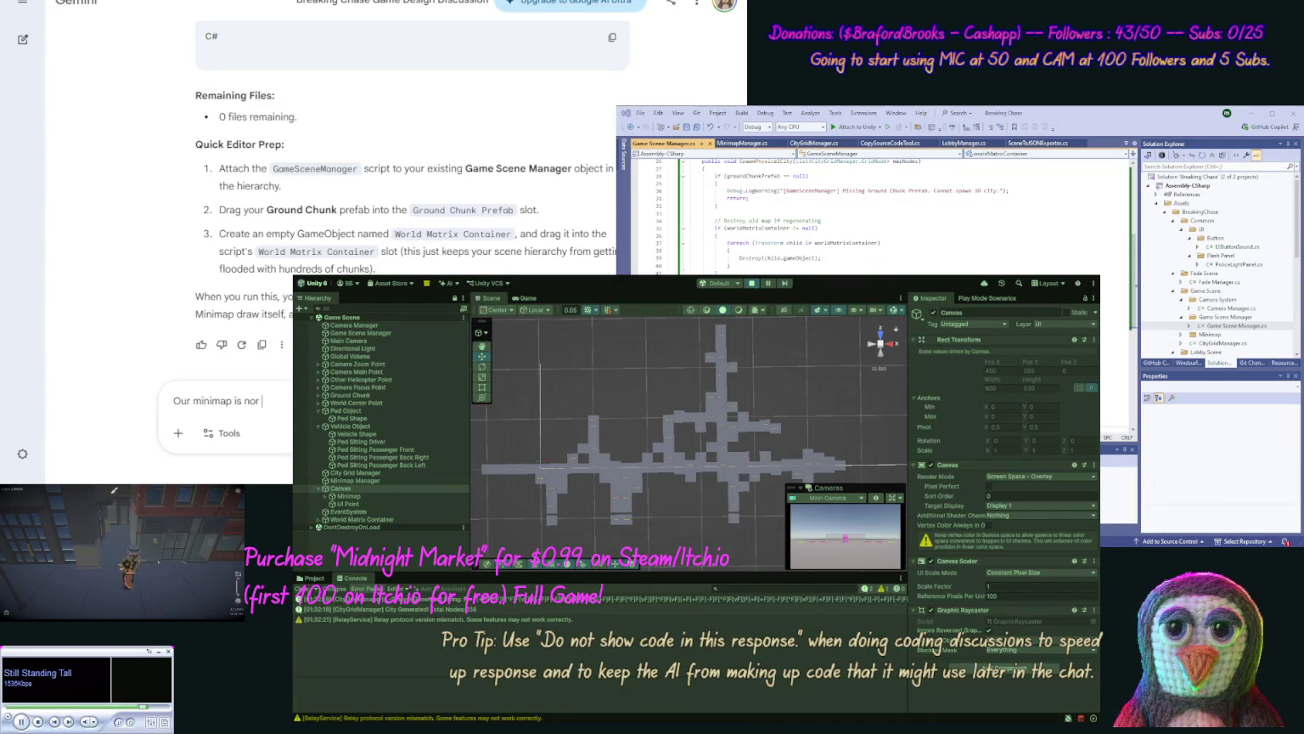
{"action": "key", "text": "BackSpace"}
{"action": "key", "text": "BackSpace"}
{"action": "type", "text": "t hiding"}
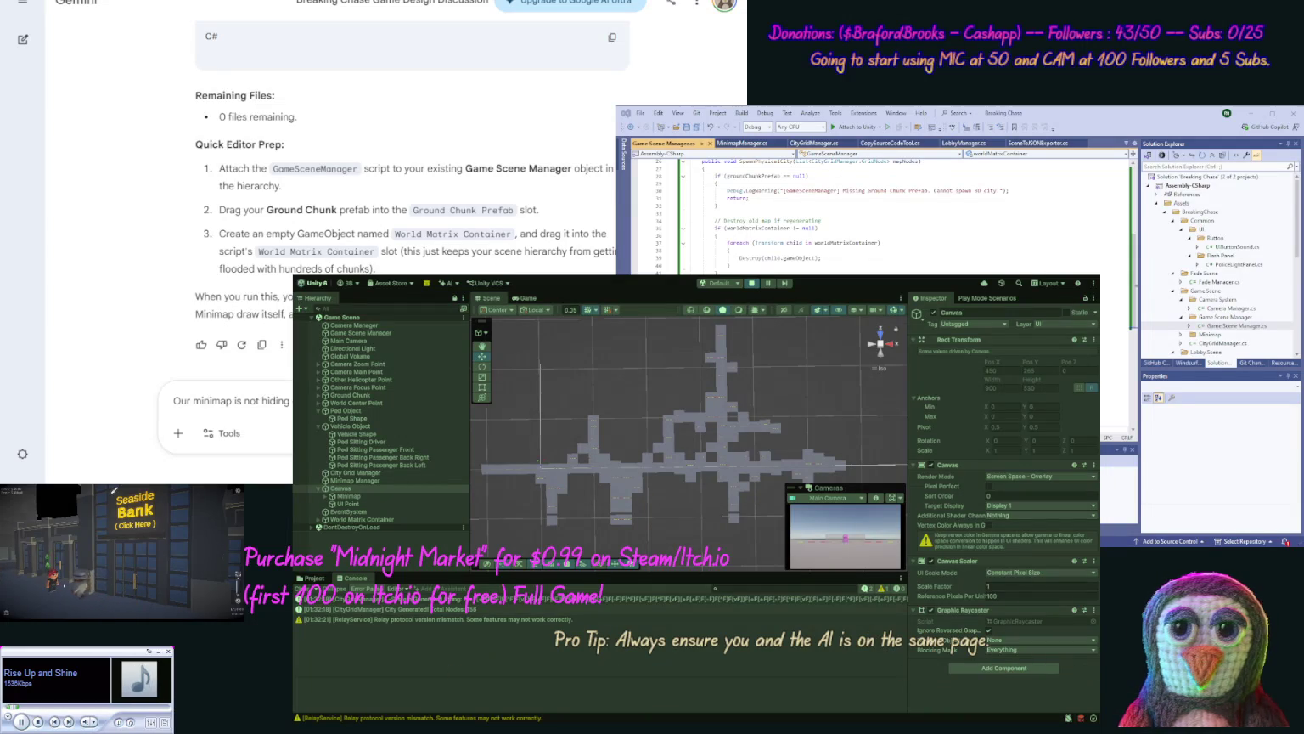
{"action": "type", "text": "we sh"}
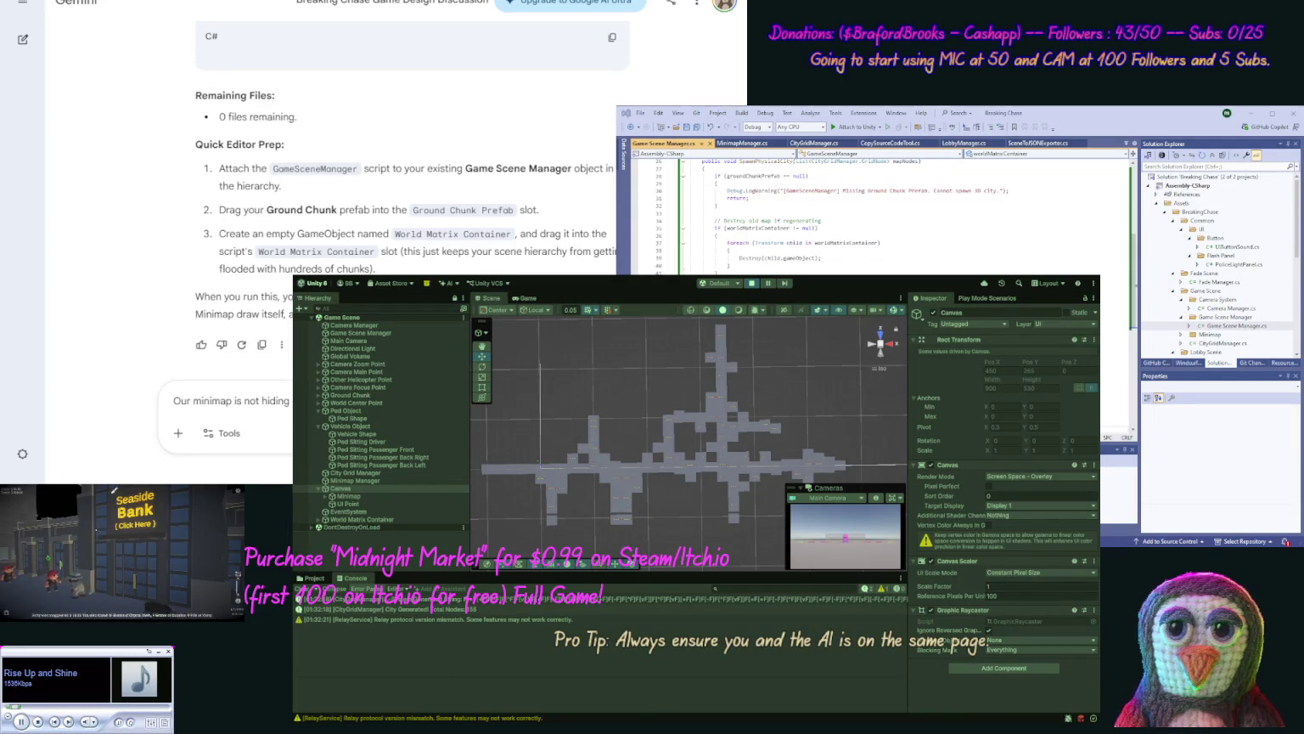
{"action": "type", "text": "ould e"}
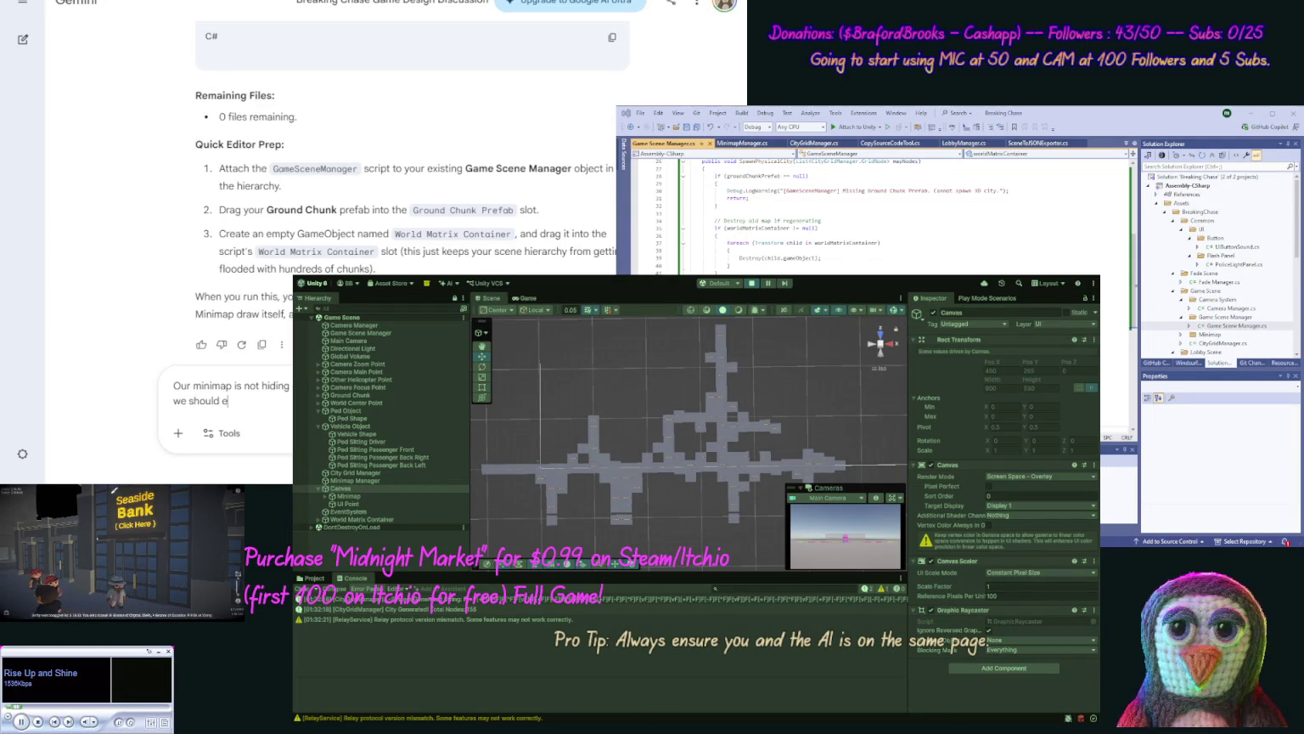
{"action": "type", "text": "nsure it stays"}
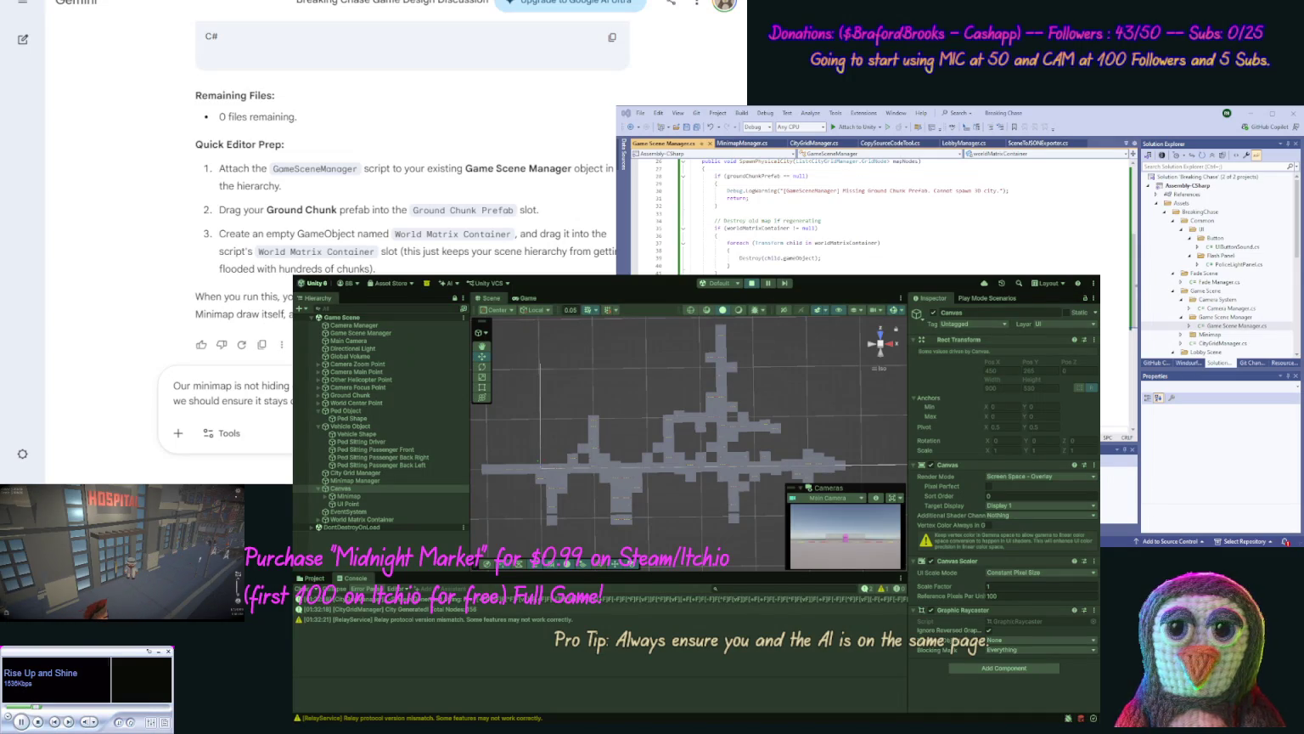
{"action": "type", "text": "base"}
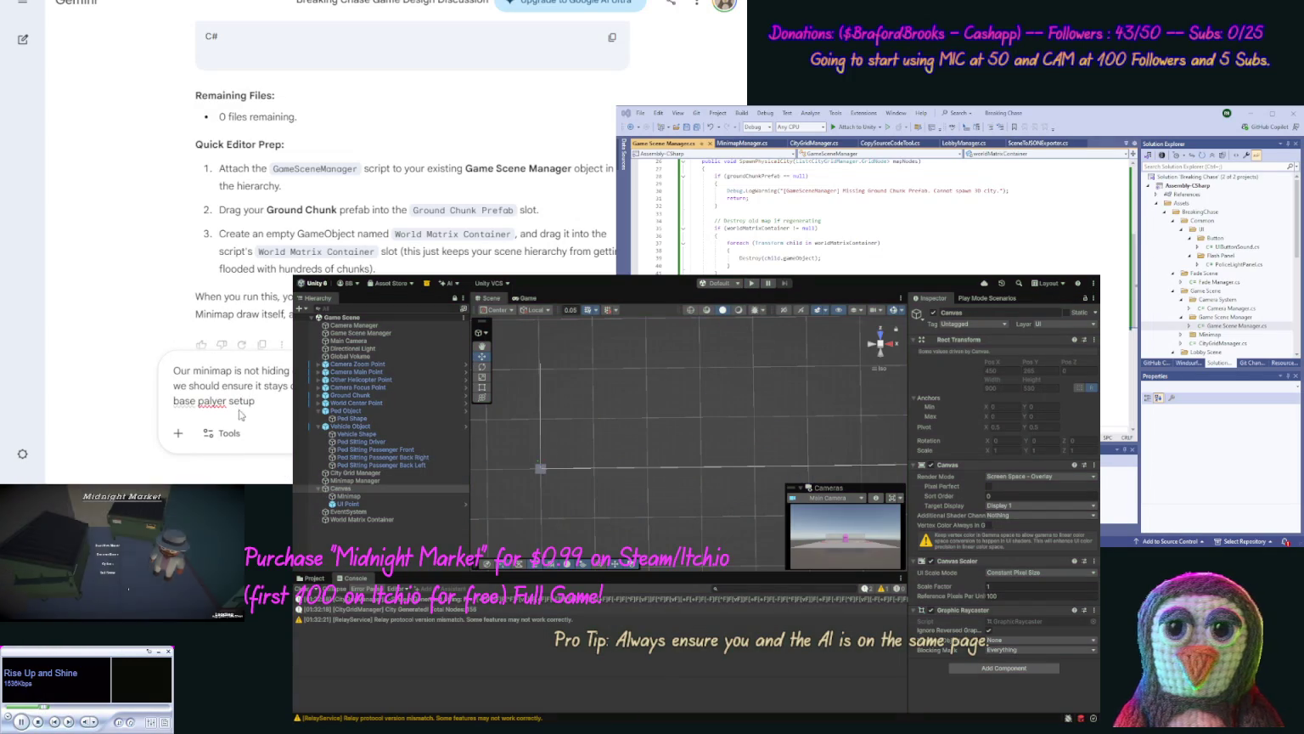
Step: Replace the prompt's closing lines with 'so fix this things.' and send the minimap complaint
{"action": "type", "text": "player"}
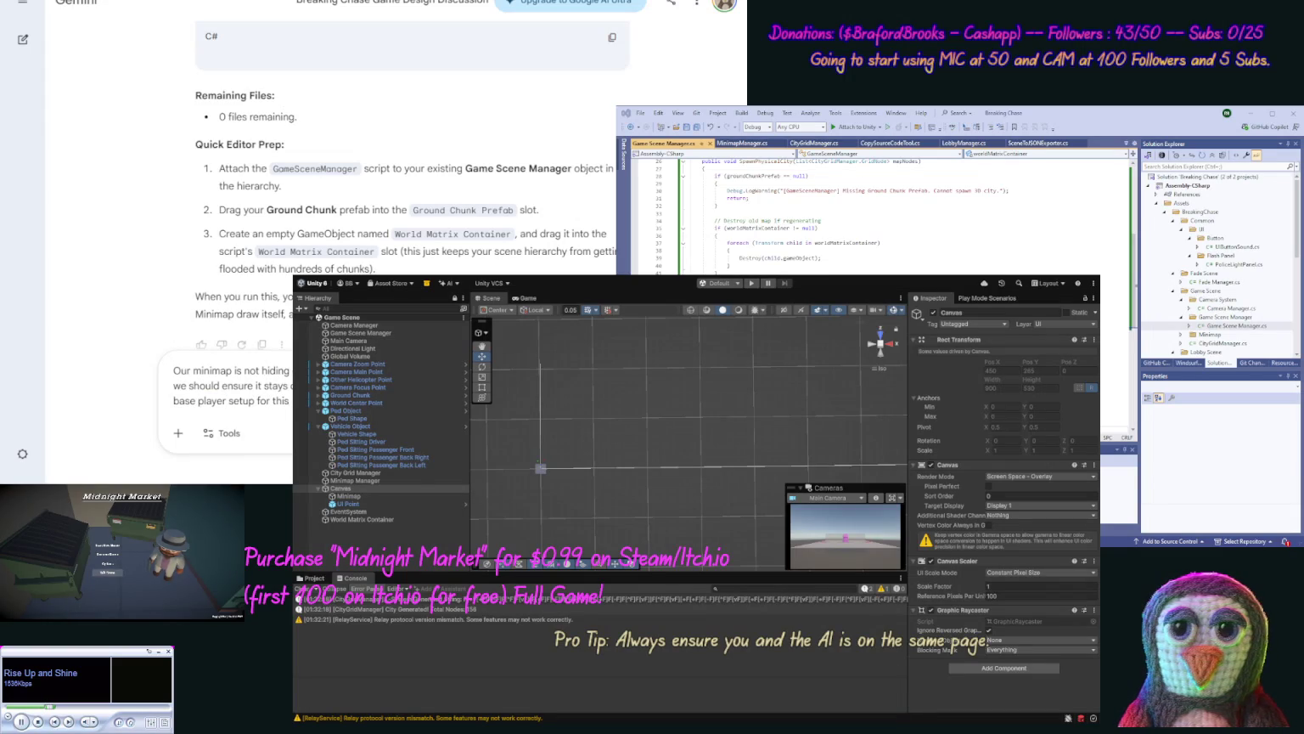
{"action": "type", "text": " ."}
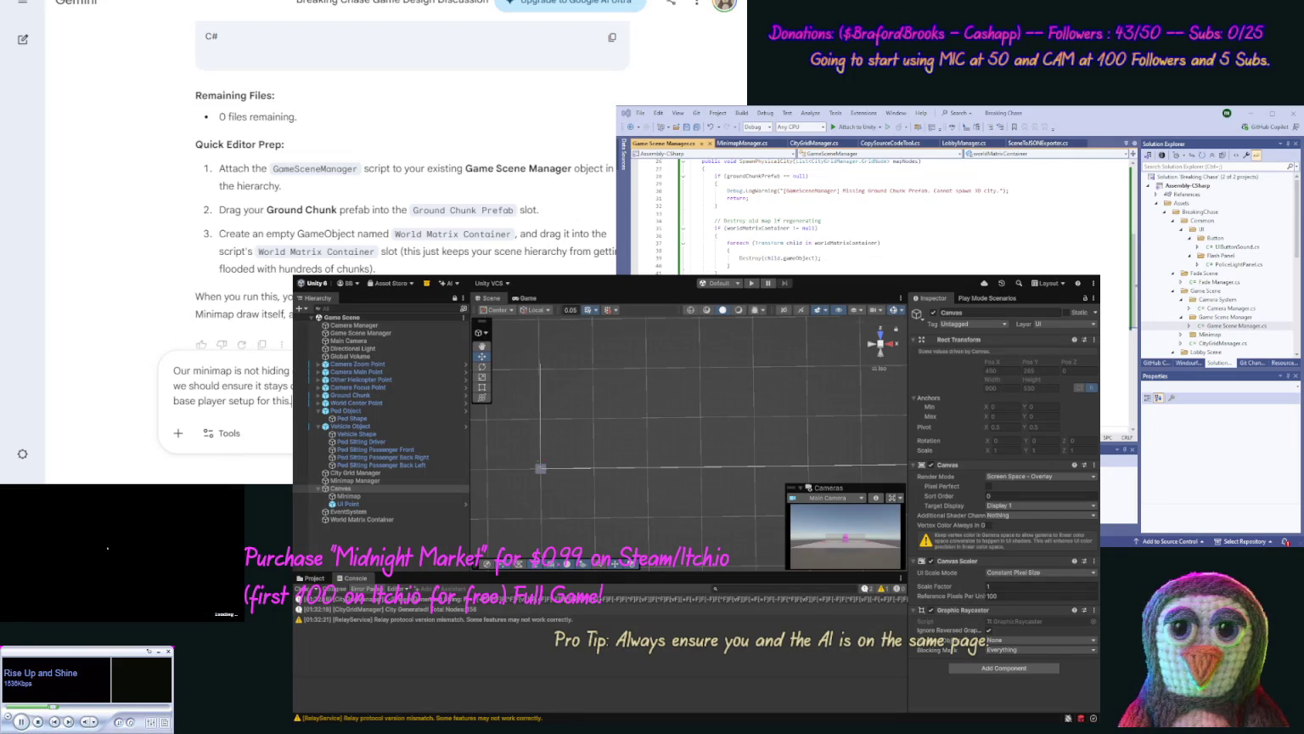
{"action": "key", "text": "shift+Up"}
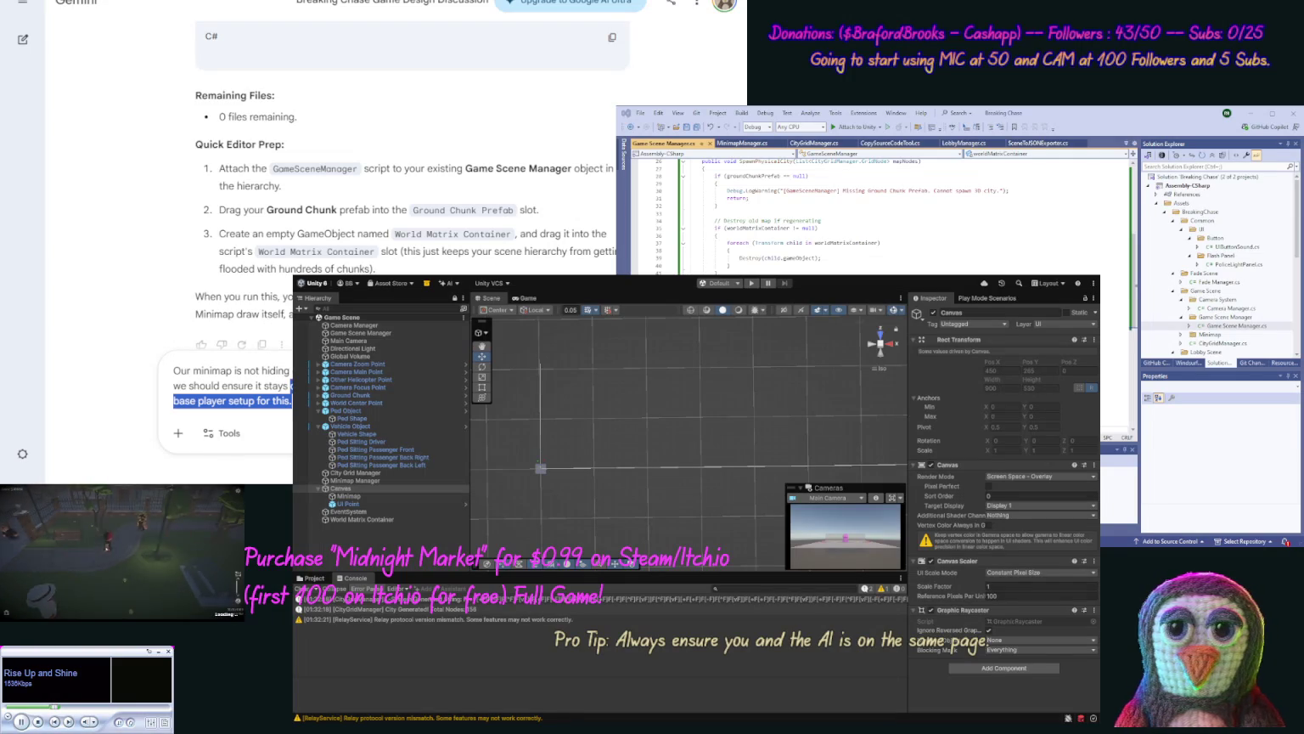
{"action": "key", "text": "ctrl+shift+Left"}
{"action": "key", "text": "ctrl+shift+Left"}
{"action": "key", "text": "ctrl+shift+Left"}
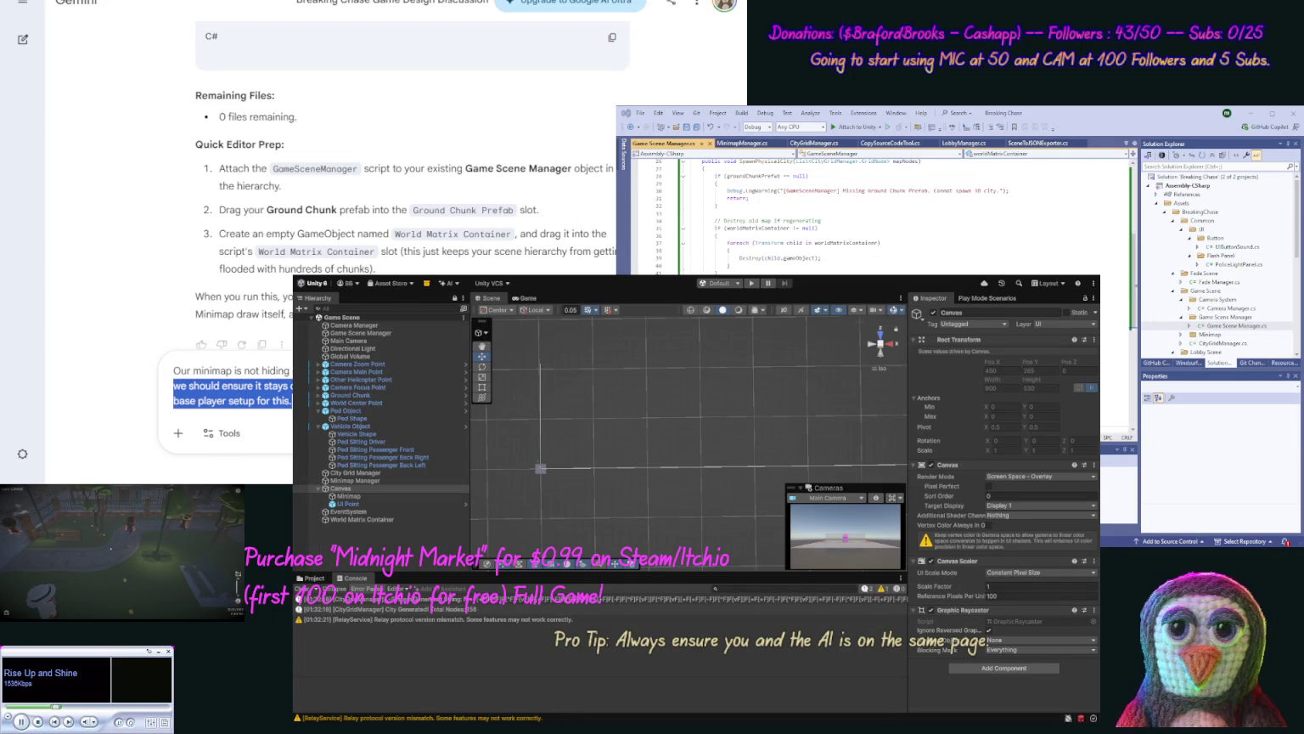
{"action": "type", "text": "so fix "}
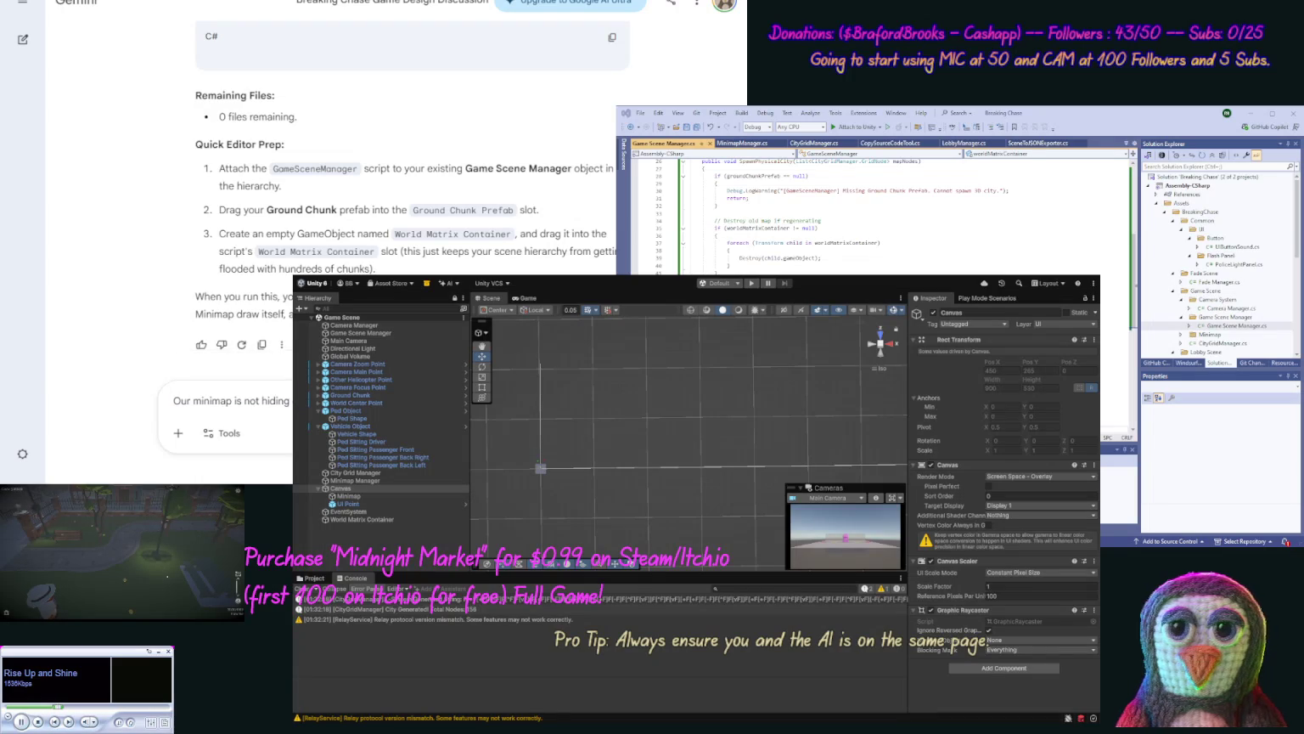
{"action": "type", "text": "this things."}
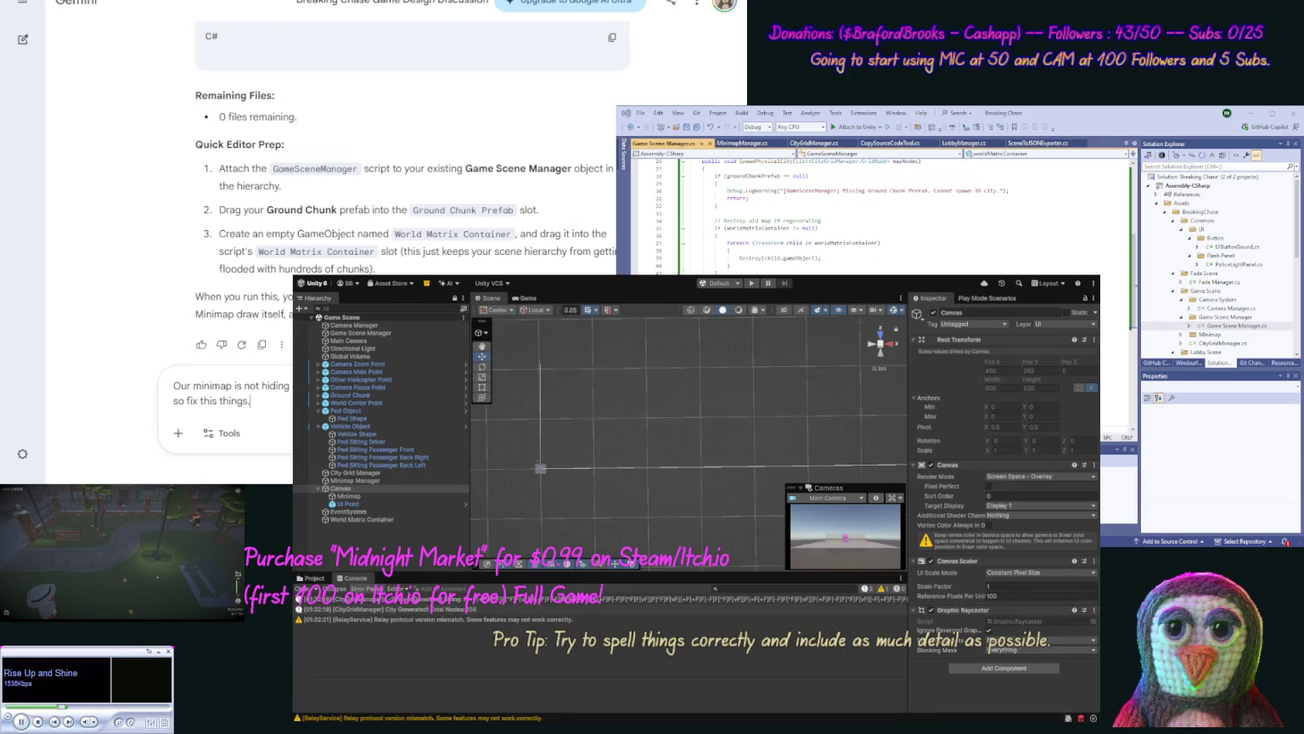
{"action": "key", "text": "Return"}
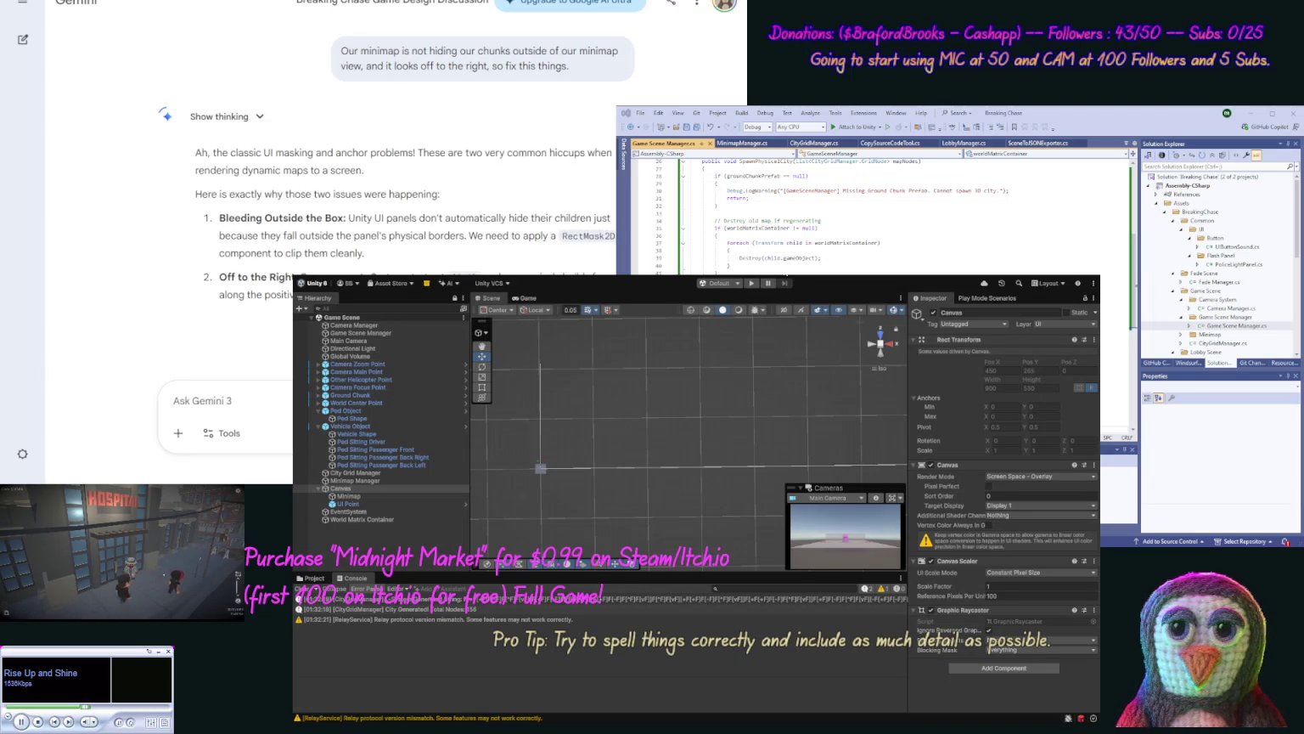
Step: In top-down view, zoom onto the small square and move the Vehicle Object up along Z
{"action": "left_click", "coordinate": [886, 355]}
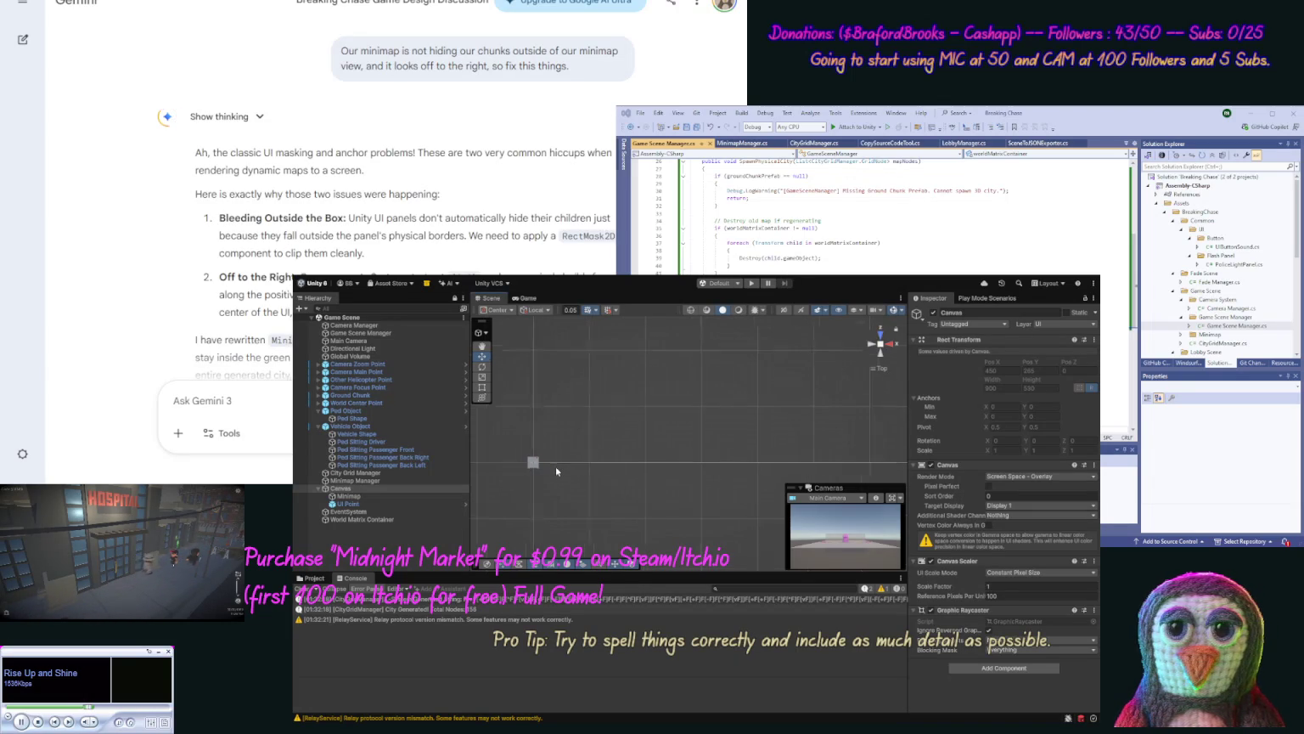
{"action": "mouse_move", "coordinate": [555, 466]}
{"action": "left_mouse_down"}
{"action": "mouse_move", "coordinate": [611, 450]}
{"action": "mouse_move", "coordinate": [686, 481]}
{"action": "left_mouse_up"}
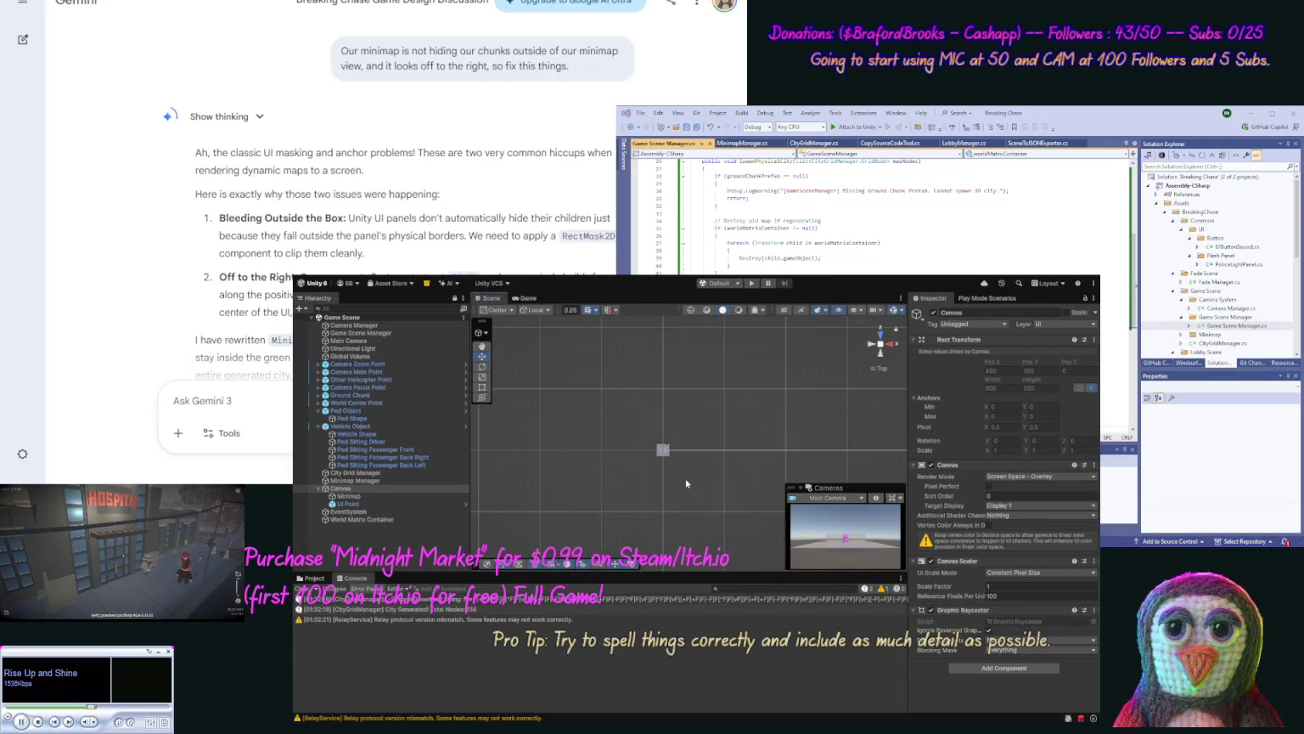
{"action": "scroll", "coordinate": [685, 489], "scroll_direction": "up", "scroll_amount": 5}
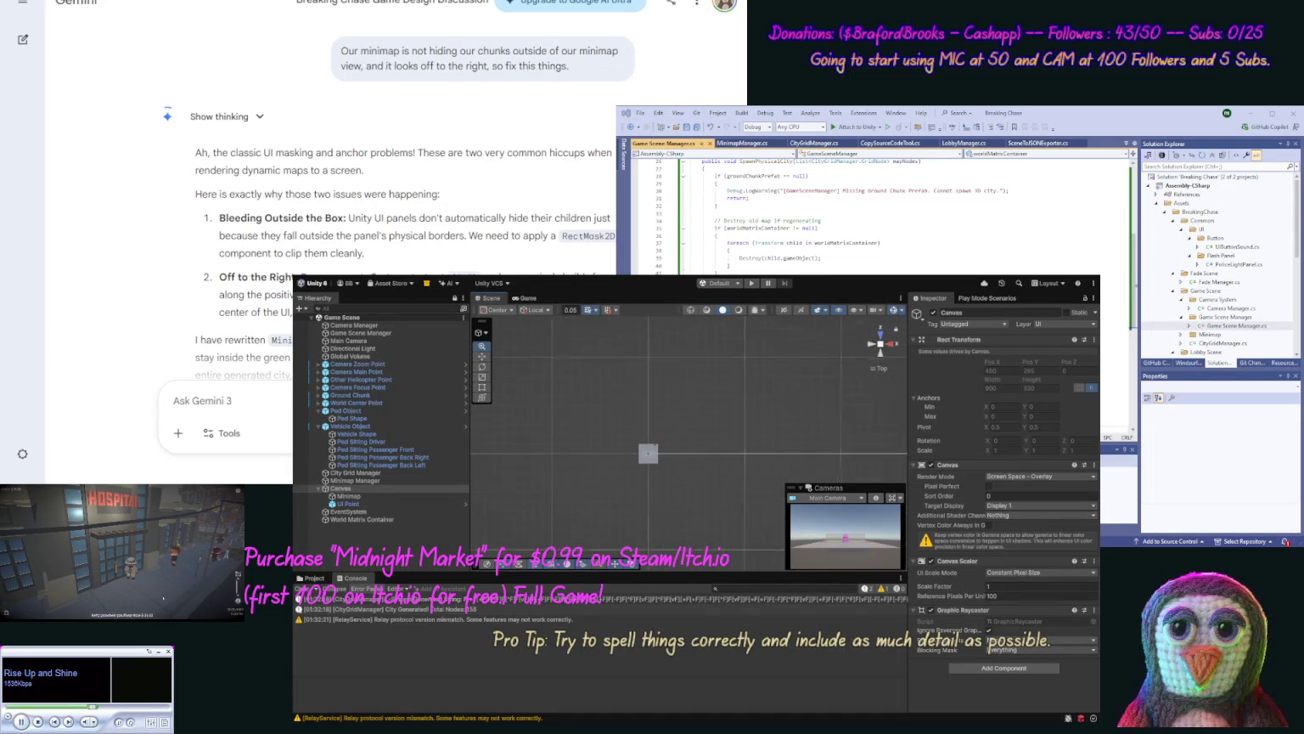
{"action": "scroll", "coordinate": [682, 558], "scroll_direction": "up", "scroll_amount": 3}
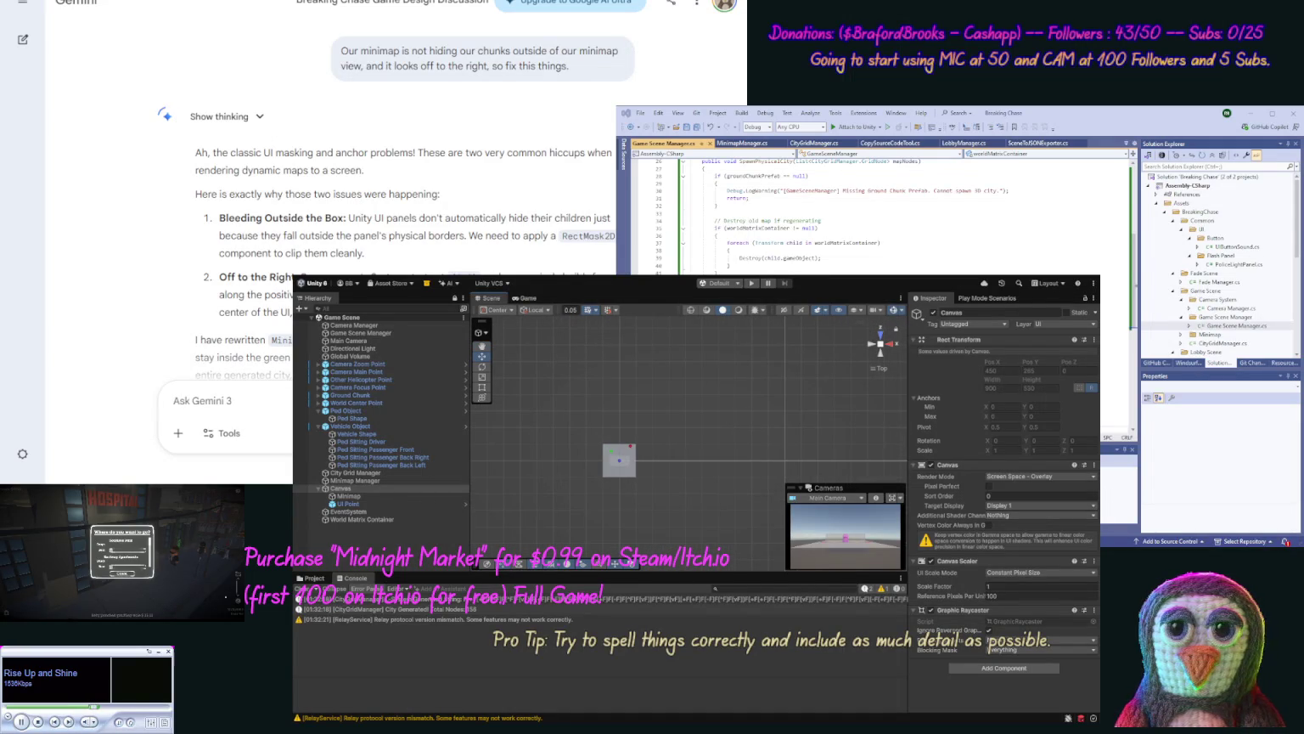
{"action": "scroll", "coordinate": [643, 453], "scroll_direction": "up", "scroll_amount": 5}
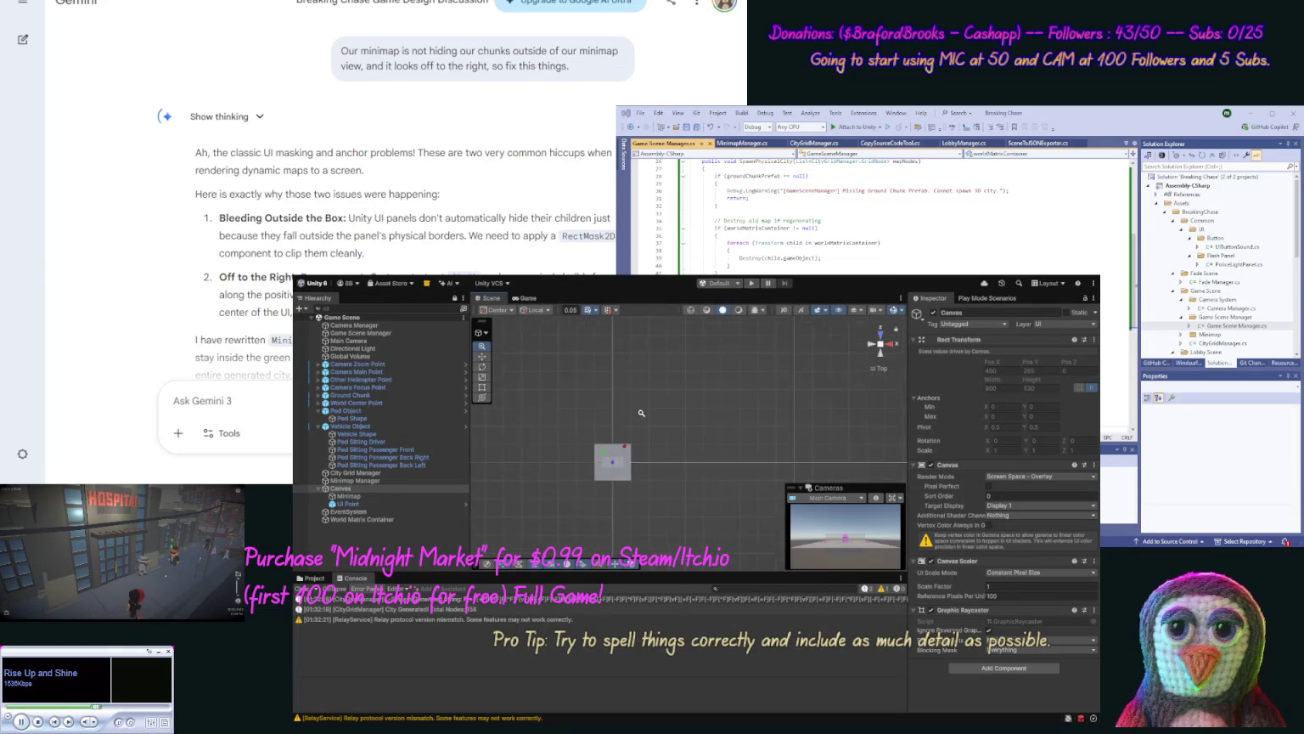
{"action": "scroll", "coordinate": [682, 443], "scroll_direction": "up", "scroll_amount": 2}
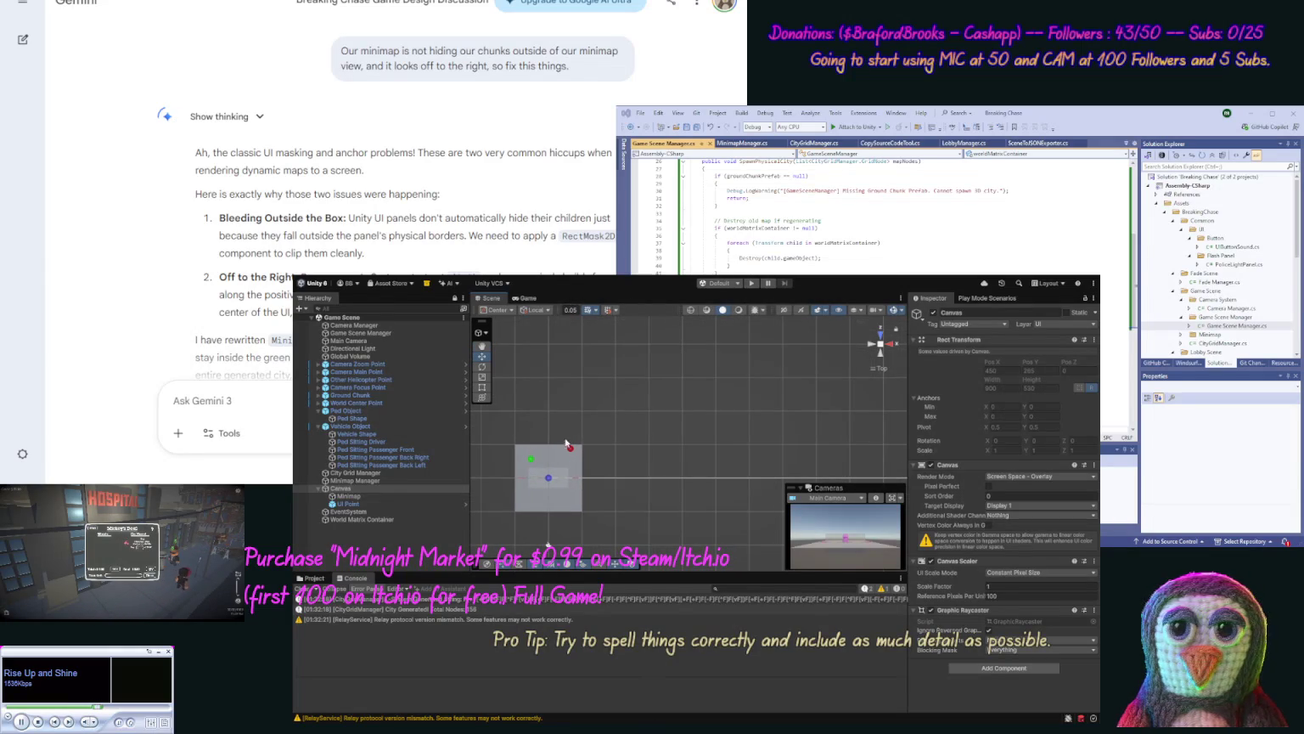
{"action": "left_click", "coordinate": [350, 426]}
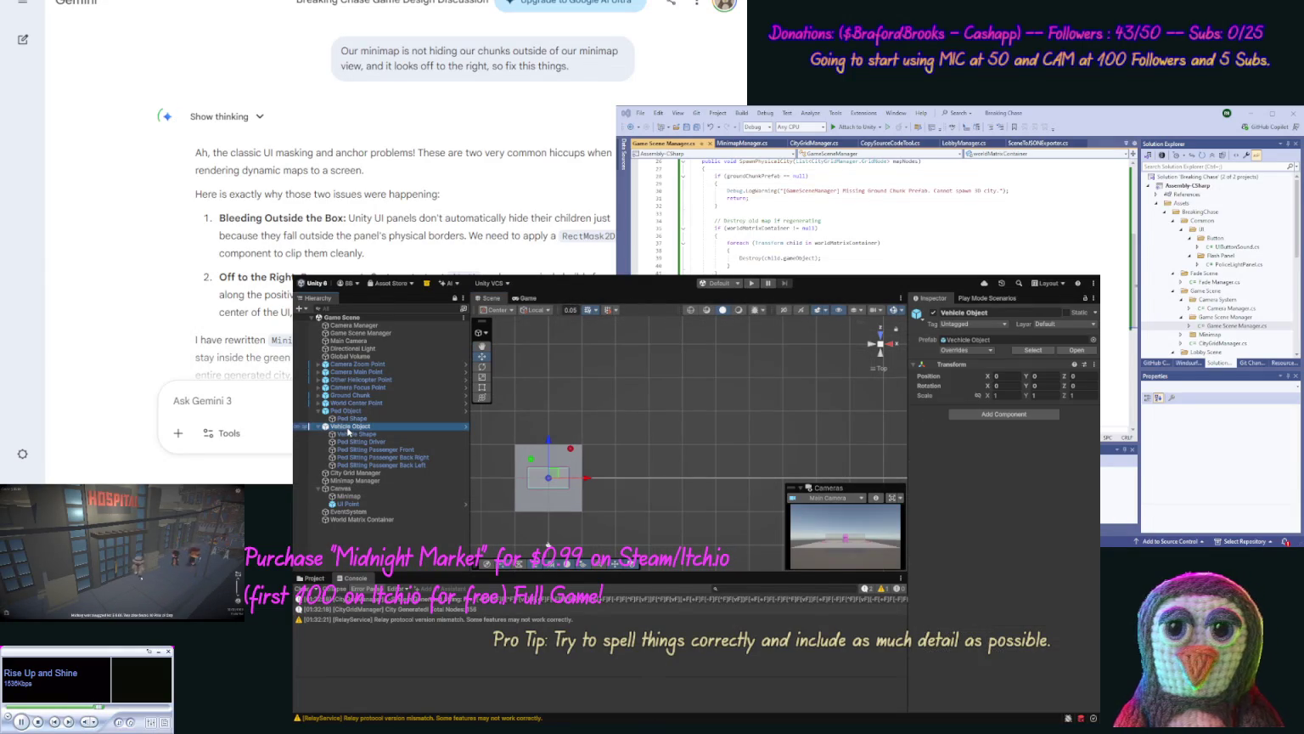
{"action": "left_click_drag", "start_coordinate": [552, 442], "coordinate": [550, 419]}
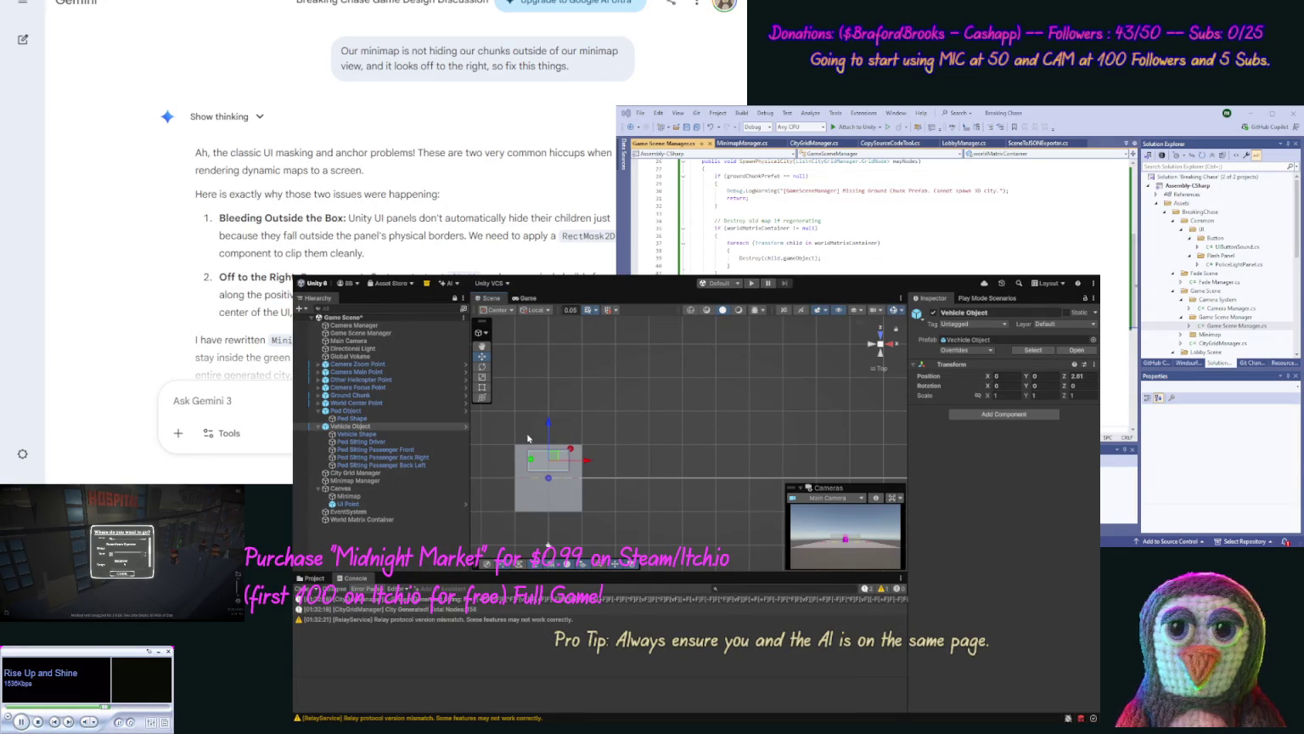
Step: Move the Ped Object down to Z -2.54 and save the Game Scene
{"action": "left_click", "coordinate": [361, 411]}
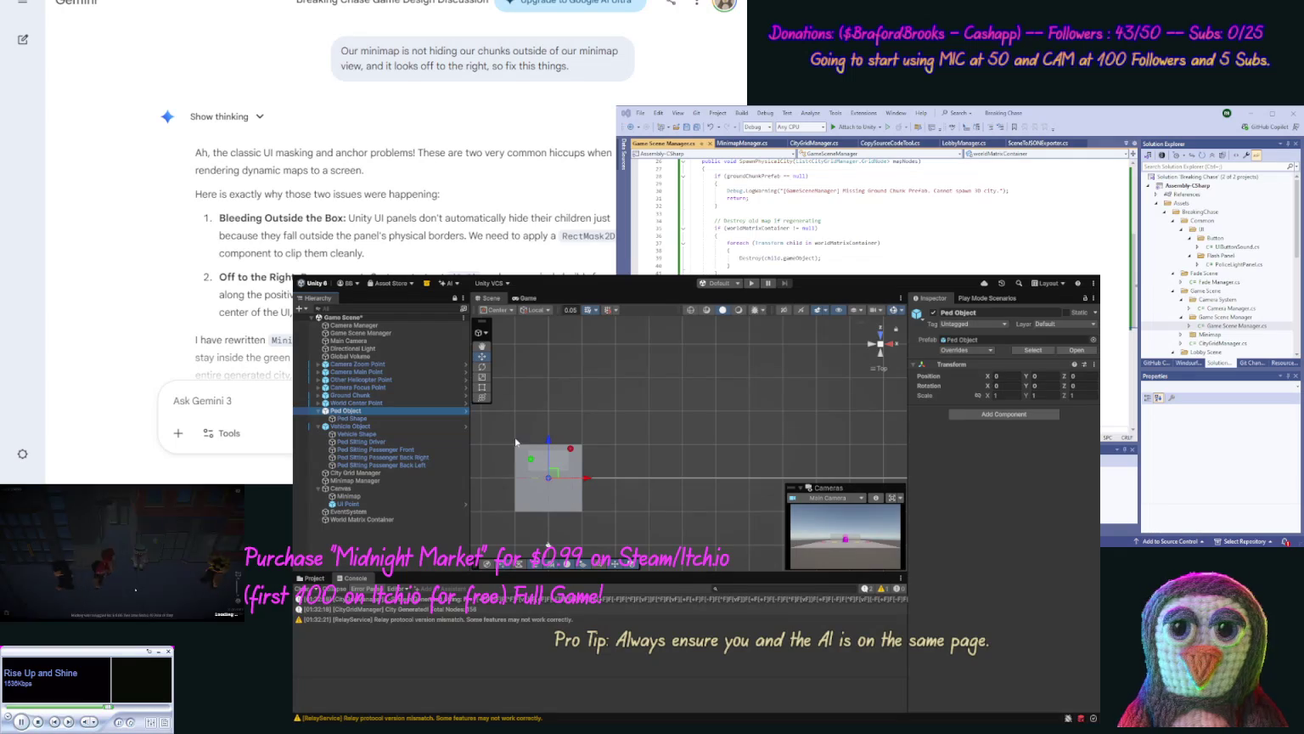
{"action": "left_click_drag", "start_coordinate": [549, 441], "coordinate": [534, 458]}
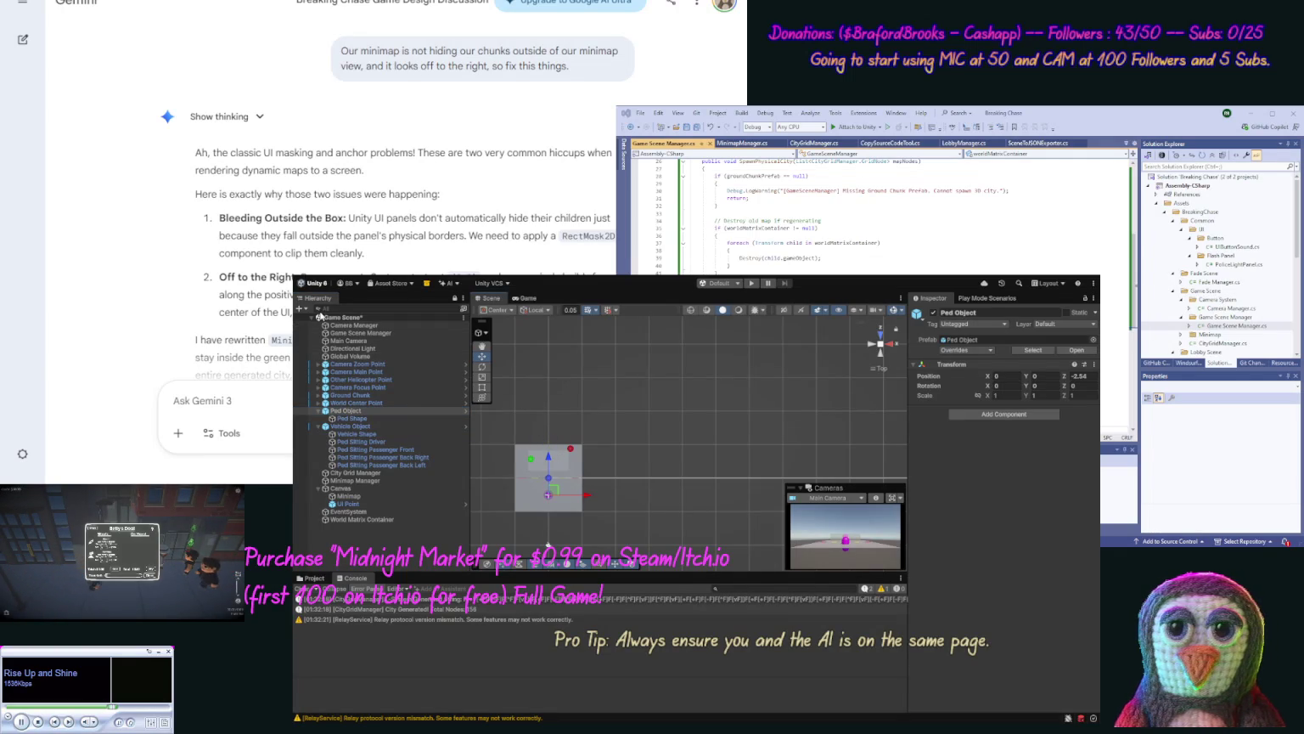
{"action": "key", "text": "ctrl+s"}
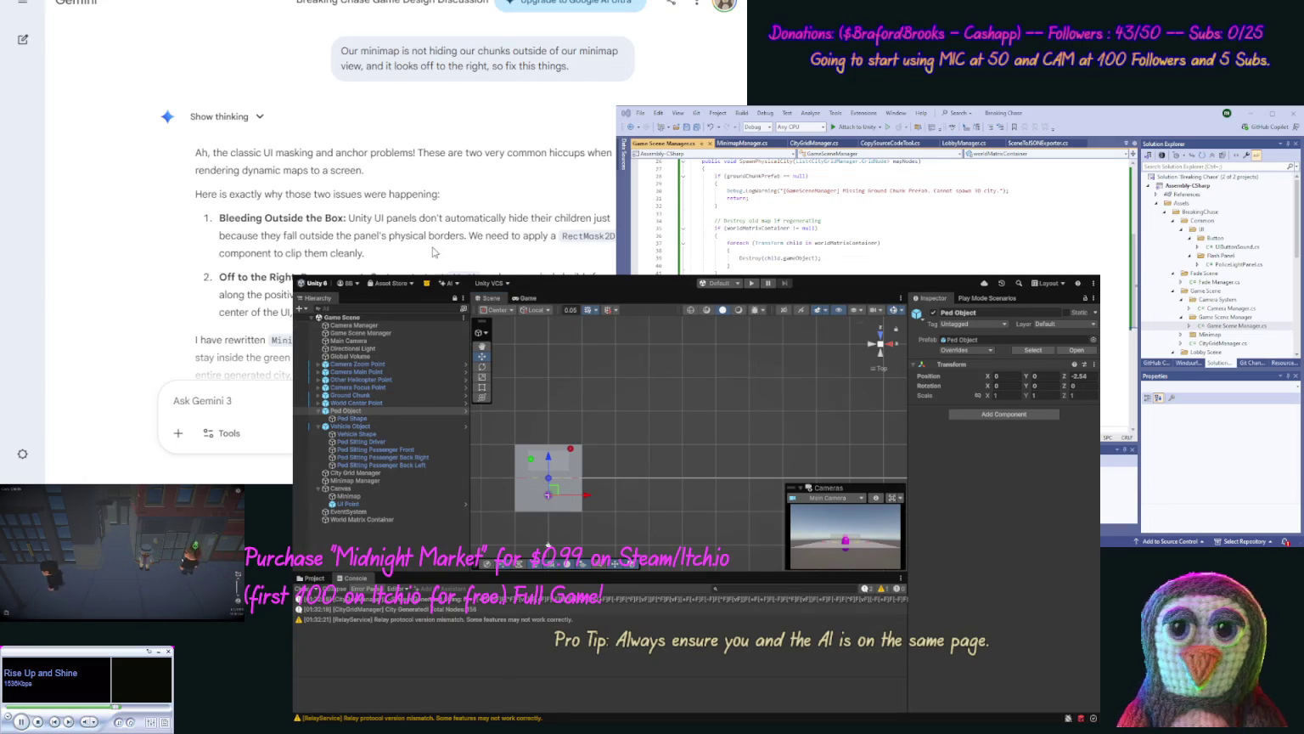
{"action": "left_click", "coordinate": [316, 49]}
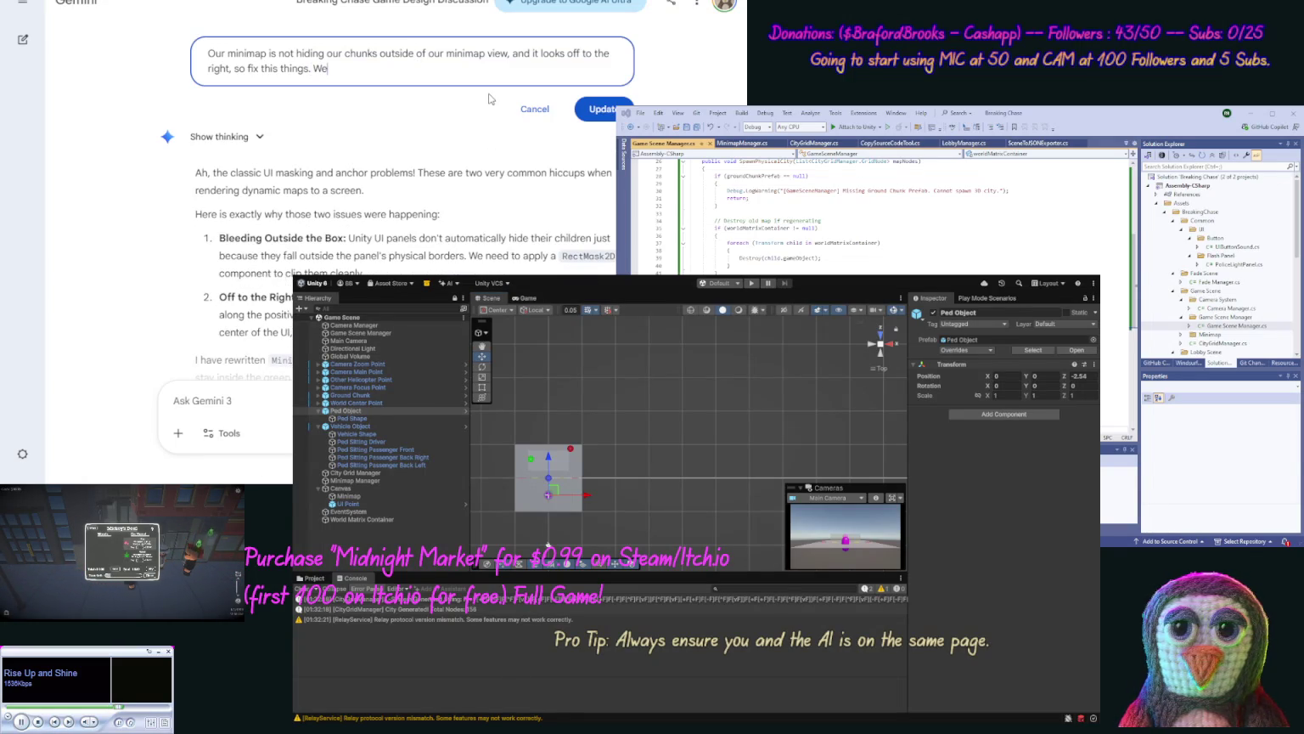
Step: Add a request to hide the starting in-view chunk and use it only for cloning, then resubmit
{"action": "type", "text": " also want "}
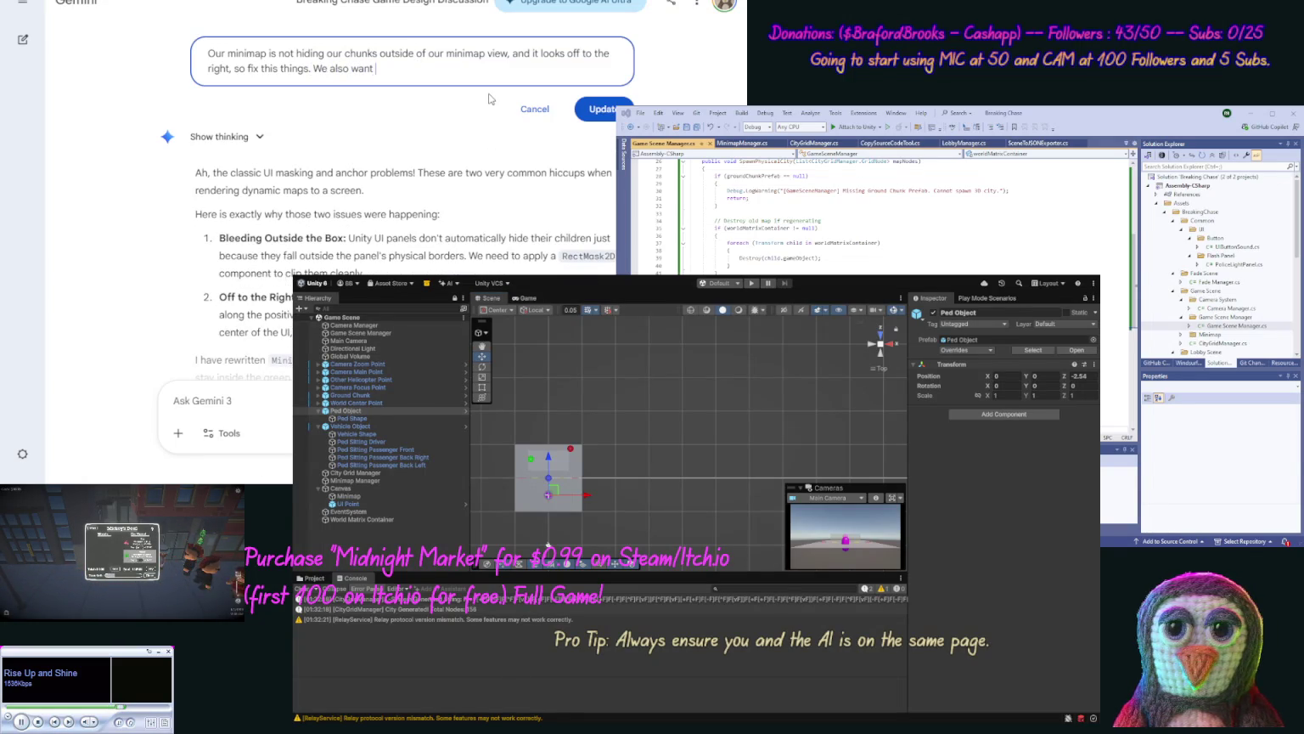
{"action": "type", "text": "to hide our"}
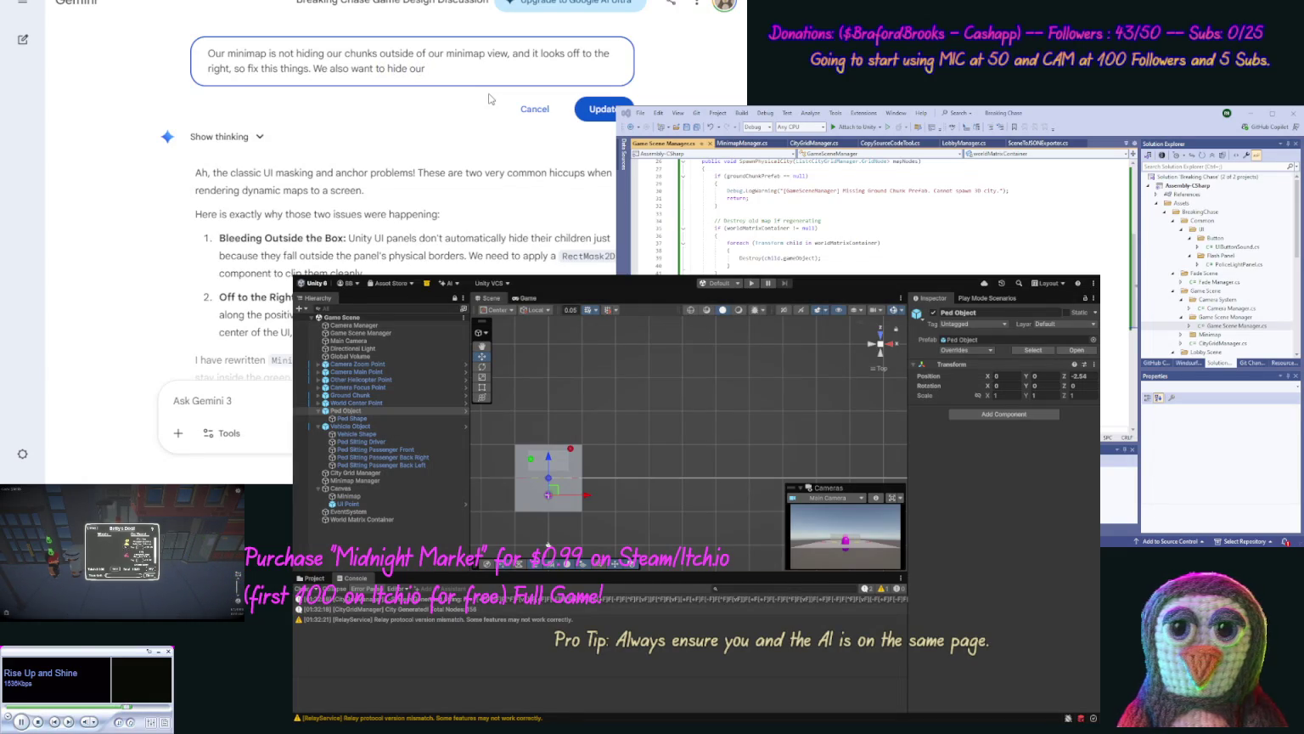
{"action": "type", "text": "chunk that i"}
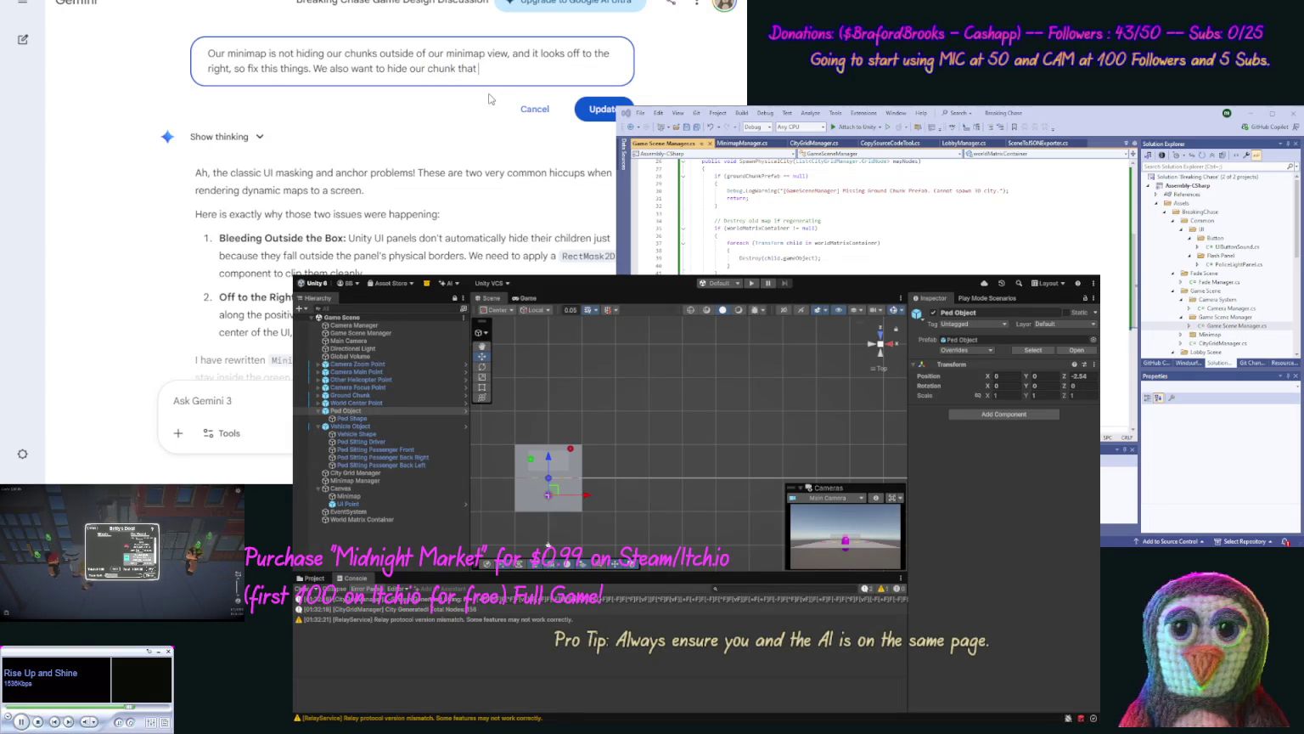
{"action": "type", "text": "s in view"}
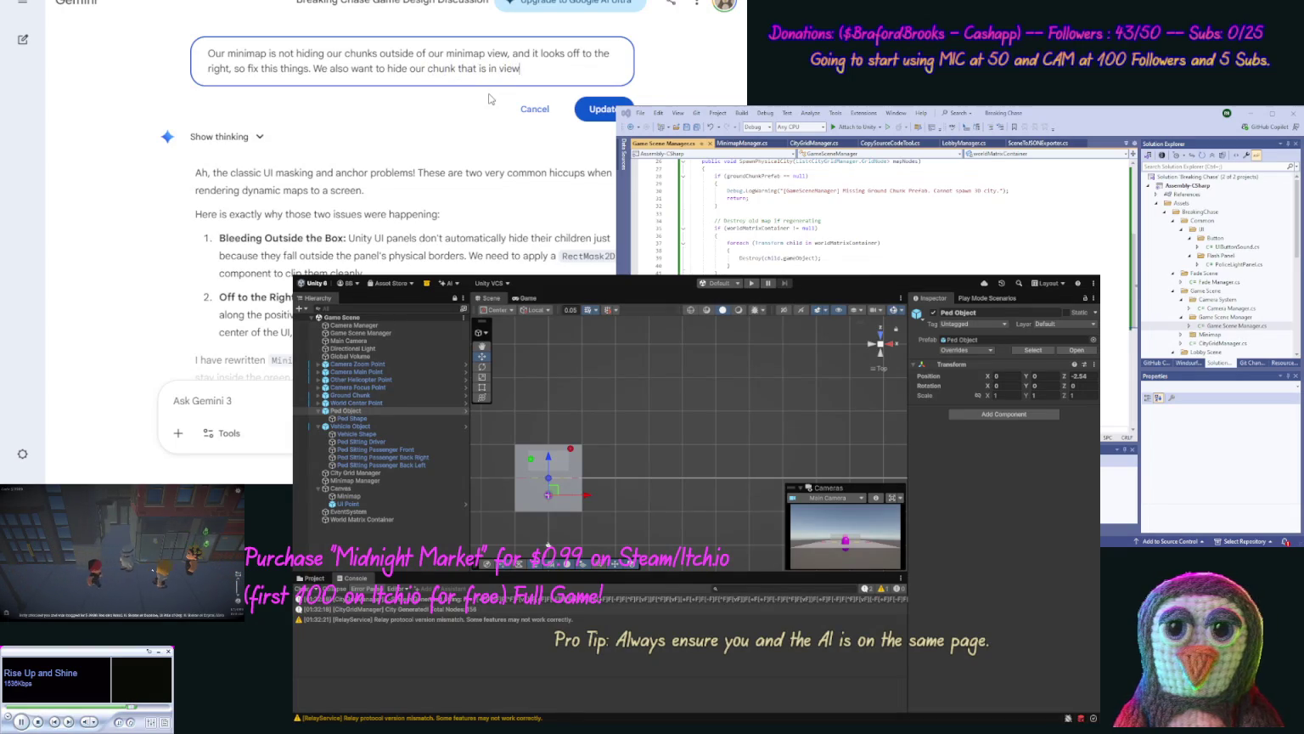
{"action": "type", "text": " when we s"}
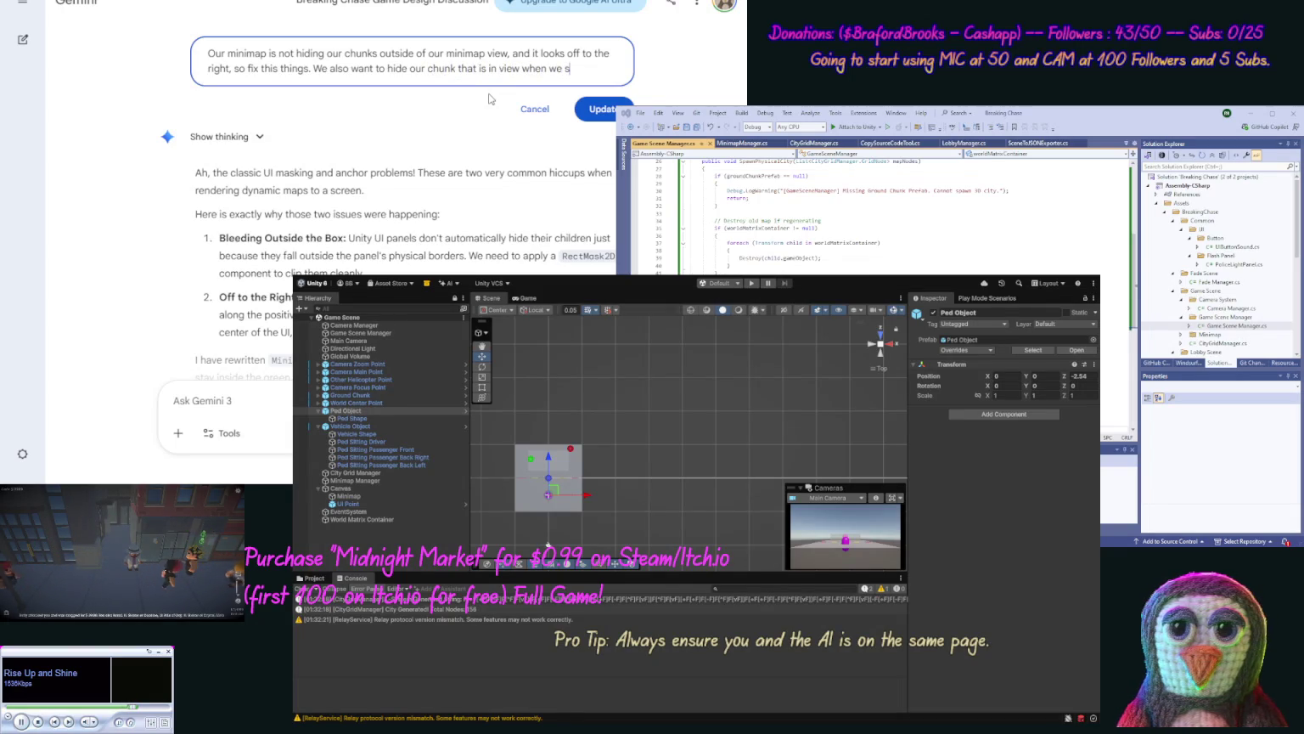
{"action": "type", "text": "tart, and"}
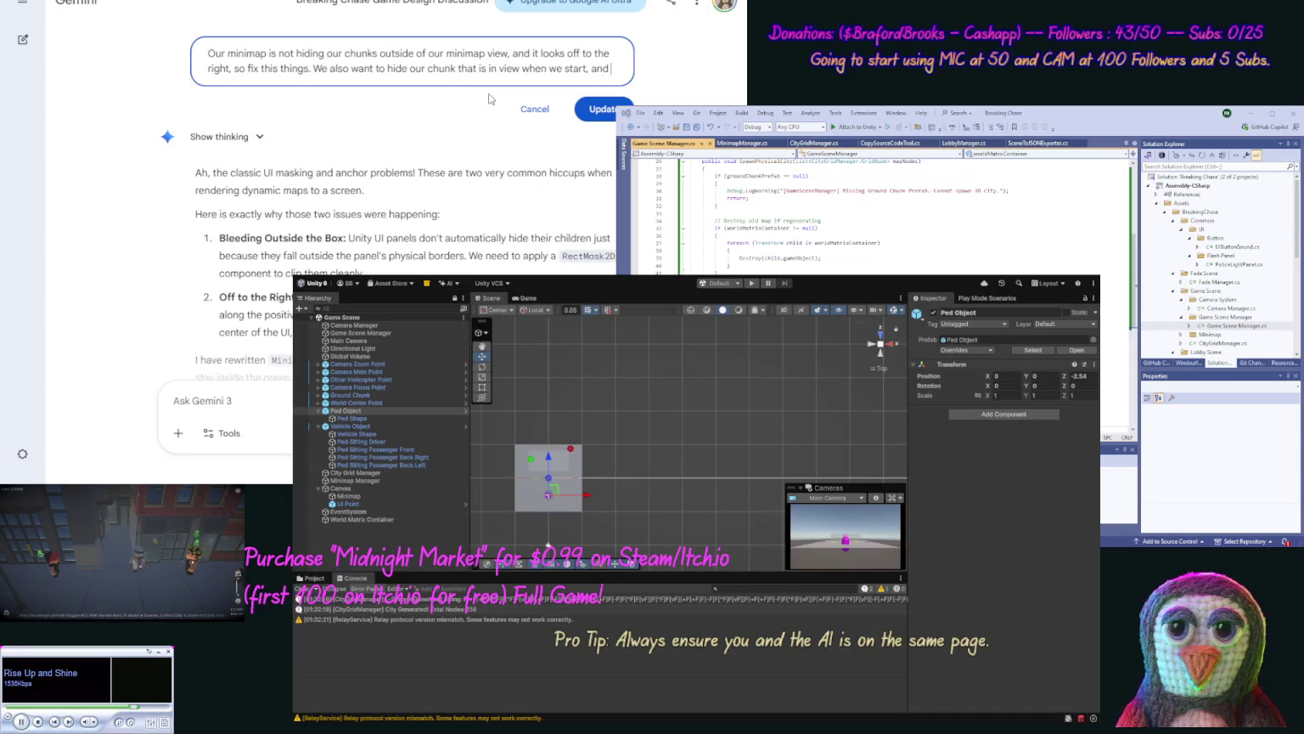
{"action": "type", "text": " just use "}
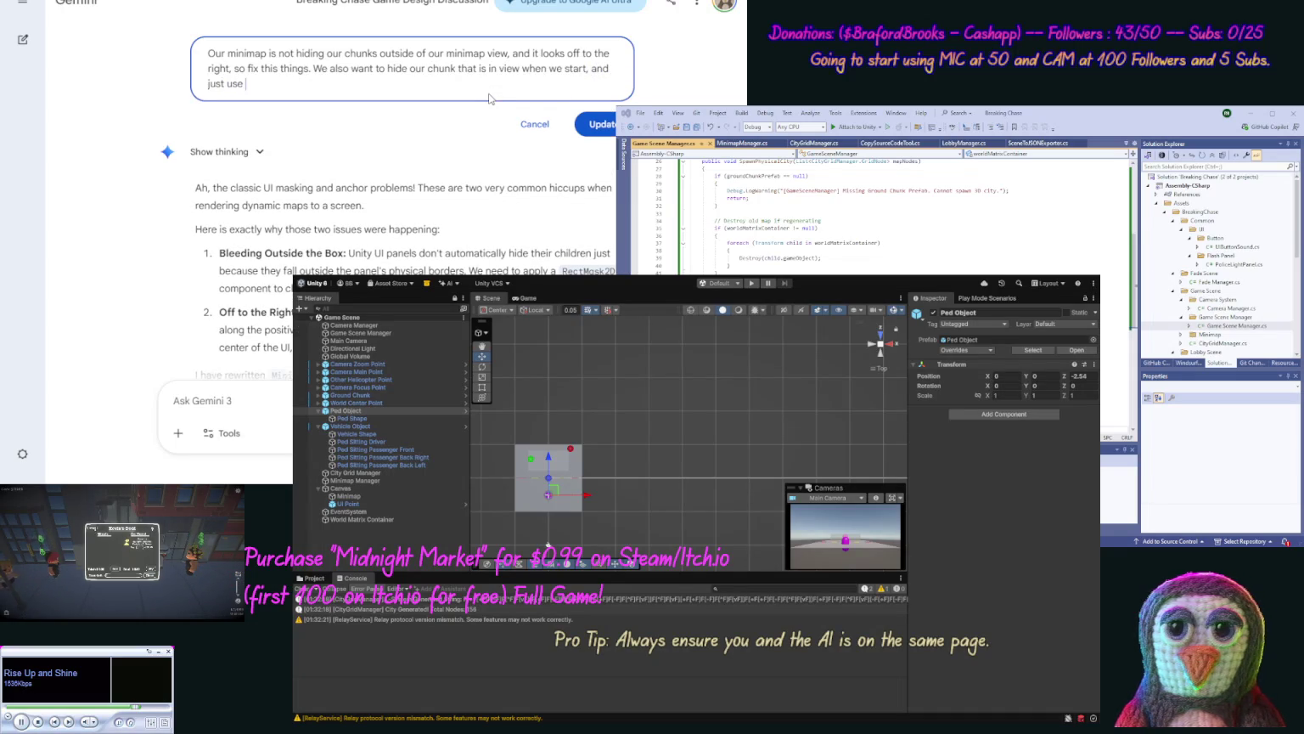
{"action": "type", "text": "it for lo"}
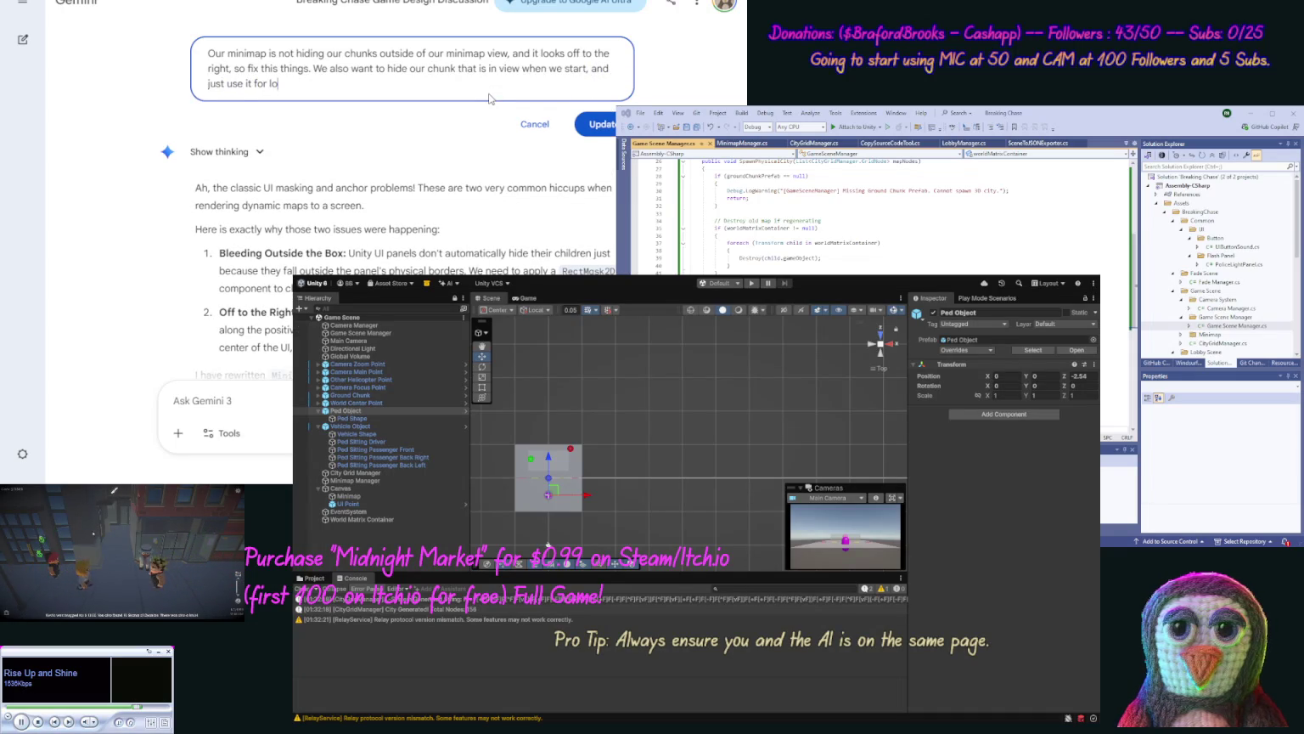
{"action": "type", "text": "ning new ones."}
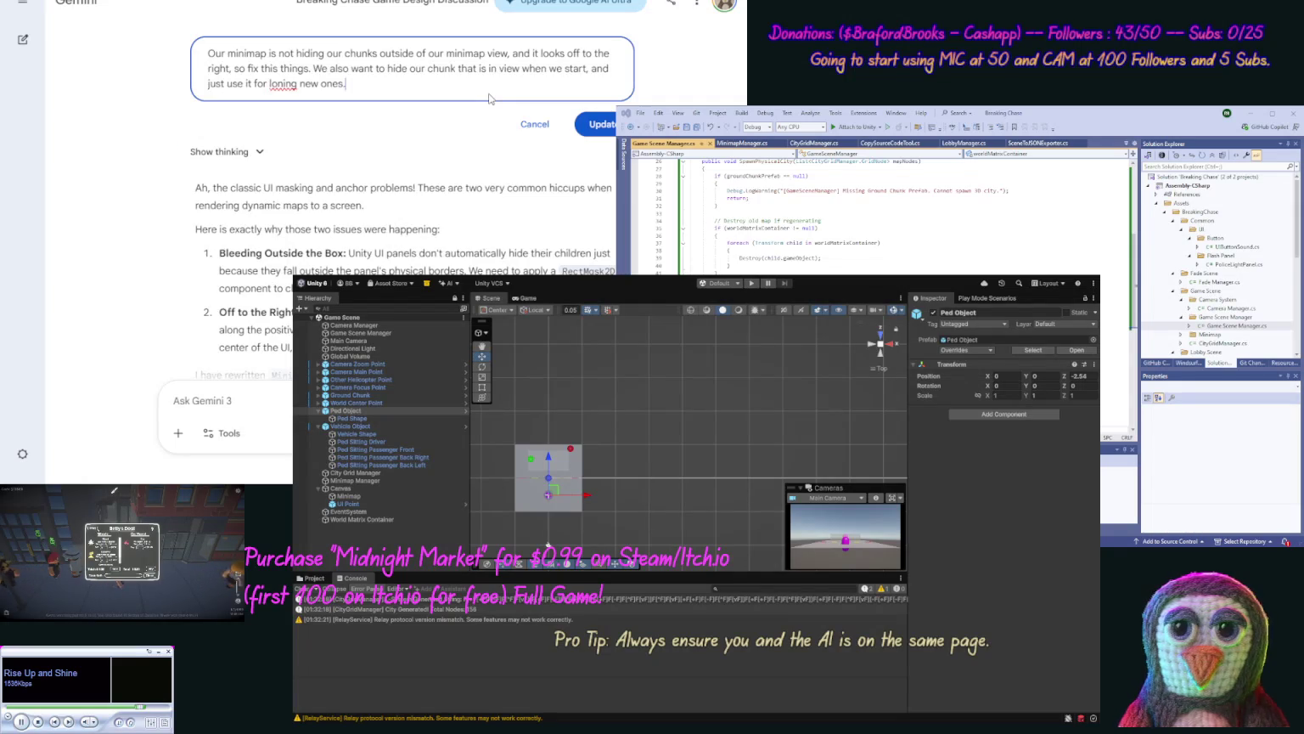
{"action": "key", "text": "Return"}
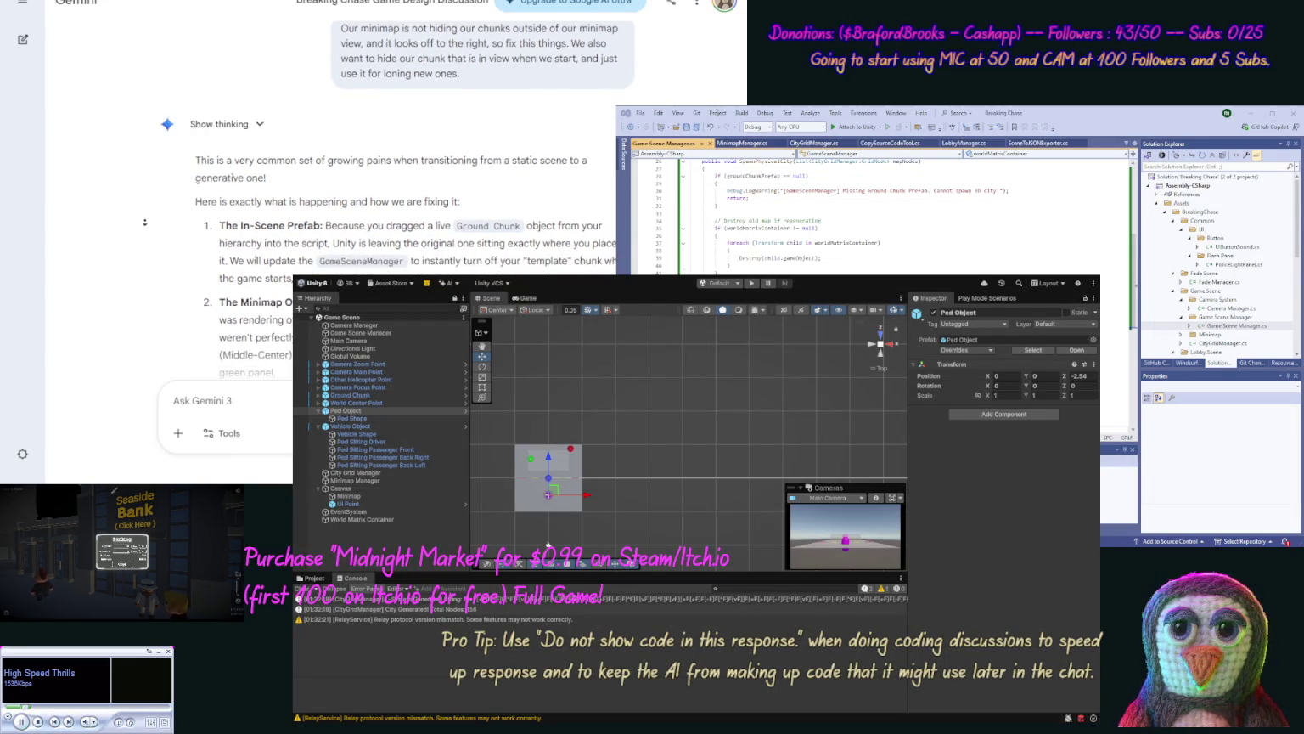
Step: Scroll back to the earlier minimap prompt and turn it into an editable text box
{"action": "scroll", "coordinate": [145, 223], "scroll_direction": "down", "scroll_amount": 2}
{"action": "scroll", "coordinate": [145, 223], "scroll_direction": "down", "scroll_amount": 1}
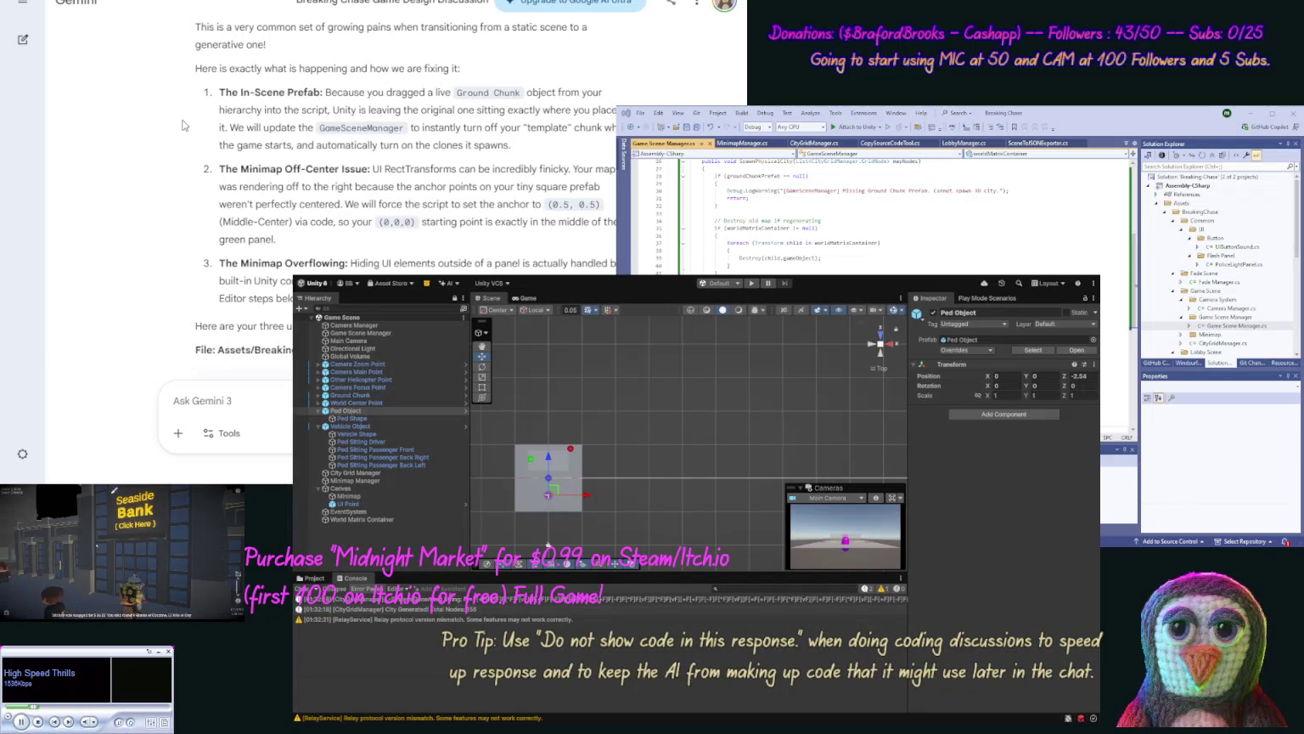
{"action": "scroll", "coordinate": [182, 141], "scroll_direction": "up", "scroll_amount": 5}
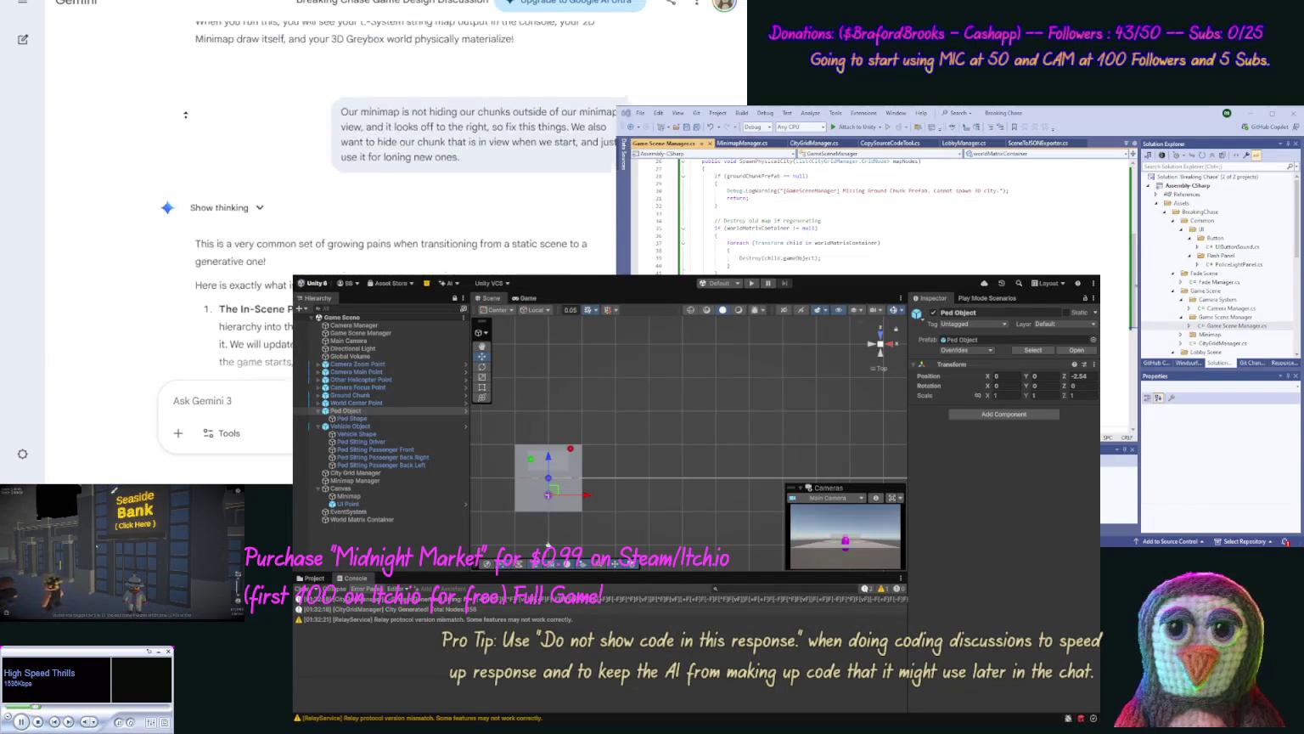
{"action": "left_click", "coordinate": [290, 192]}
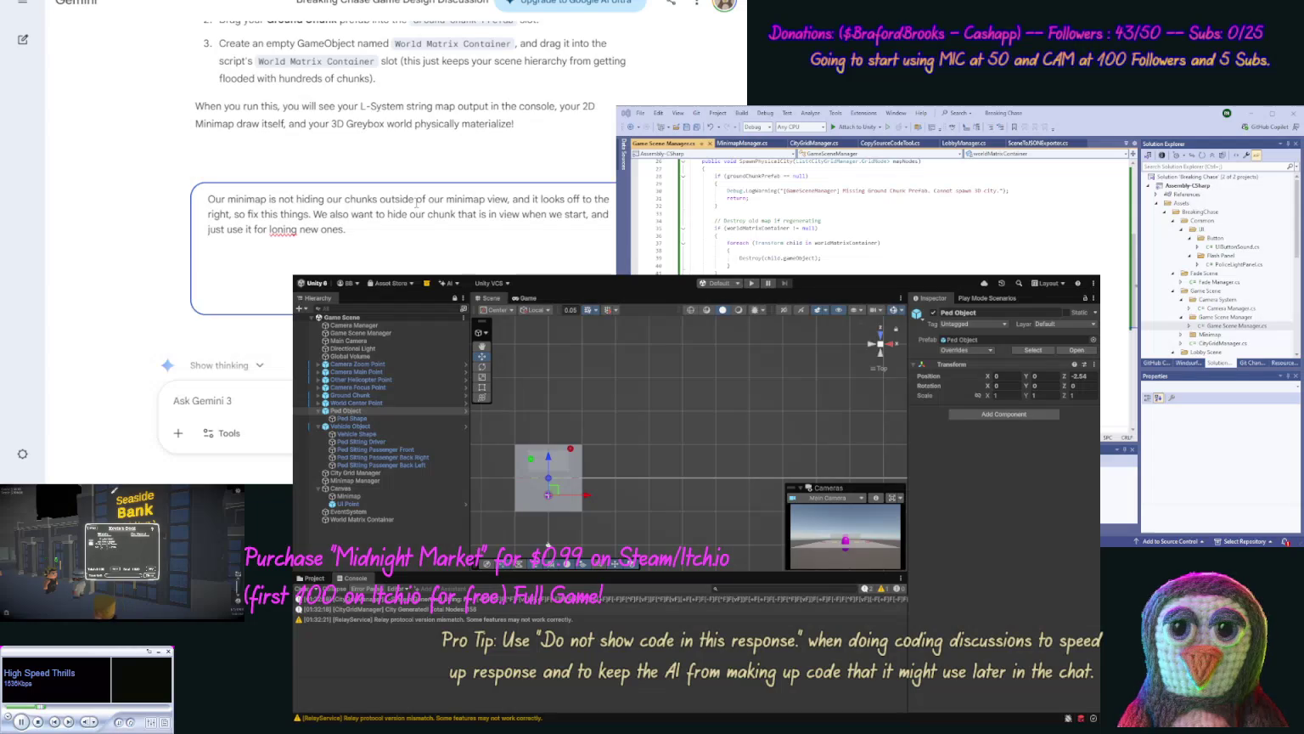
Step: Fix 'cloning', add rotating the ground prefab on turns and easily replaceable chunks, then resubmit
{"action": "type", "text": "c"}
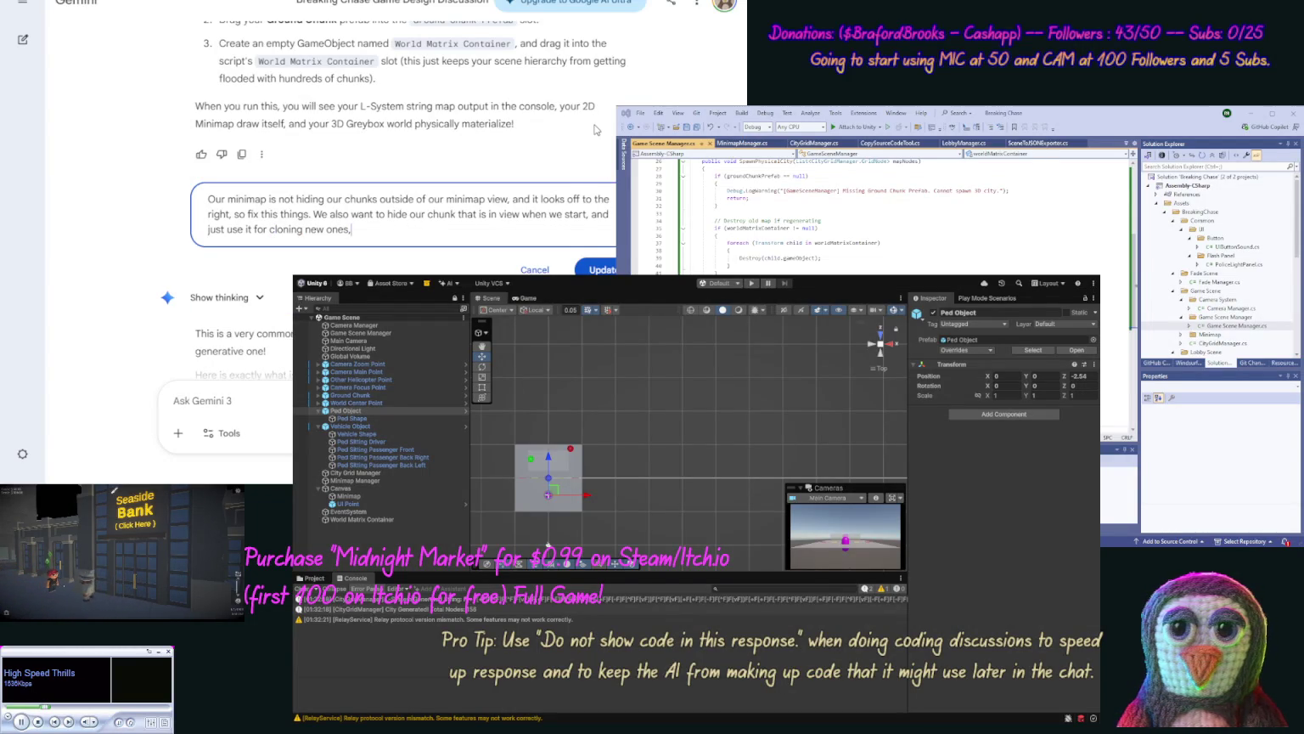
{"action": "type", "text": ", and"}
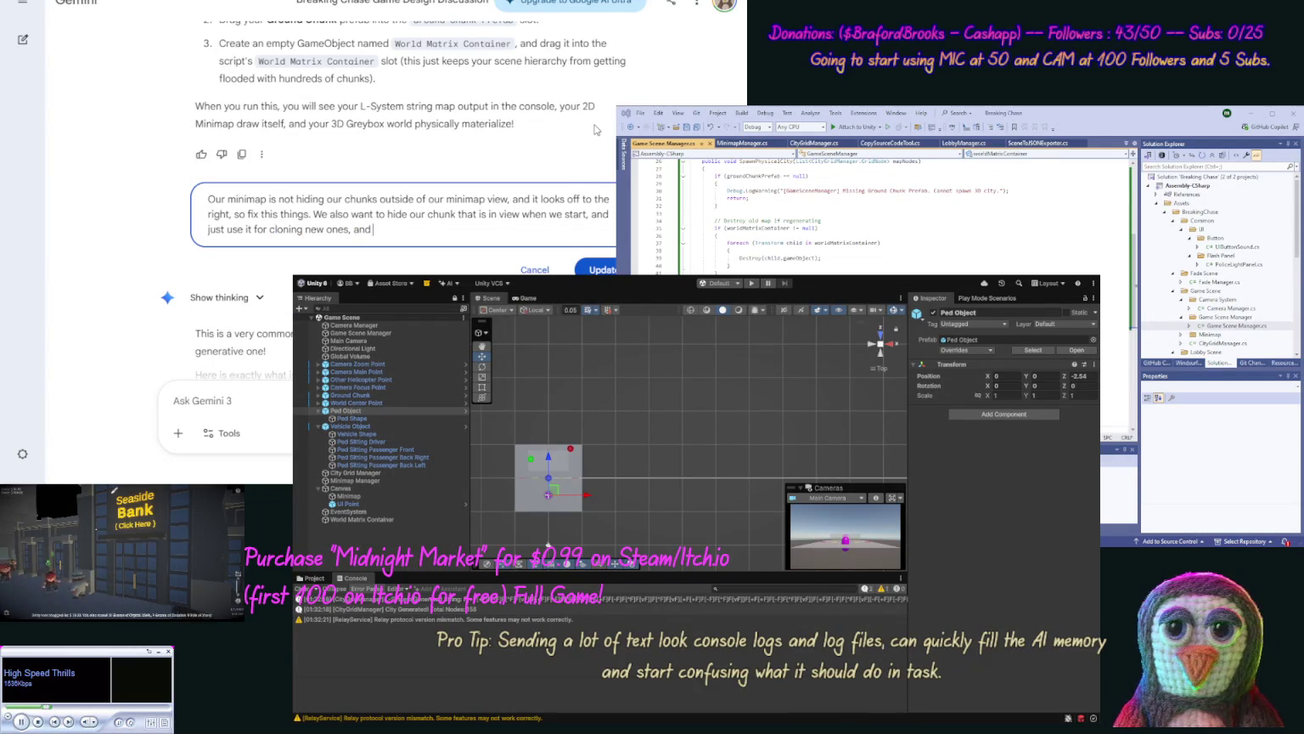
{"action": "type", "text": " for the turn"}
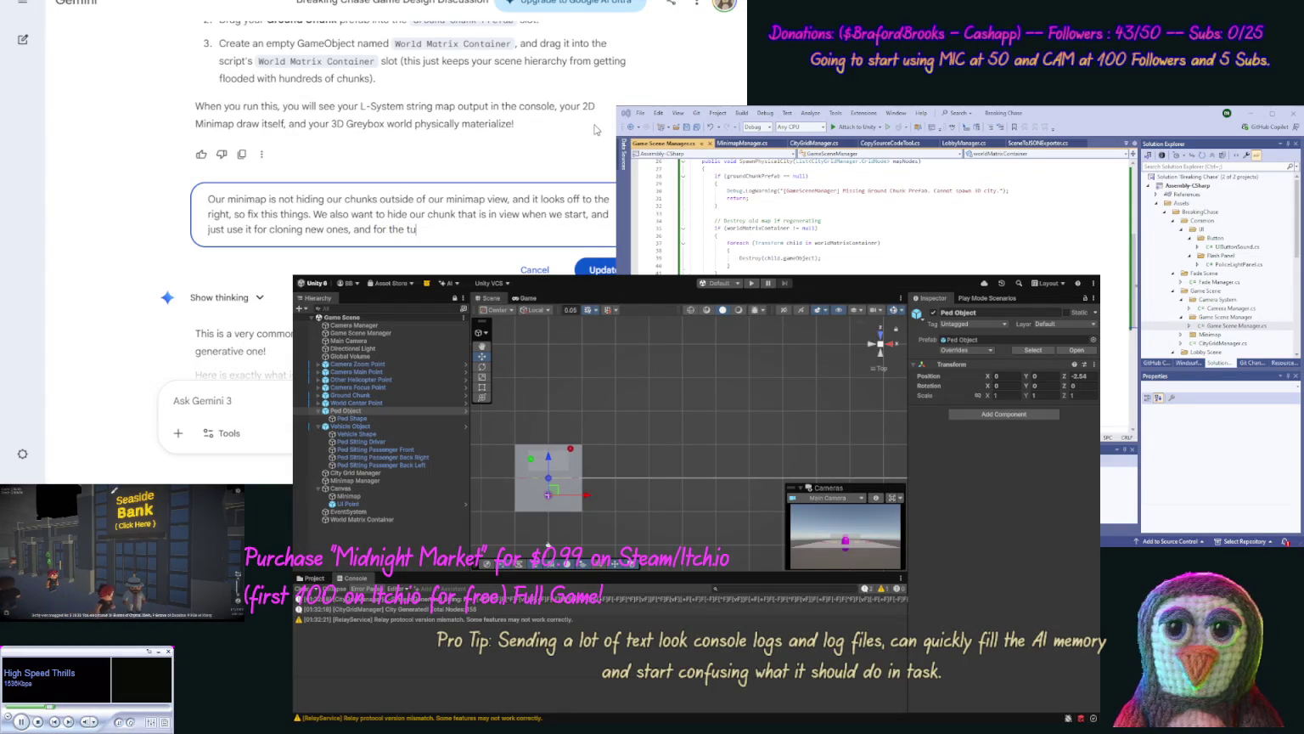
{"action": "type", "text": "s ro"}
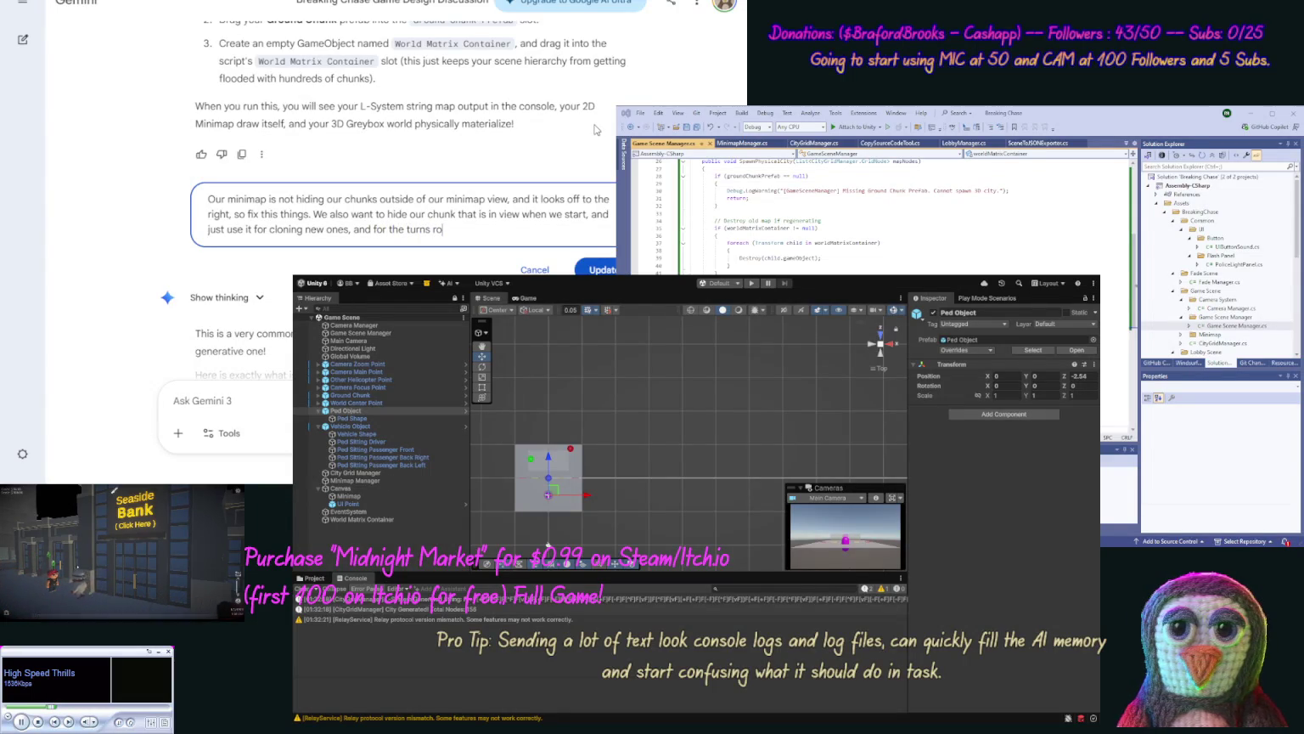
{"action": "type", "text": "tate our ground prefab, we wan"}
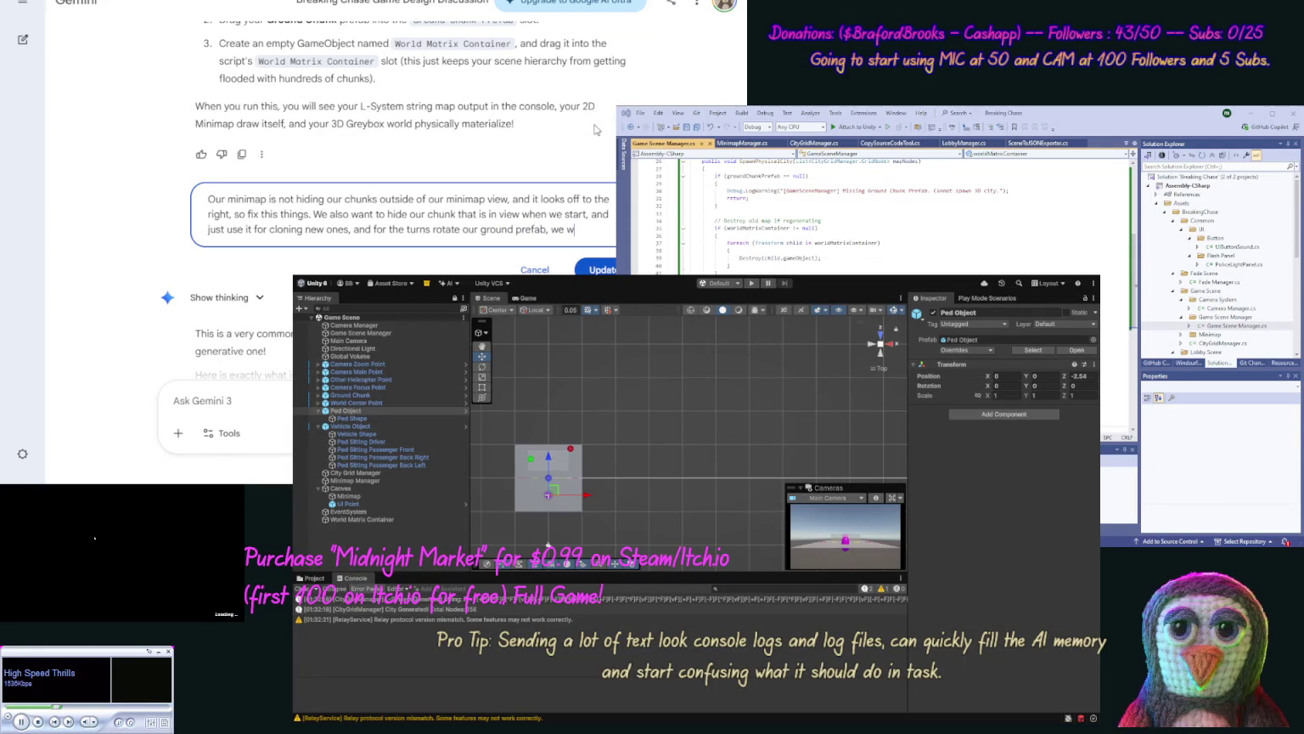
{"action": "type", "text": "t to keep t"}
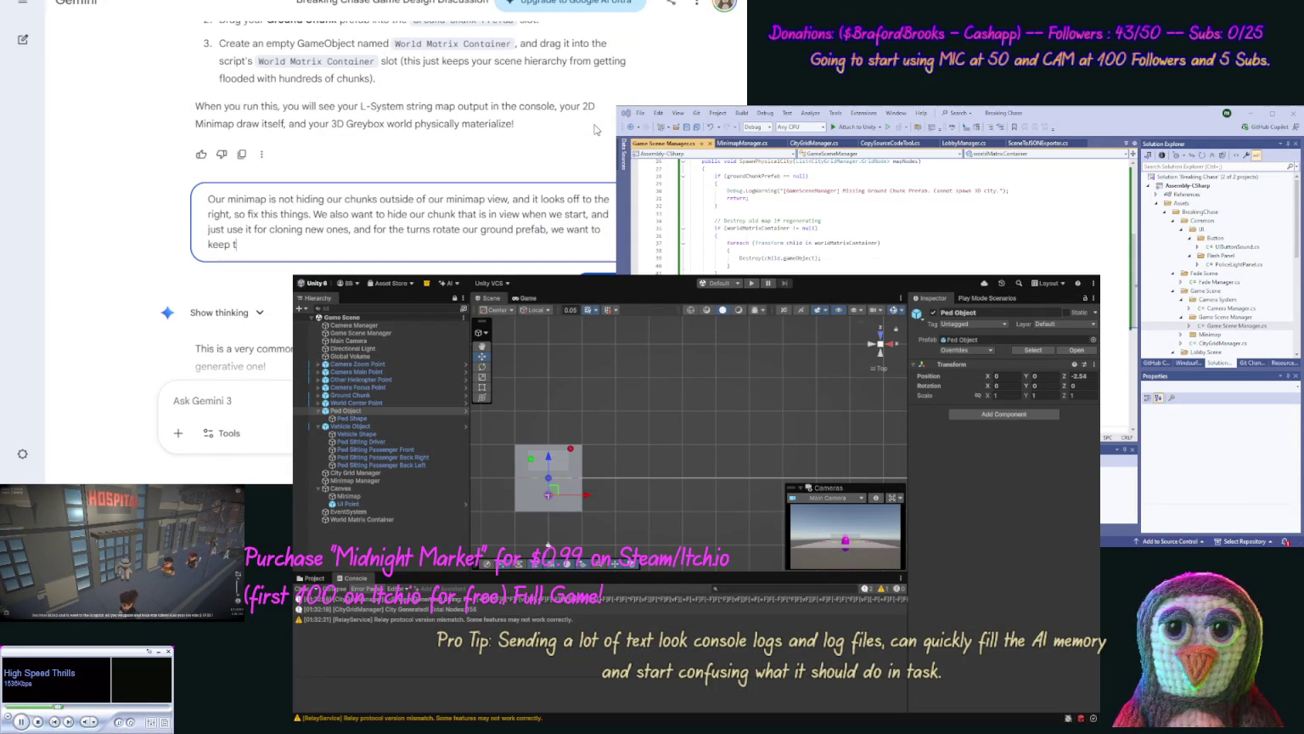
{"action": "type", "text": "his to be easier to repl"}
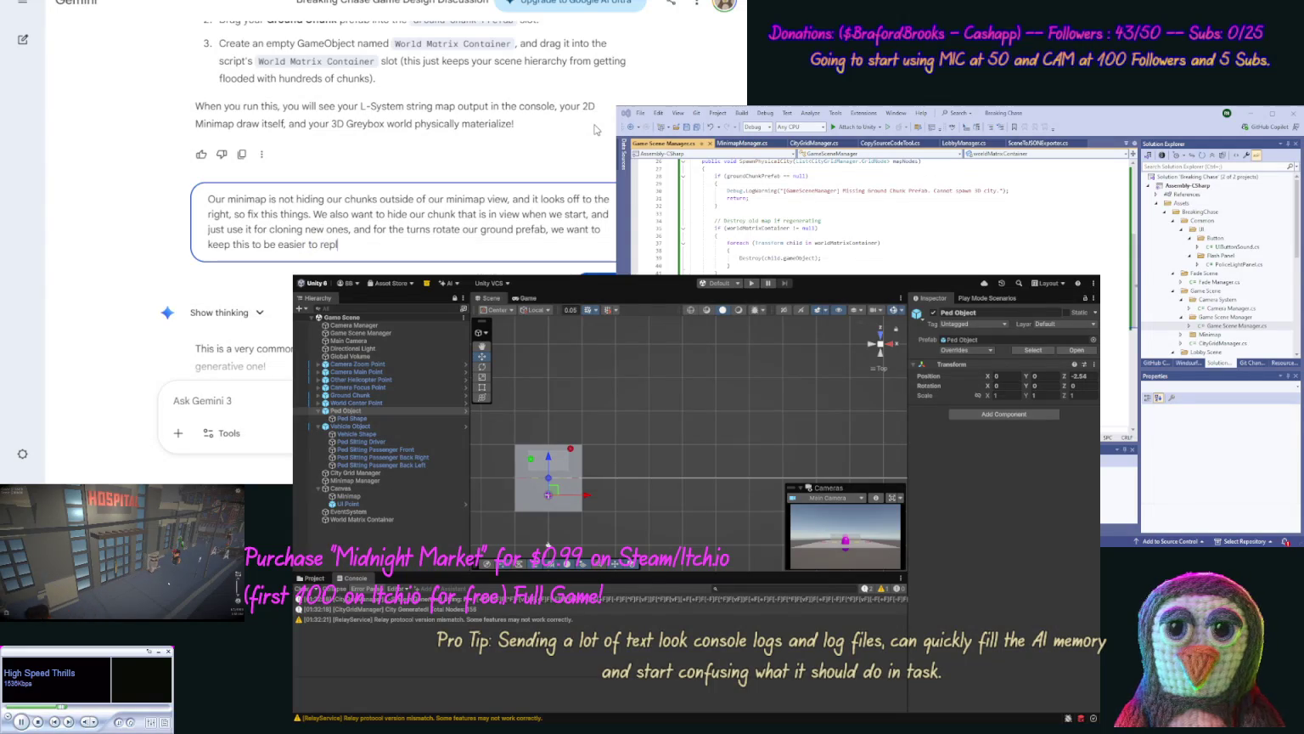
{"action": "type", "text": "ace with act"}
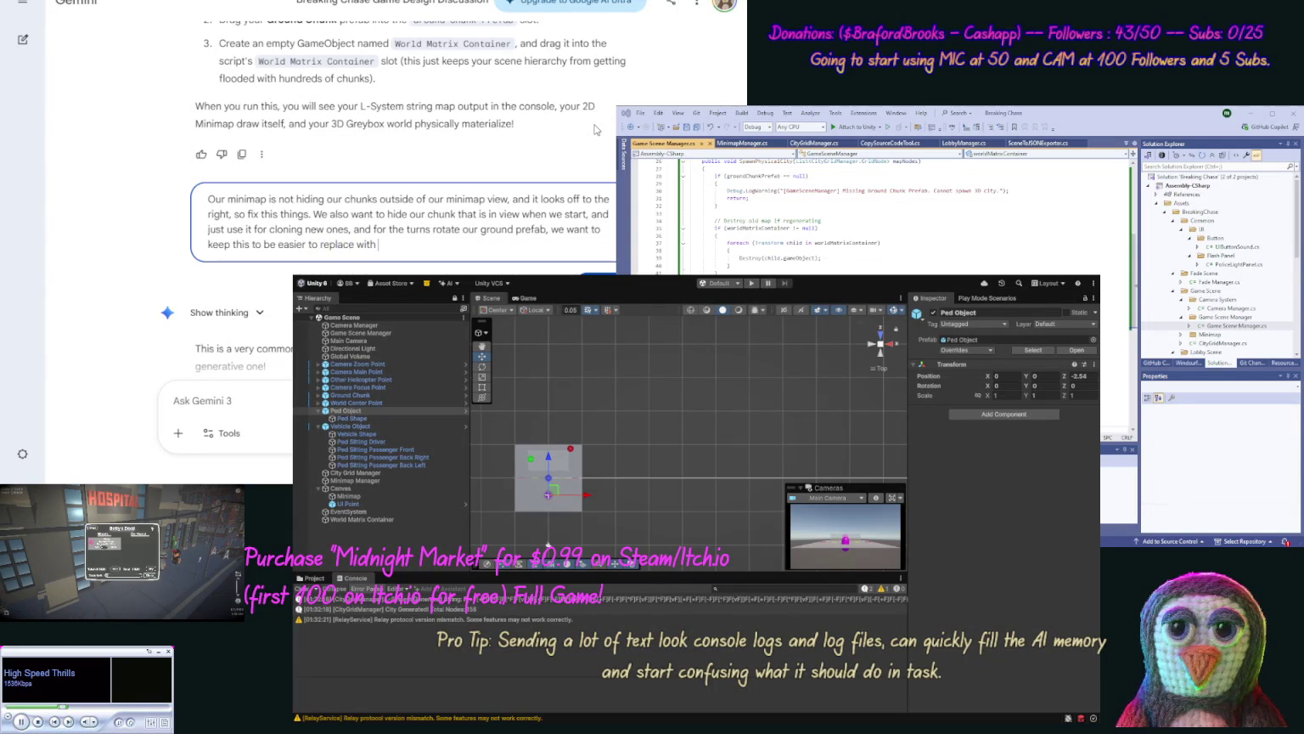
{"action": "type", "text": "ual "}
{"action": "type", "text": "chunks we "}
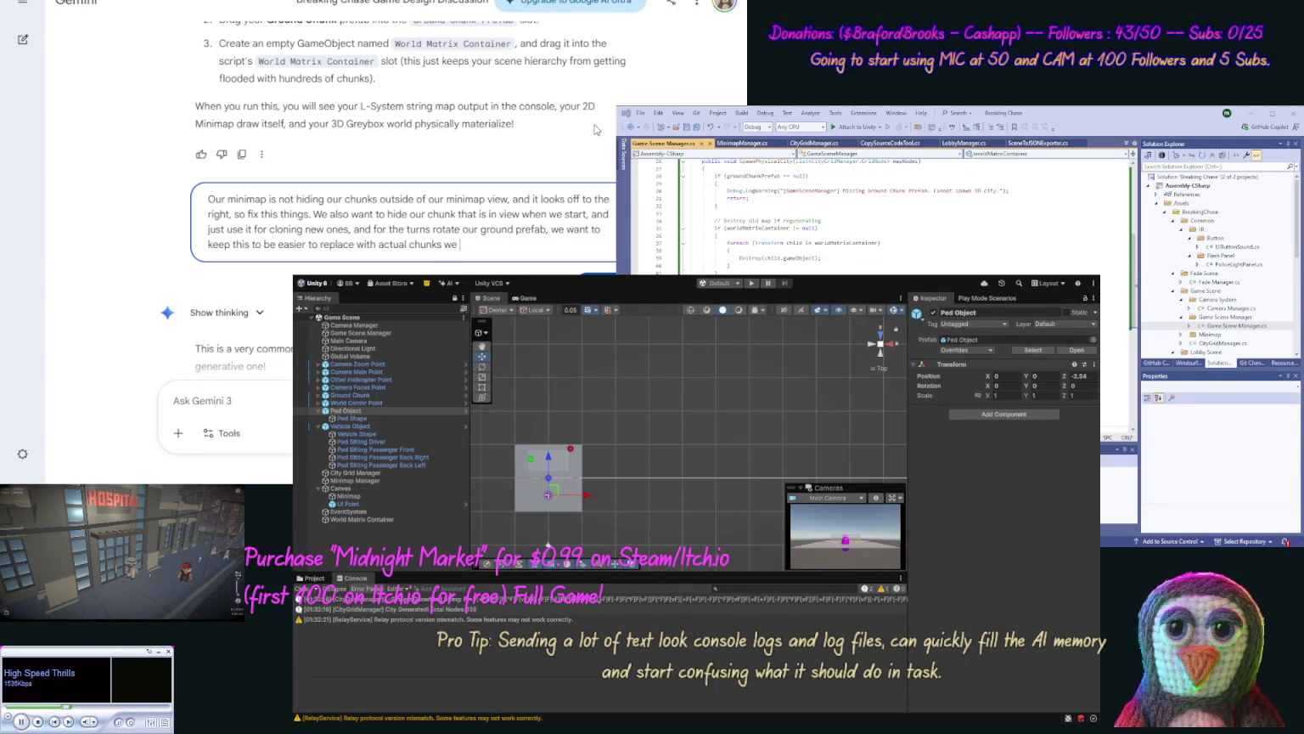
{"action": "type", "text": "will make wi"}
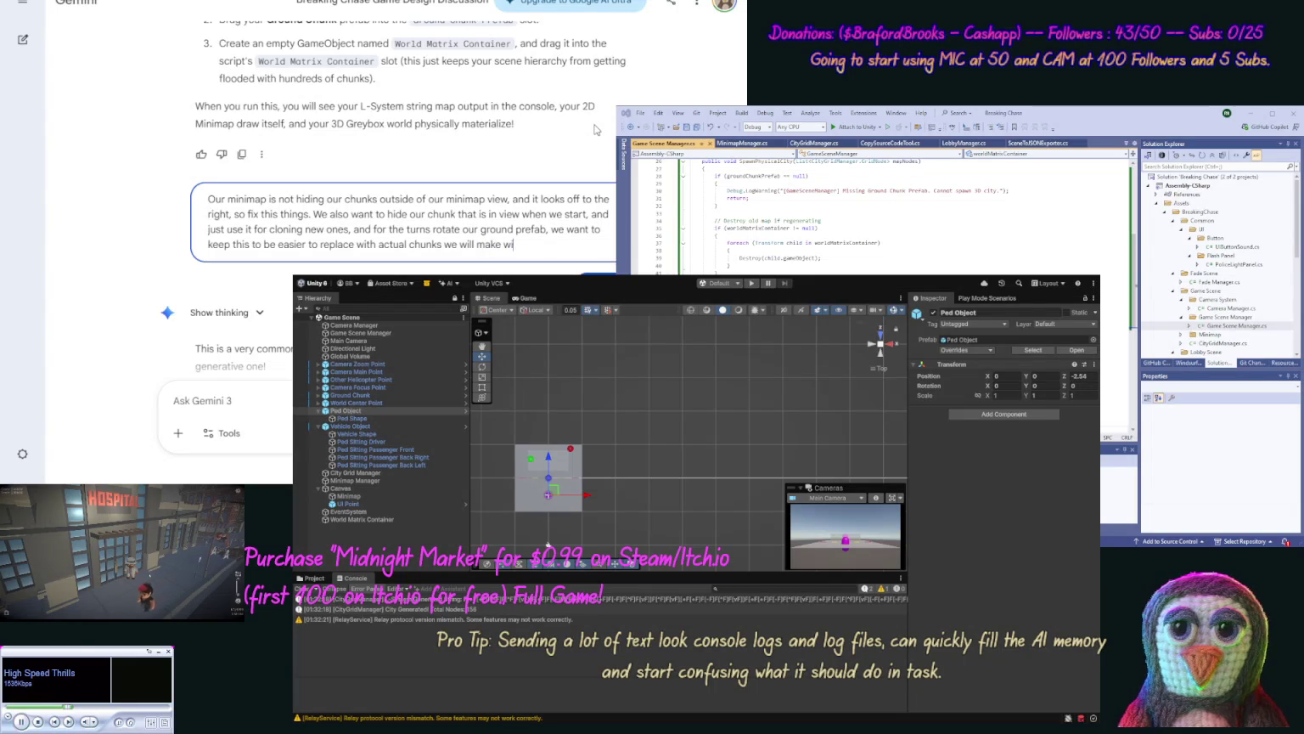
{"action": "type", "text": "th buildings, roads obj"}
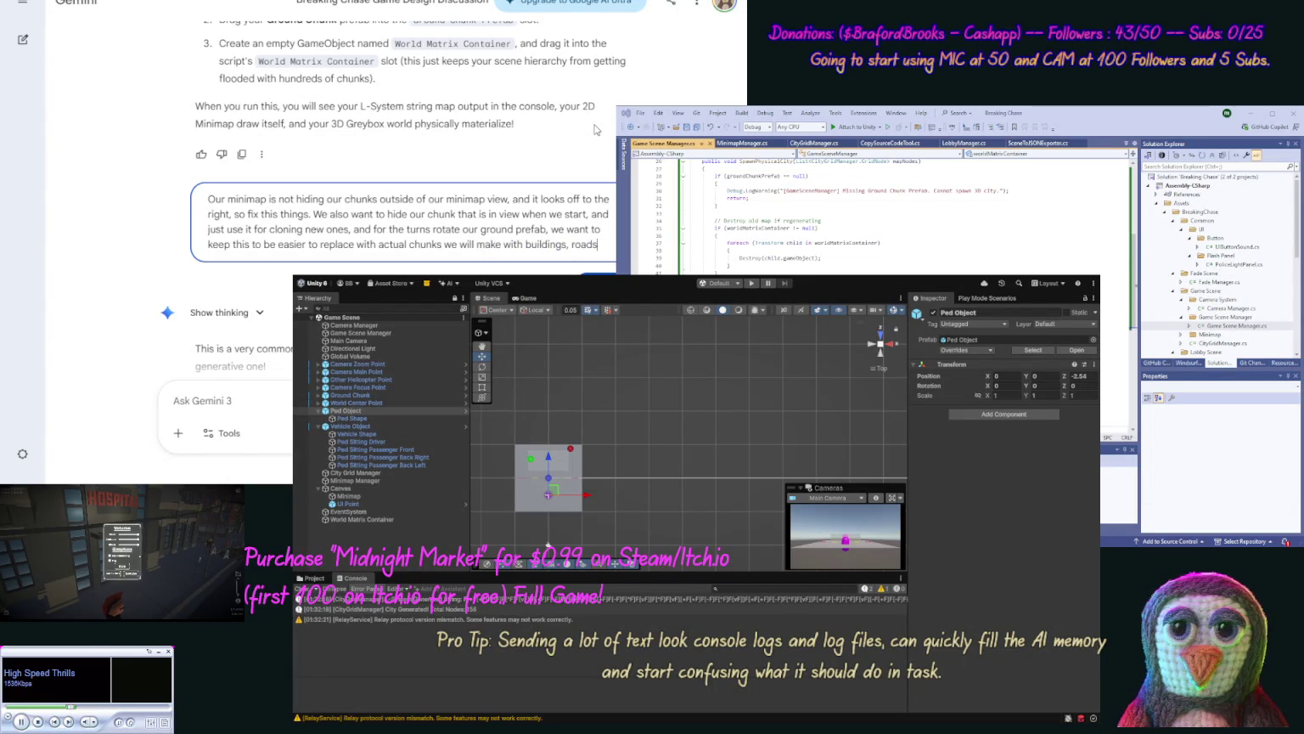
{"action": "type", "text": "ects, ect,"}
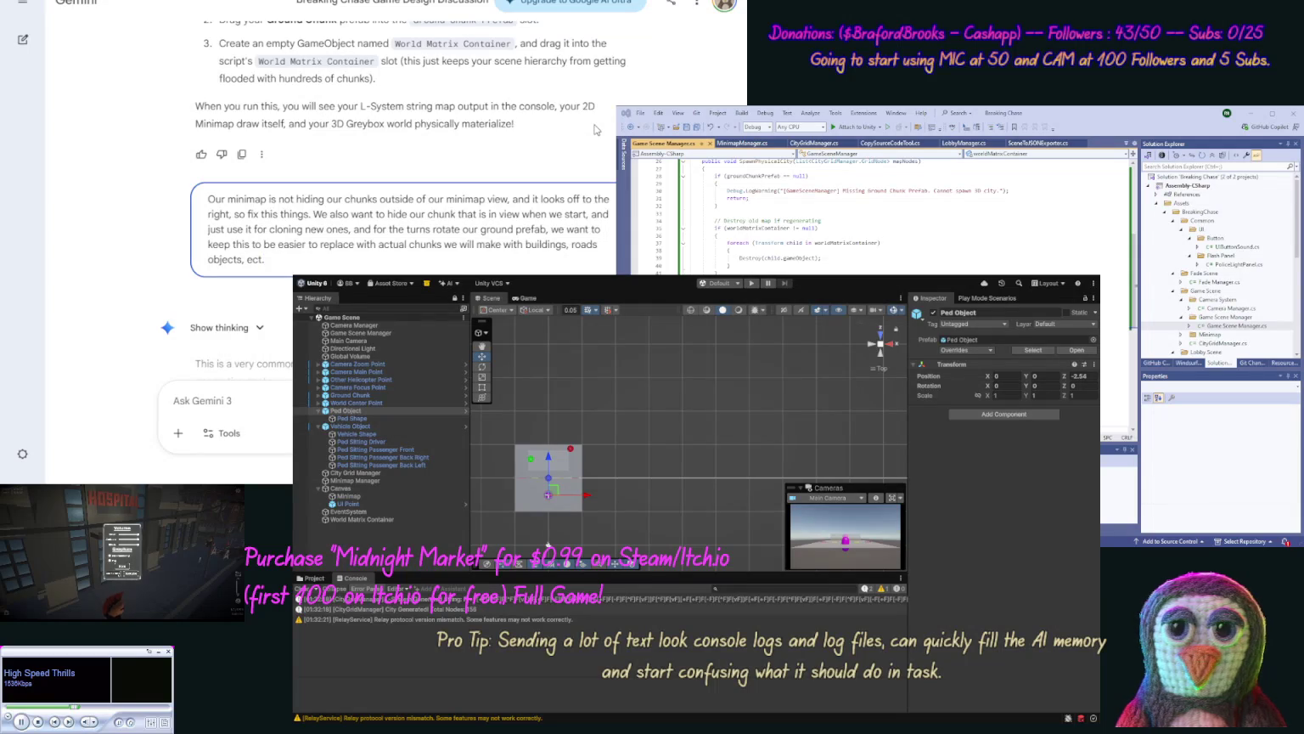
{"action": "key", "text": "BackSpace"}
{"action": "type", "text": ", and tr"}
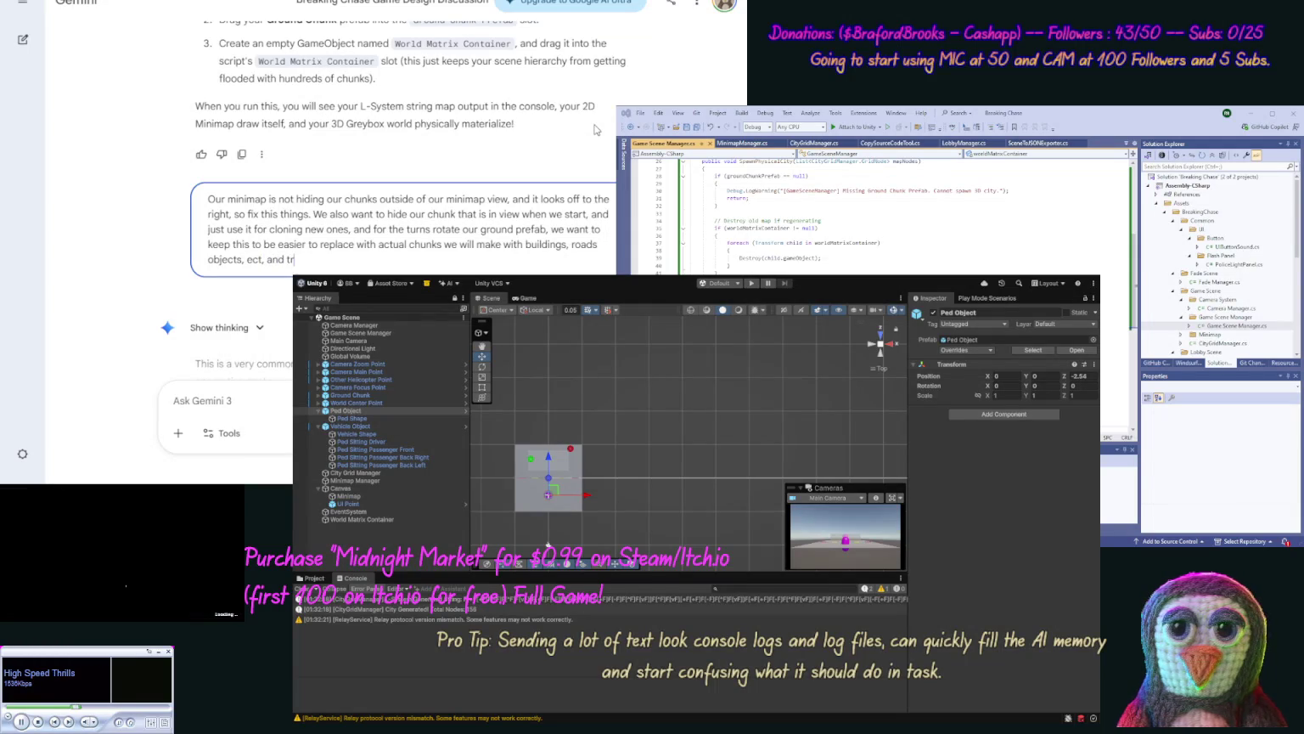
{"action": "type", "text": "ue turning"}
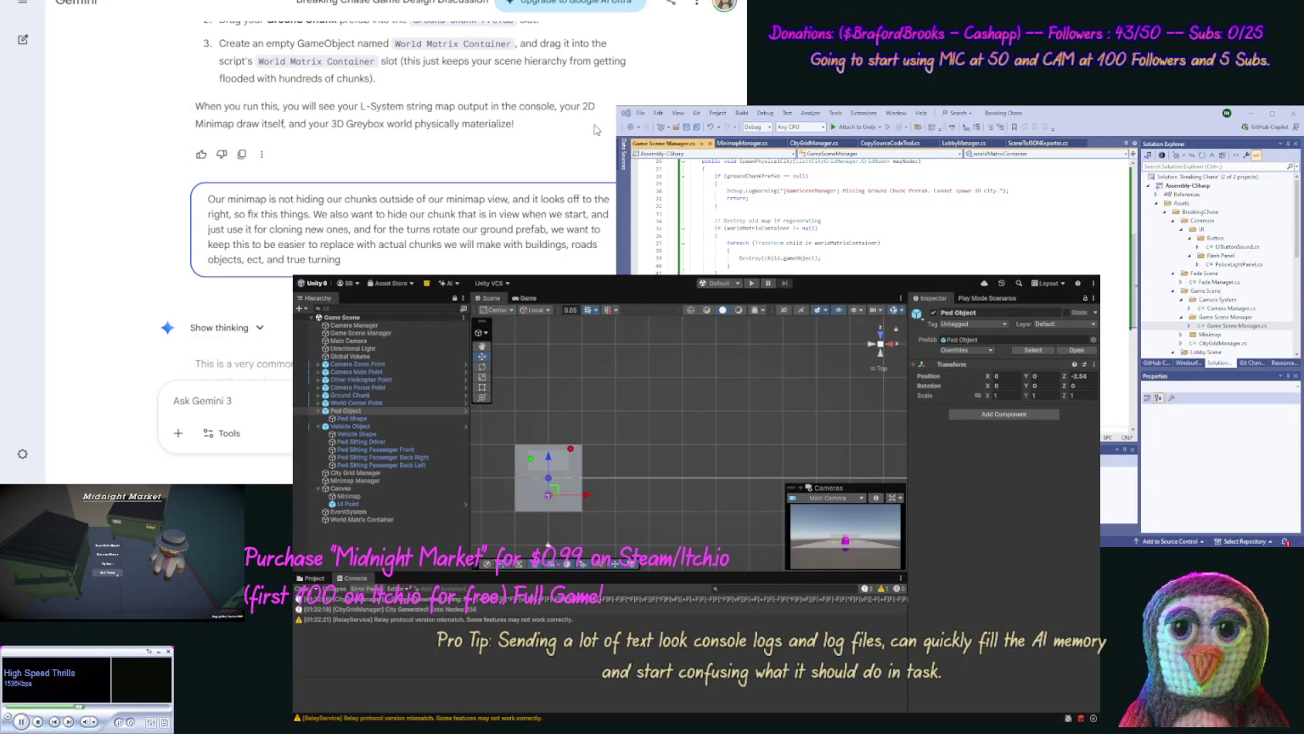
{"action": "type", "text": " areas"}
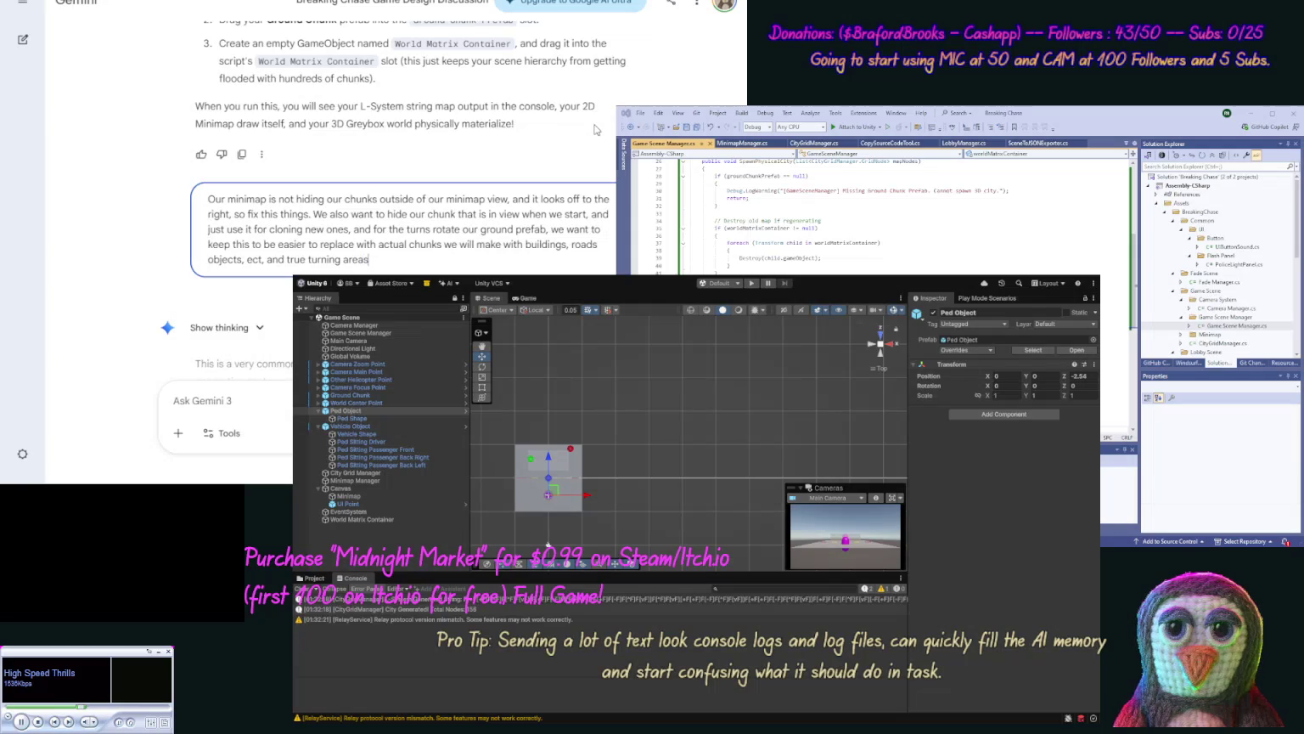
{"action": "type", "text": ", ect."}
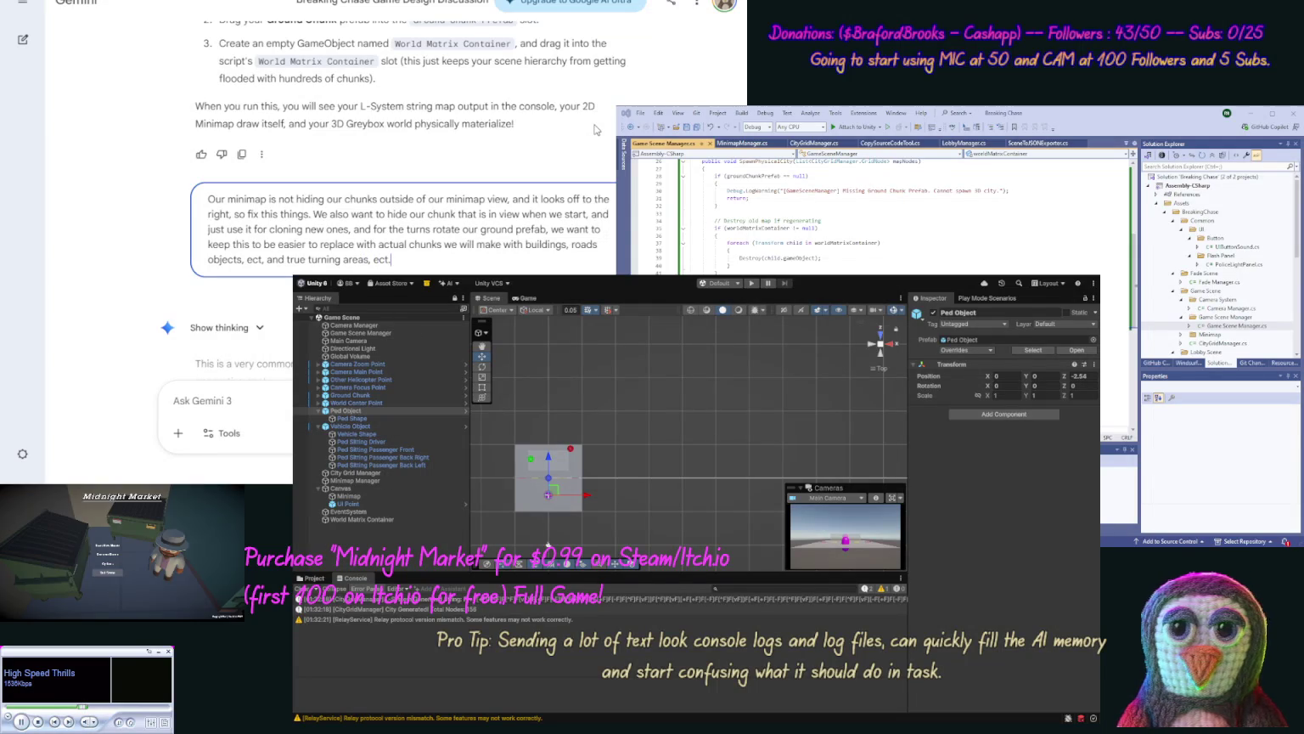
{"action": "key", "text": "Return"}
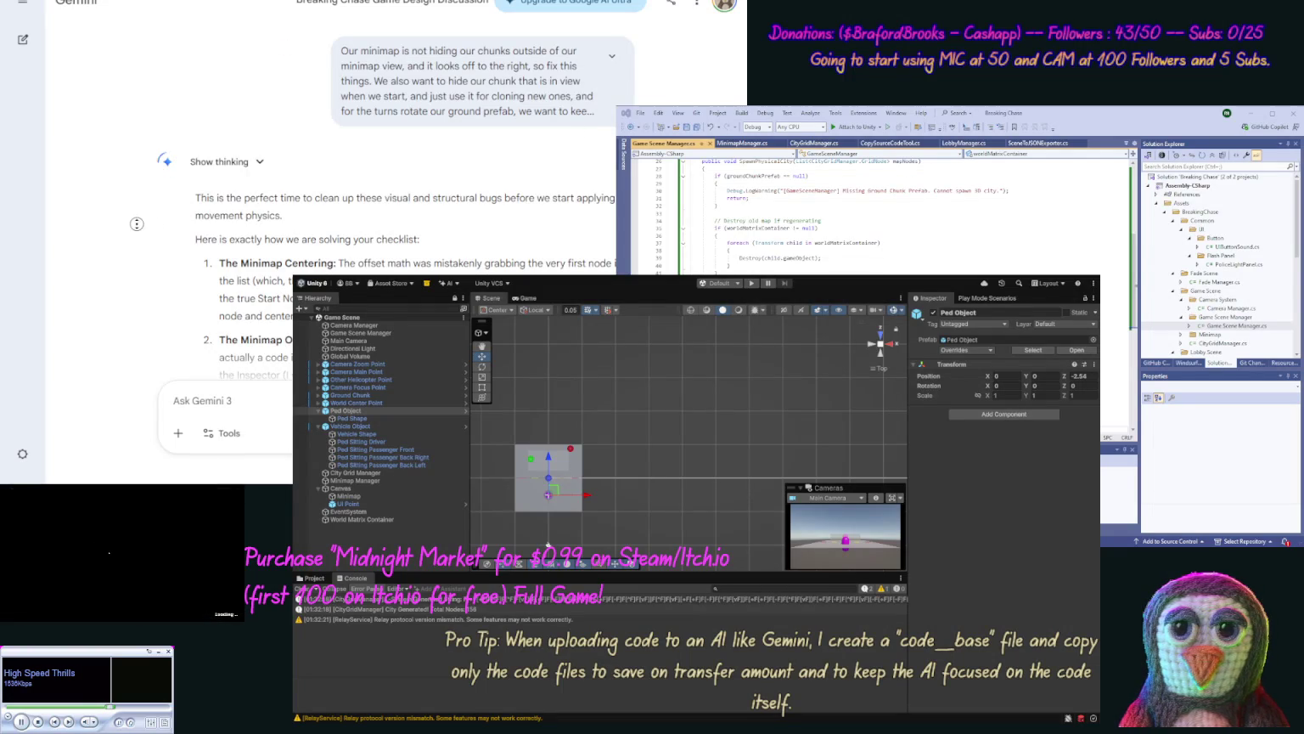
Step: Scroll through Gemini's new checklist covering minimap centering, overflow, source-chunk hiding and chunk rotation
{"action": "scroll", "coordinate": [136, 223], "scroll_direction": "down", "scroll_amount": 3}
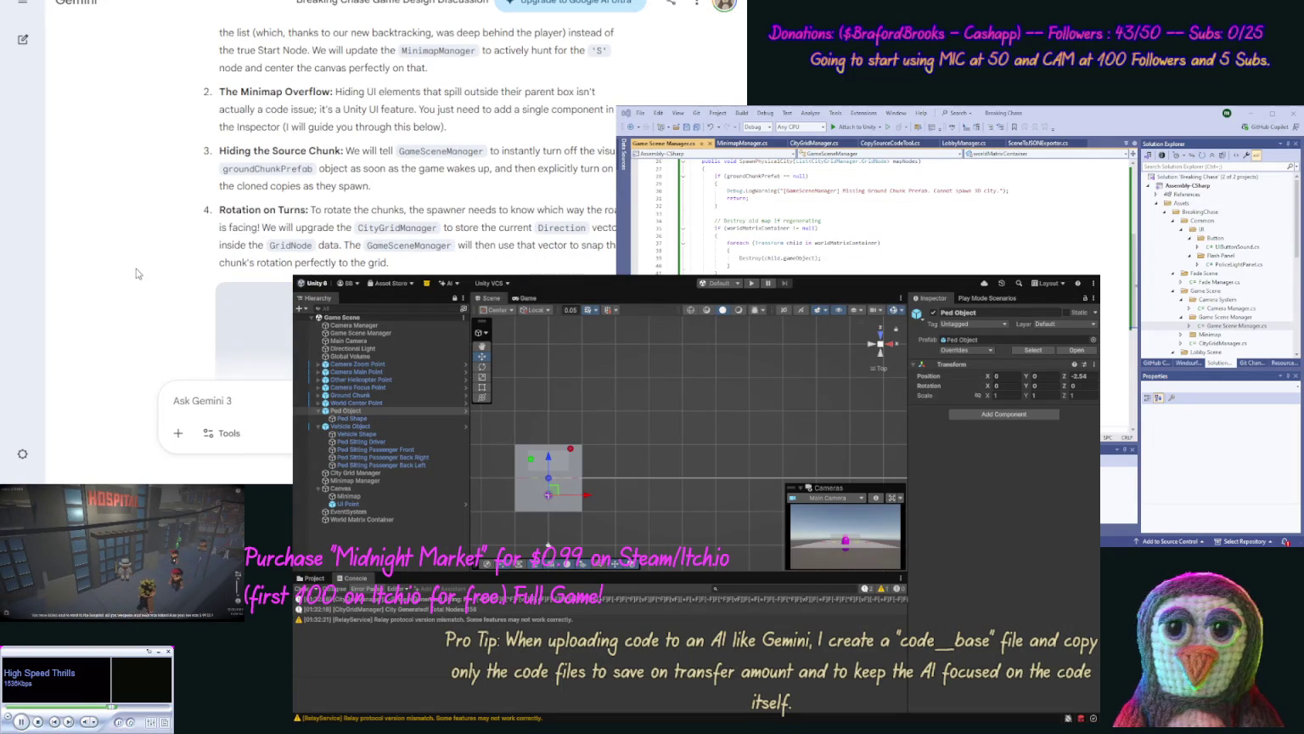
{"action": "scroll", "coordinate": [146, 217], "scroll_direction": "up", "scroll_amount": 1}
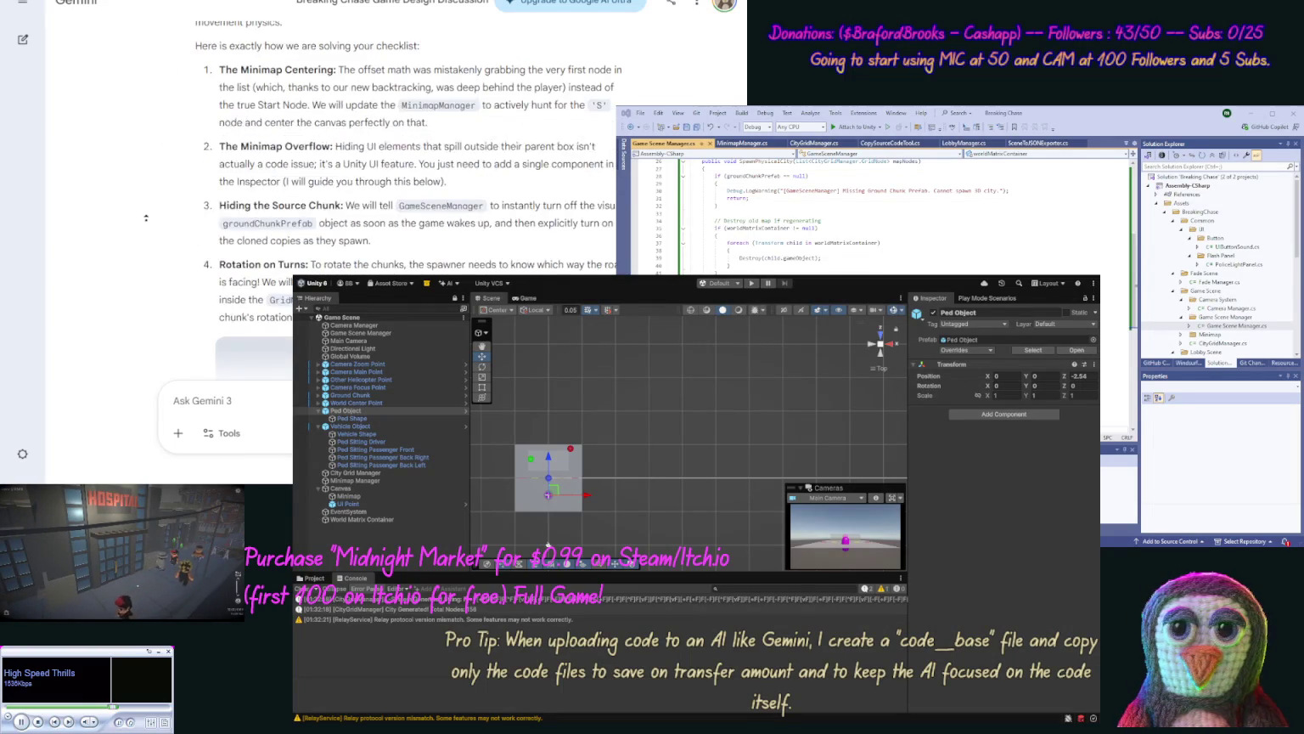
{"action": "scroll", "coordinate": [147, 221], "scroll_direction": "up", "scroll_amount": 2}
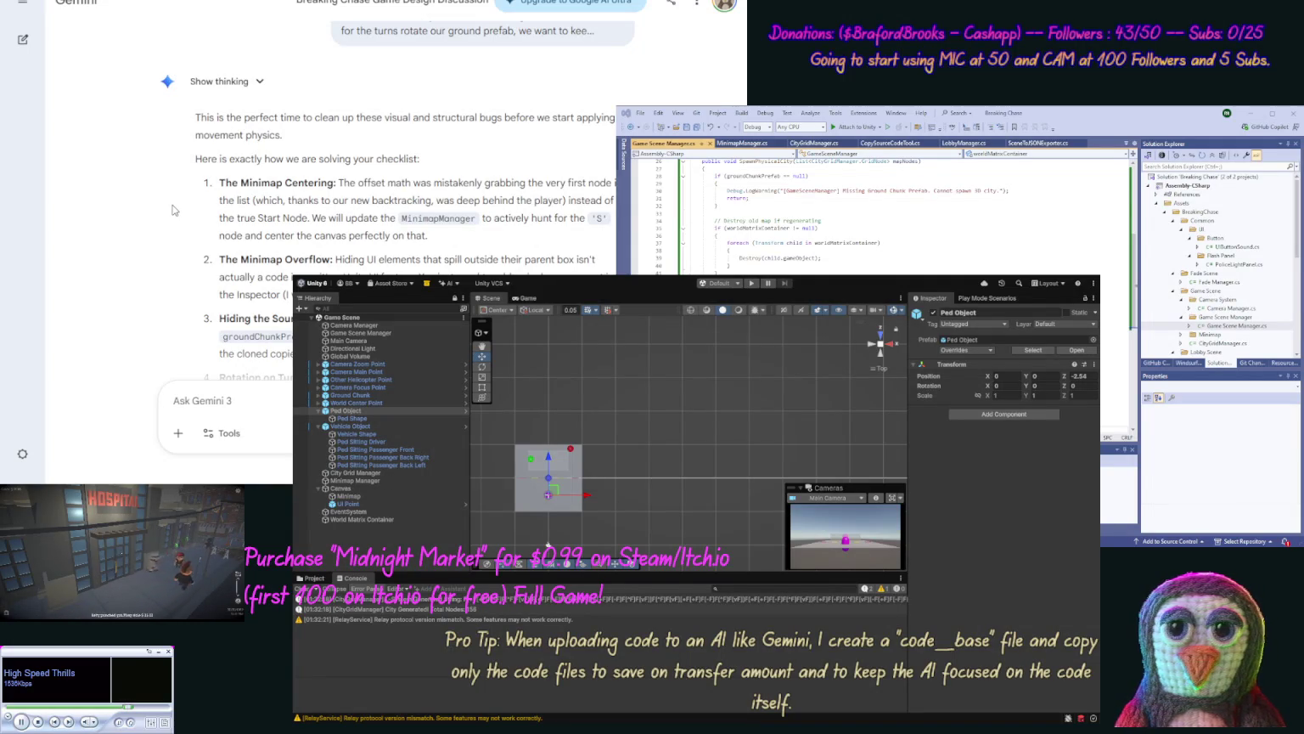
{"action": "scroll", "coordinate": [157, 225], "scroll_direction": "down", "scroll_amount": 3}
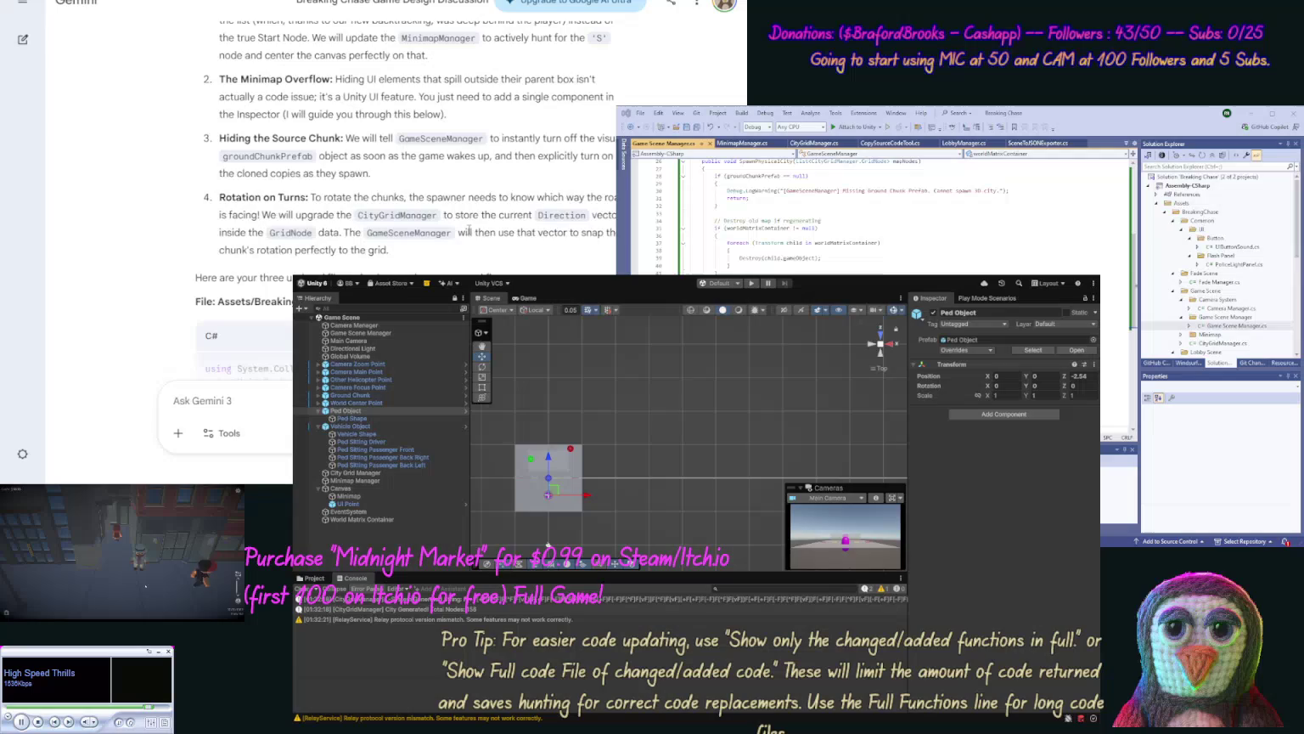
{"action": "left_click", "coordinate": [712, 336]}
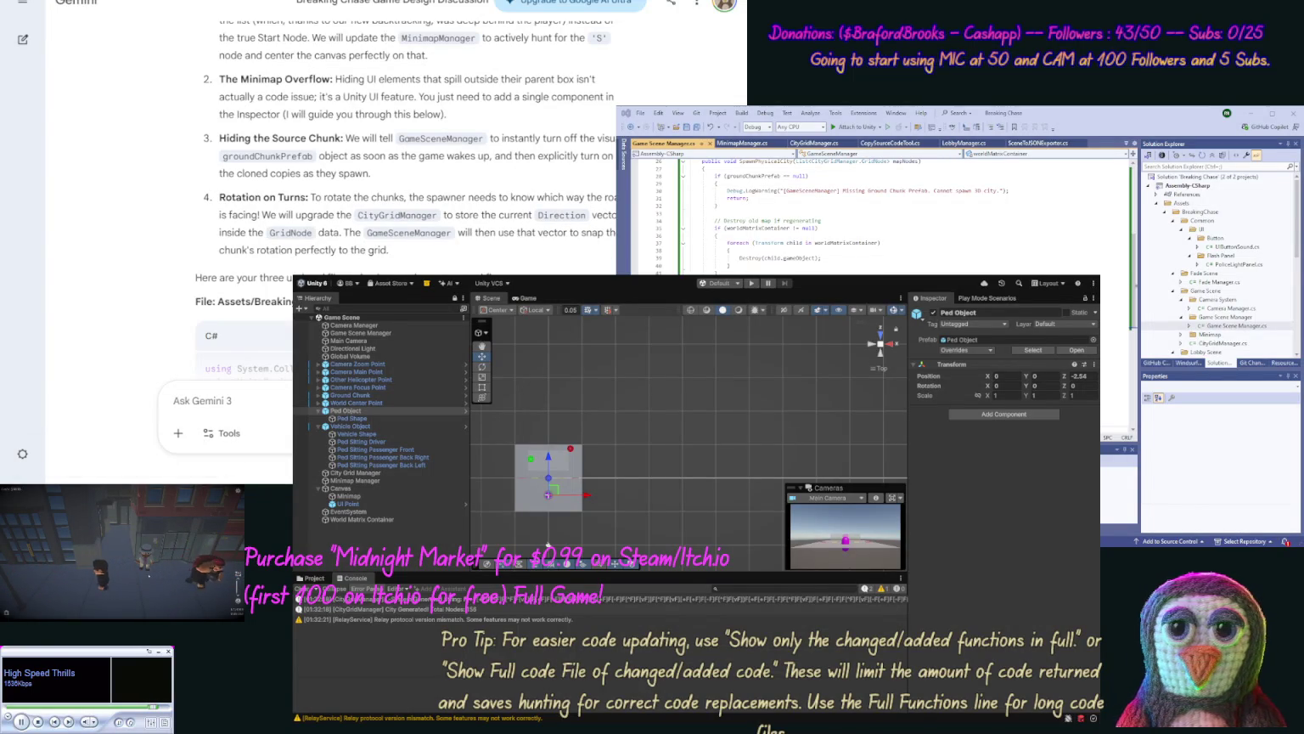
Step: Paste Gemini's updated code over the selected old block in CityGridManager.cs
{"action": "left_click", "coordinate": [813, 143]}
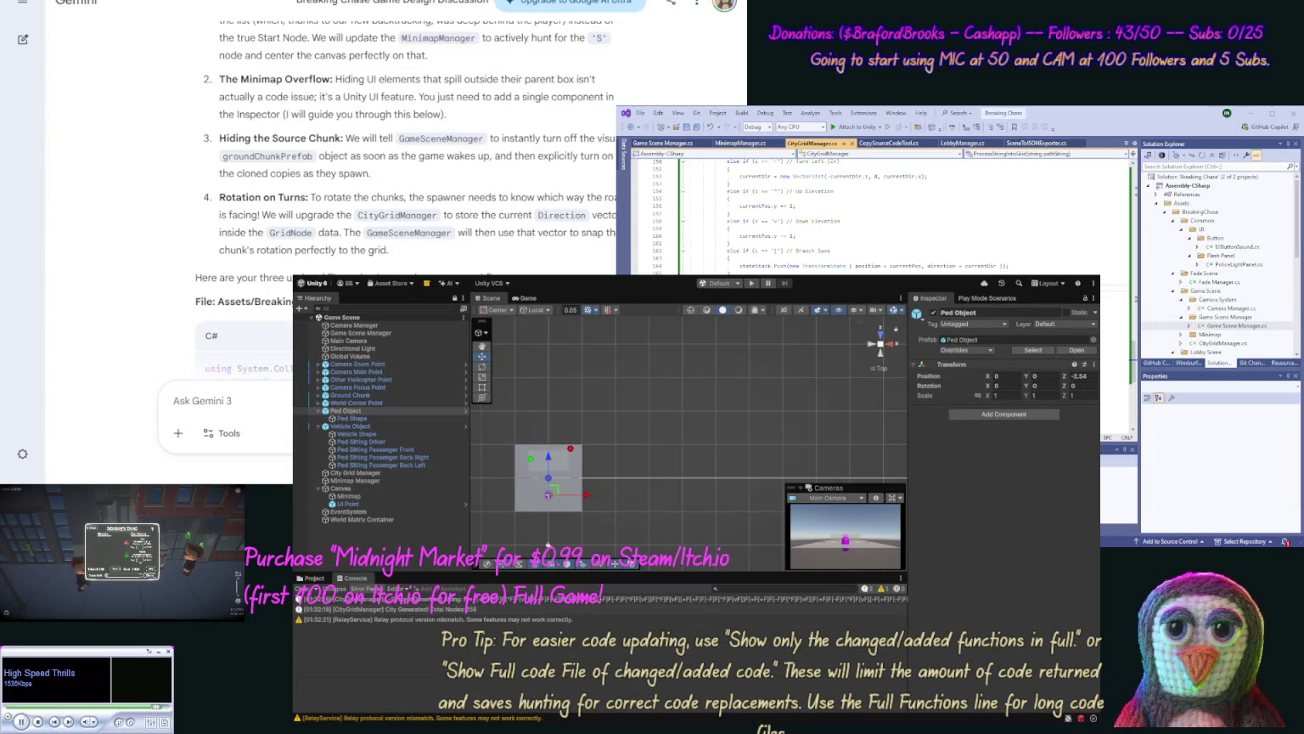
{"action": "left_click_drag", "start_coordinate": [689, 161], "coordinate": [1010, 273]}
{"action": "key", "text": "ctrl+v"}
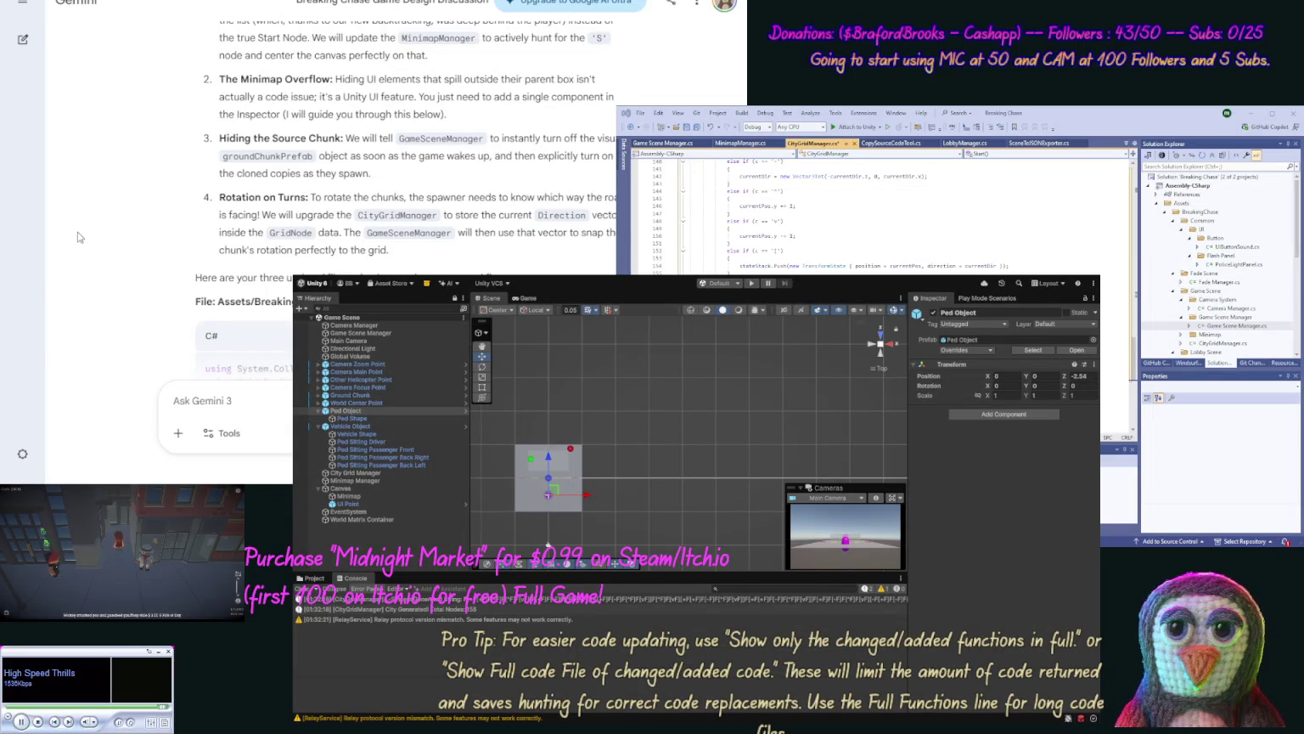
{"action": "scroll", "coordinate": [170, 255], "scroll_direction": "down", "scroll_amount": 5}
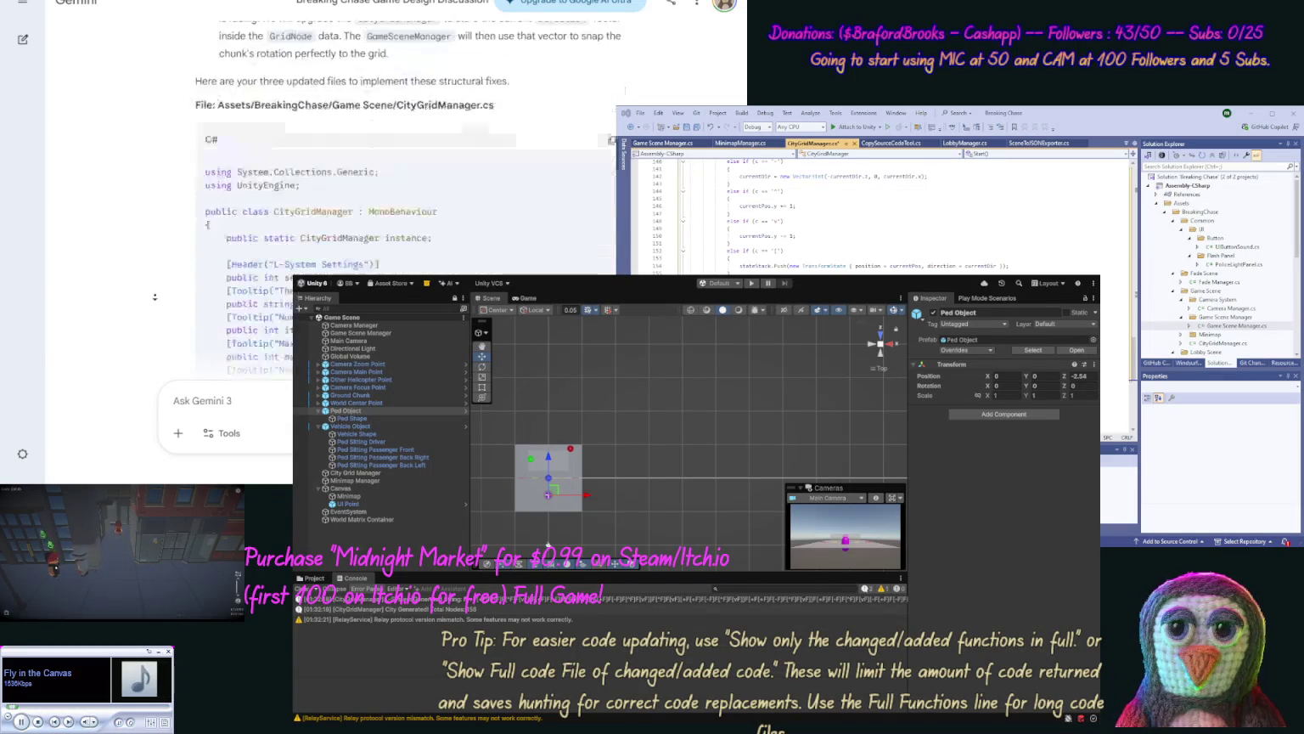
Step: Copy Gemini's new DrawMap code and paste it into MinimapManager.cs in Visual Studio
{"action": "scroll", "coordinate": [154, 297], "scroll_direction": "down", "scroll_amount": 10}
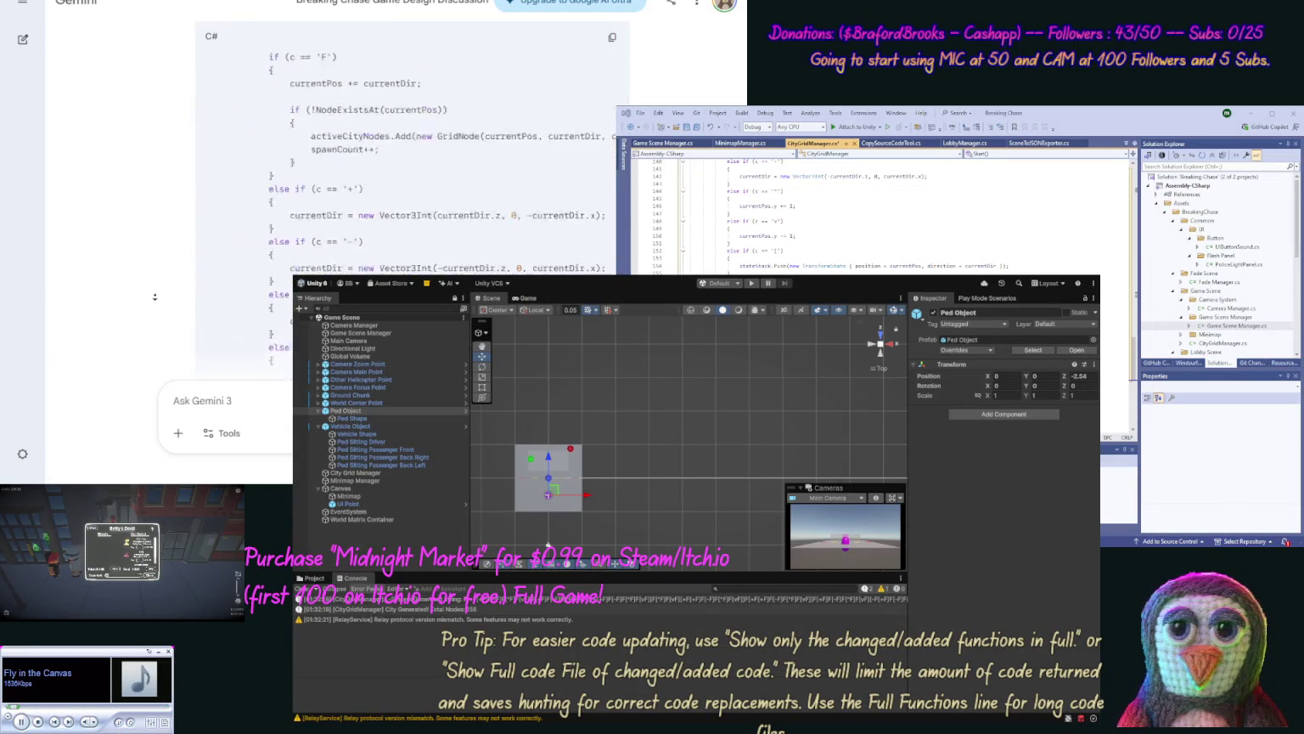
{"action": "scroll", "coordinate": [154, 297], "scroll_direction": "down", "scroll_amount": 4}
{"action": "scroll", "coordinate": [158, 263], "scroll_direction": "up", "scroll_amount": 2}
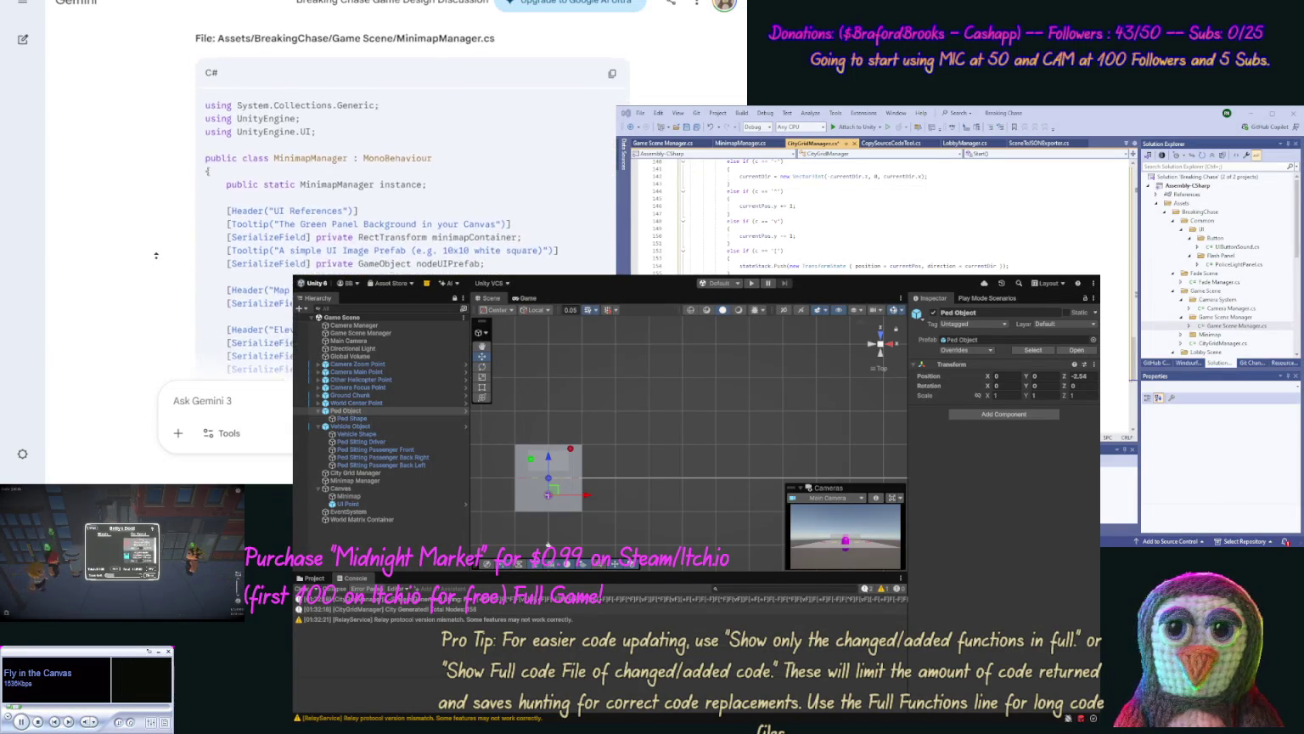
{"action": "left_click", "coordinate": [609, 149]}
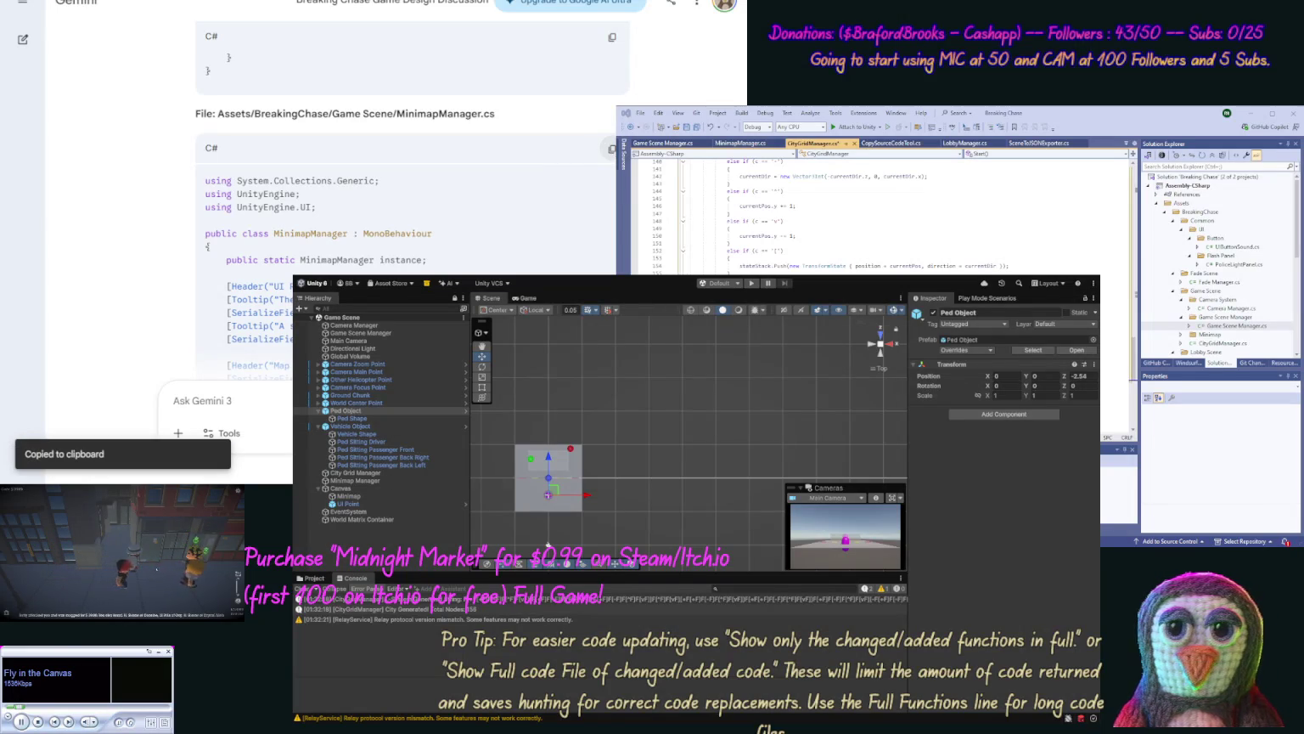
{"action": "left_click", "coordinate": [930, 174]}
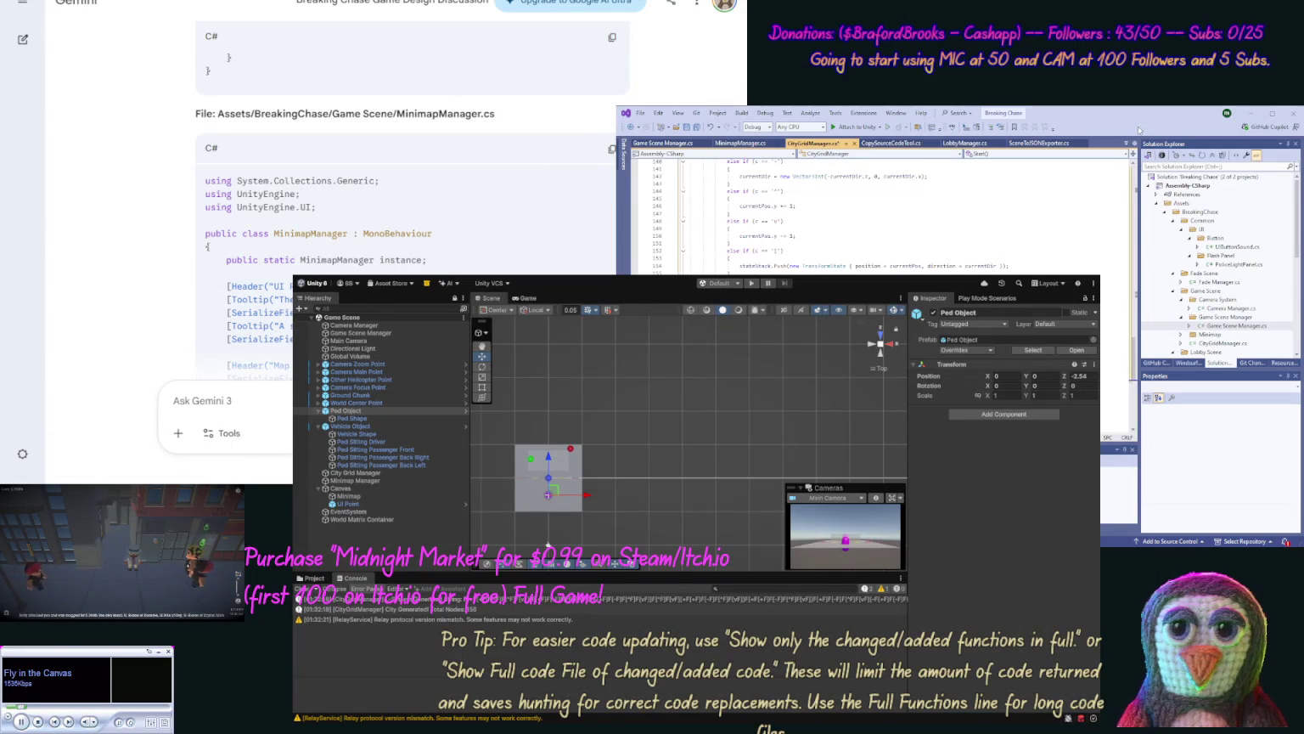
{"action": "left_click", "coordinate": [740, 143]}
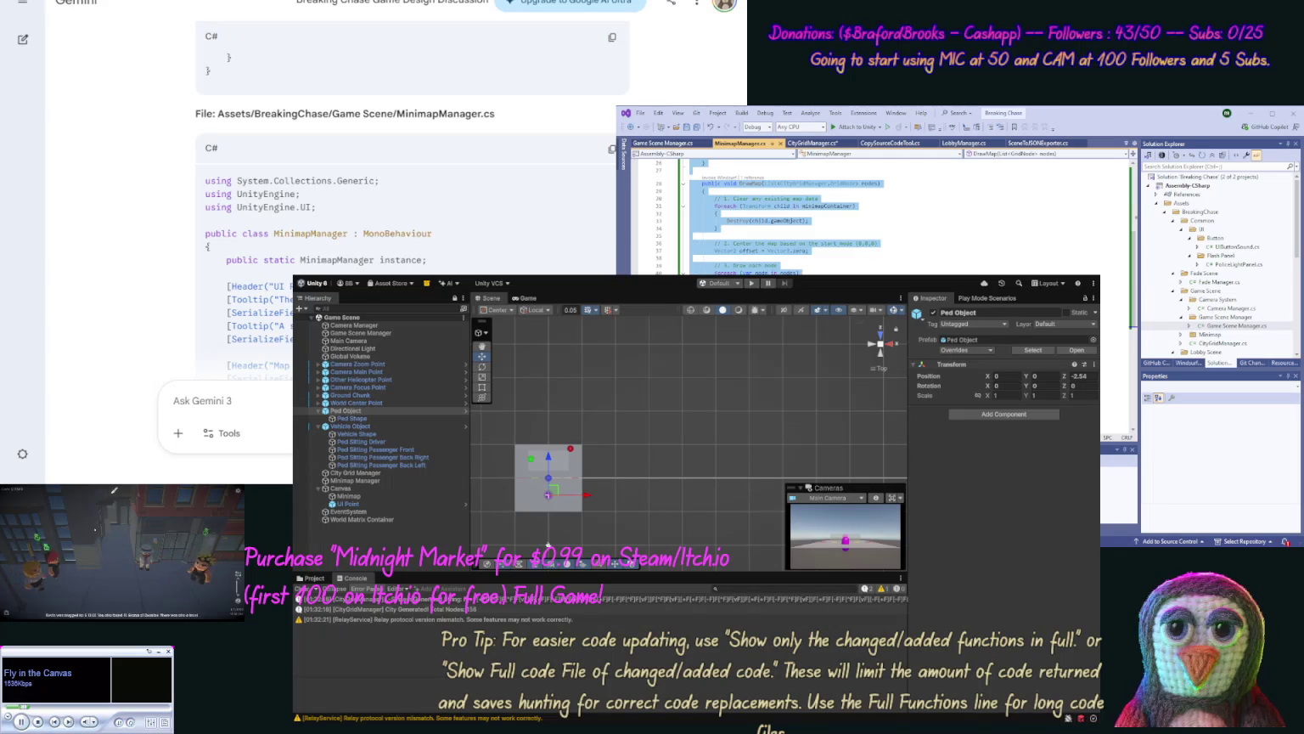
{"action": "key", "text": "ctrl+v"}
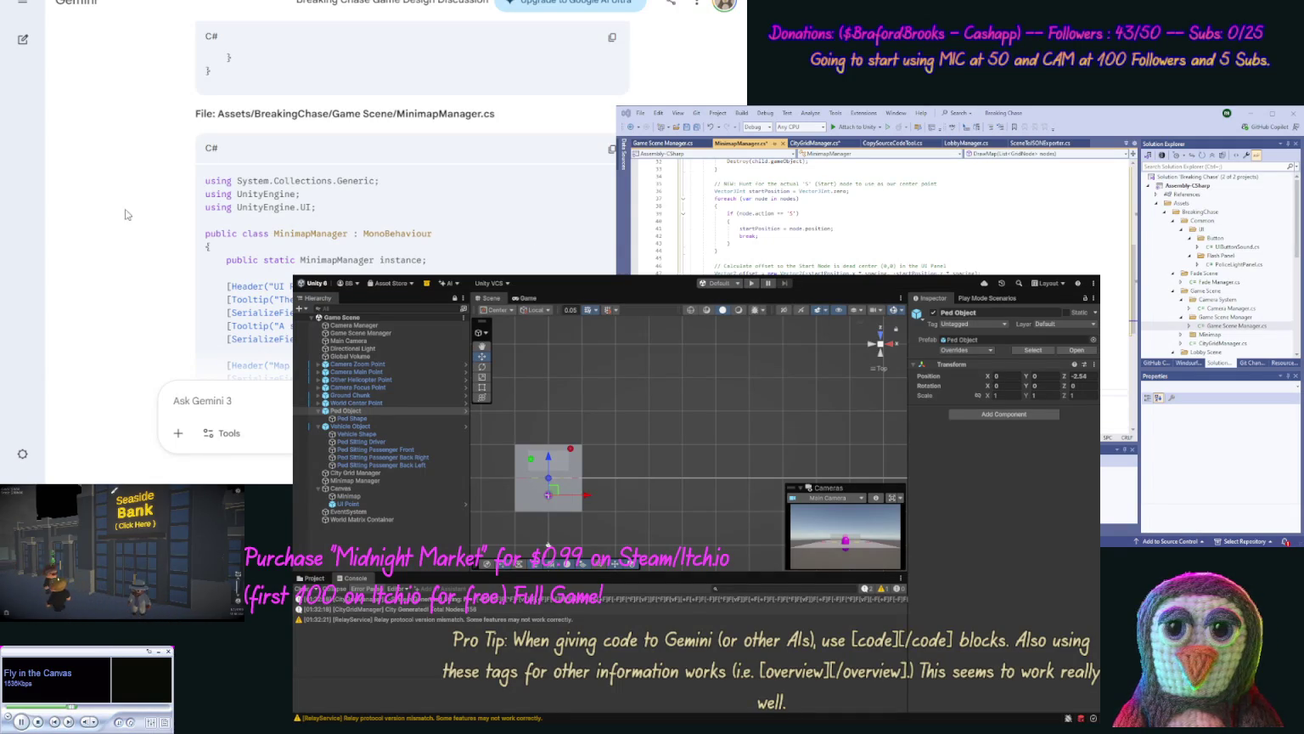
Step: Copy Gemini's GameSceneManager code and replace the entire Game Scene Manager.cs script with it
{"action": "scroll", "coordinate": [158, 216], "scroll_direction": "down", "scroll_amount": 15}
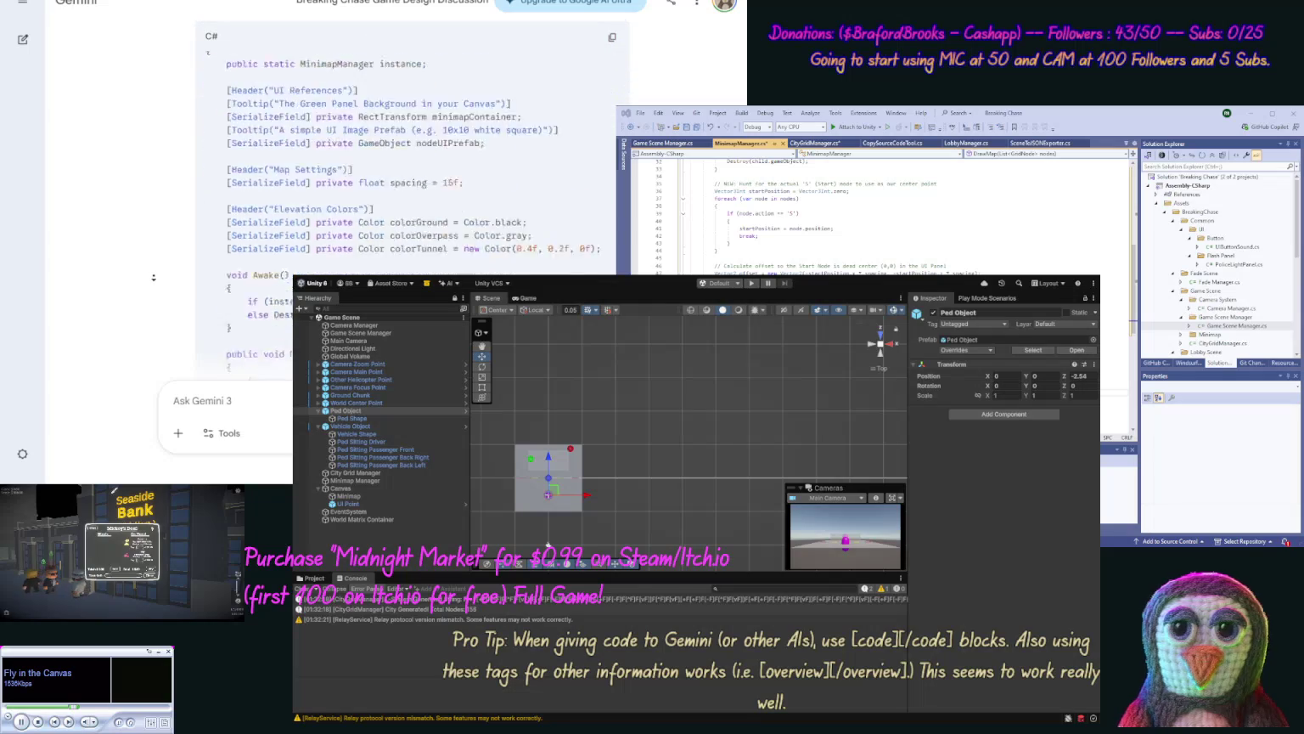
{"action": "scroll", "coordinate": [154, 277], "scroll_direction": "down", "scroll_amount": 2}
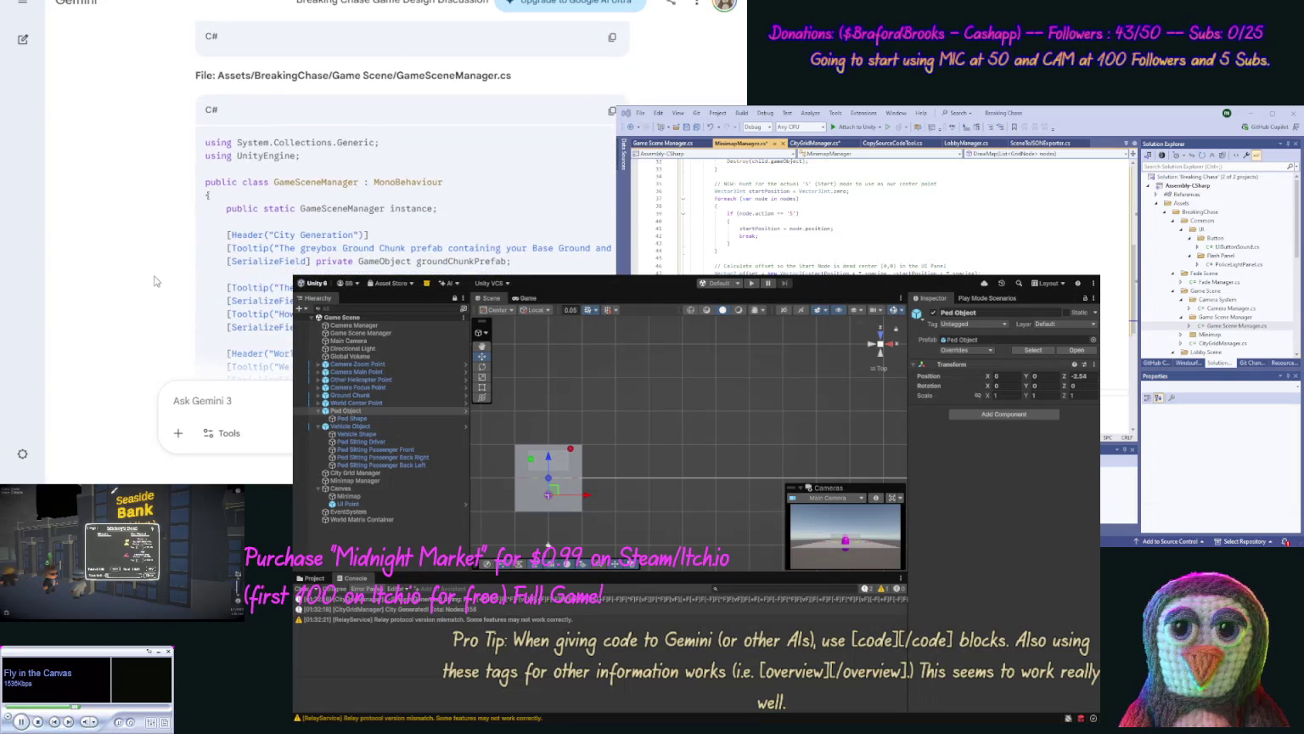
{"action": "left_click", "coordinate": [611, 111]}
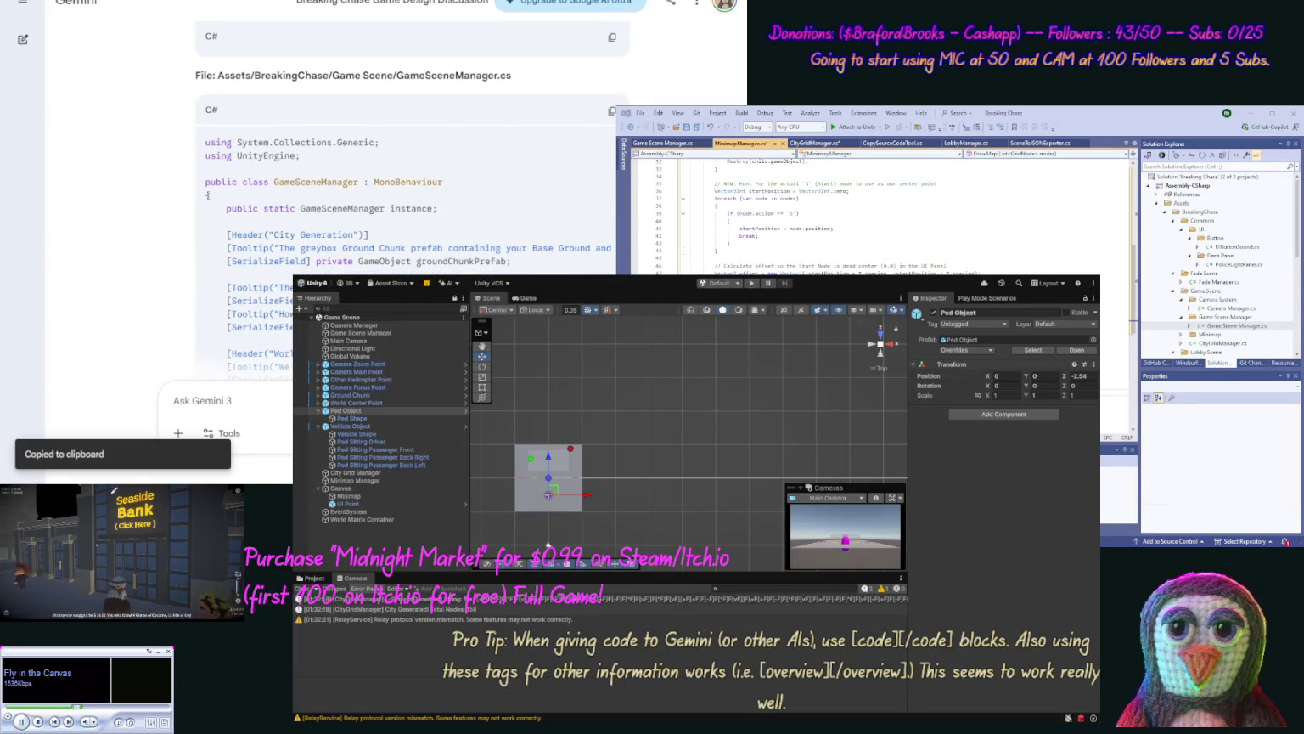
{"action": "double_click", "coordinate": [1237, 325]}
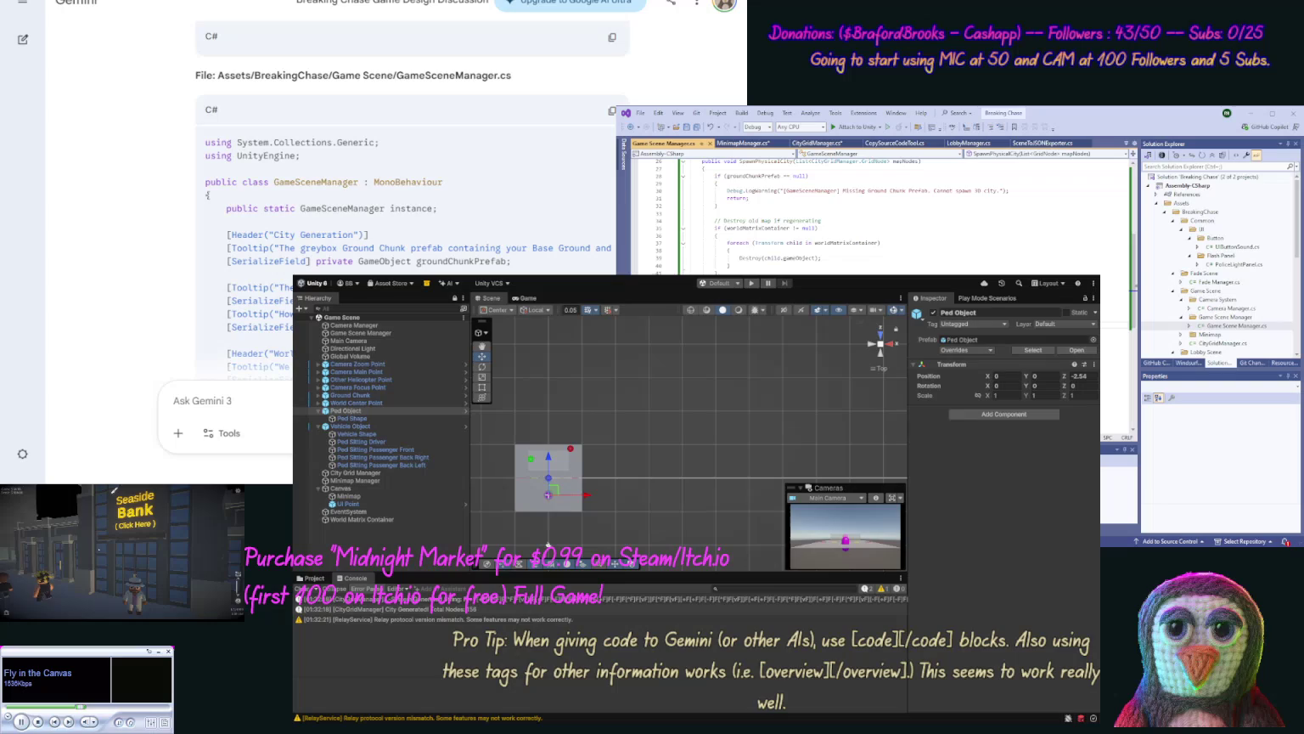
{"action": "key", "text": "ctrl+a"}
{"action": "key", "text": "ctrl+v"}
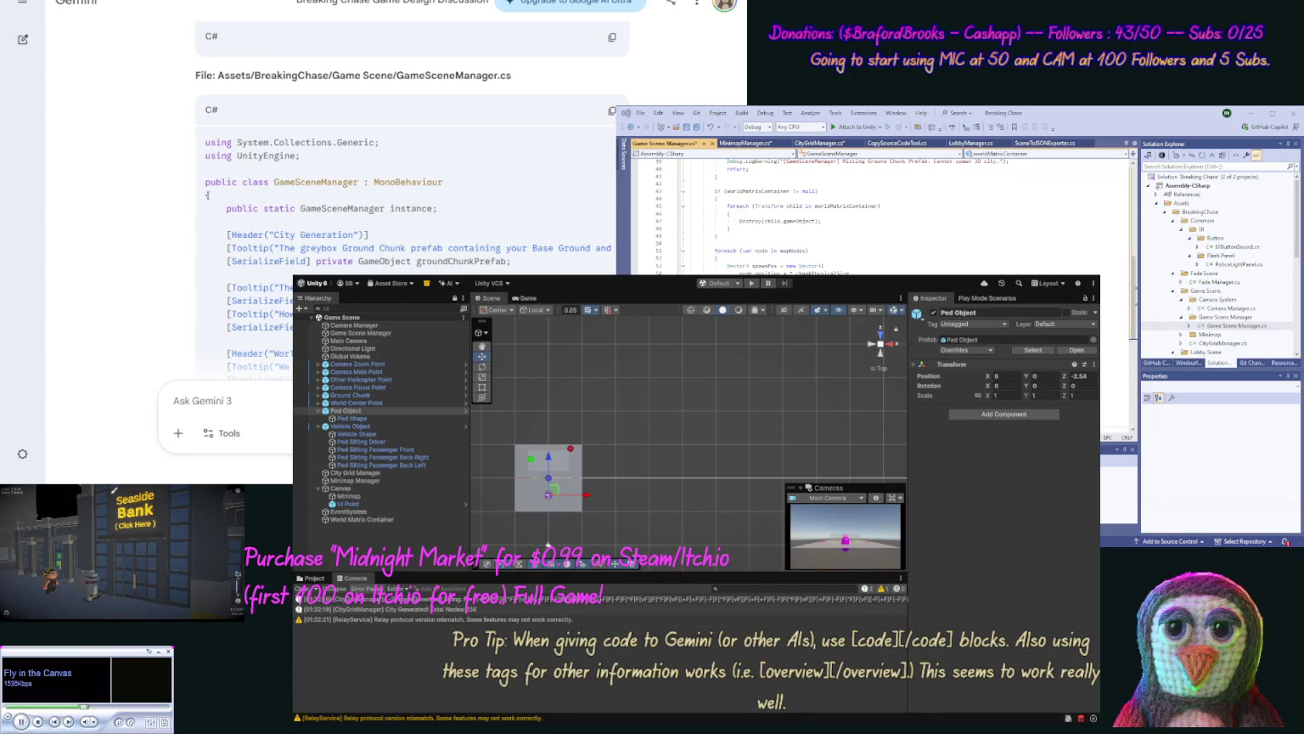
{"action": "scroll", "coordinate": [152, 254], "scroll_direction": "down", "scroll_amount": 15}
Step: Read Gemini's final step on clipping the minimap overflow with Rect Mask 2D, then select Minimap Manager
{"action": "scroll", "coordinate": [152, 254], "scroll_direction": "down", "scroll_amount": 2}
{"action": "scroll", "coordinate": [157, 222], "scroll_direction": "up", "scroll_amount": 1}
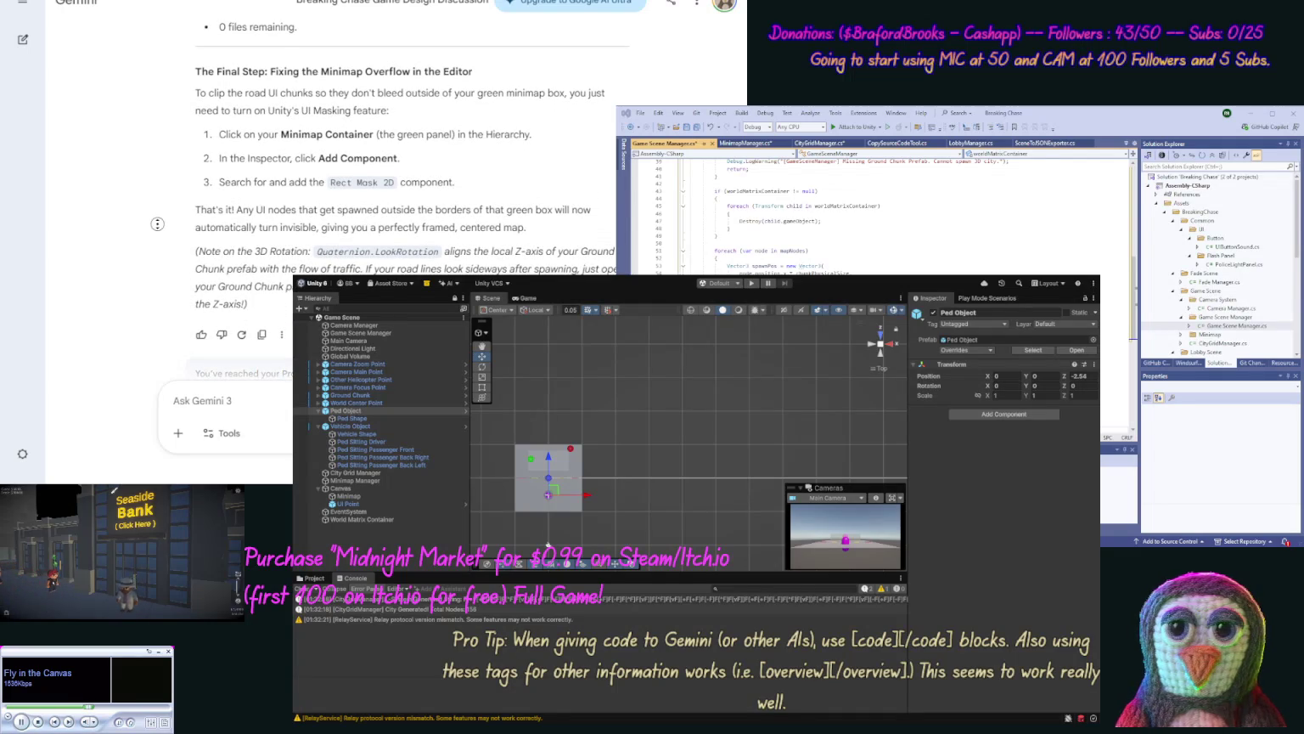
{"action": "scroll", "coordinate": [157, 270], "scroll_direction": "down", "scroll_amount": 1}
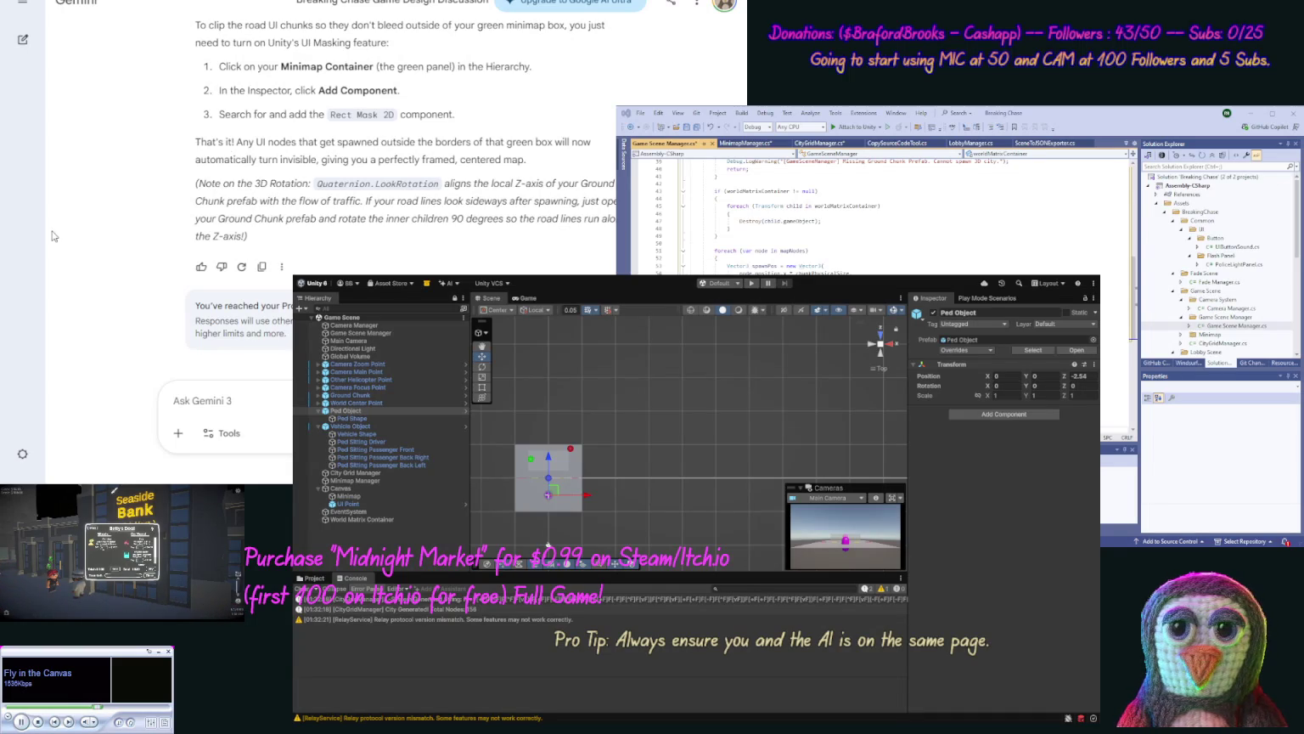
{"action": "scroll", "coordinate": [168, 204], "scroll_direction": "up", "scroll_amount": 1}
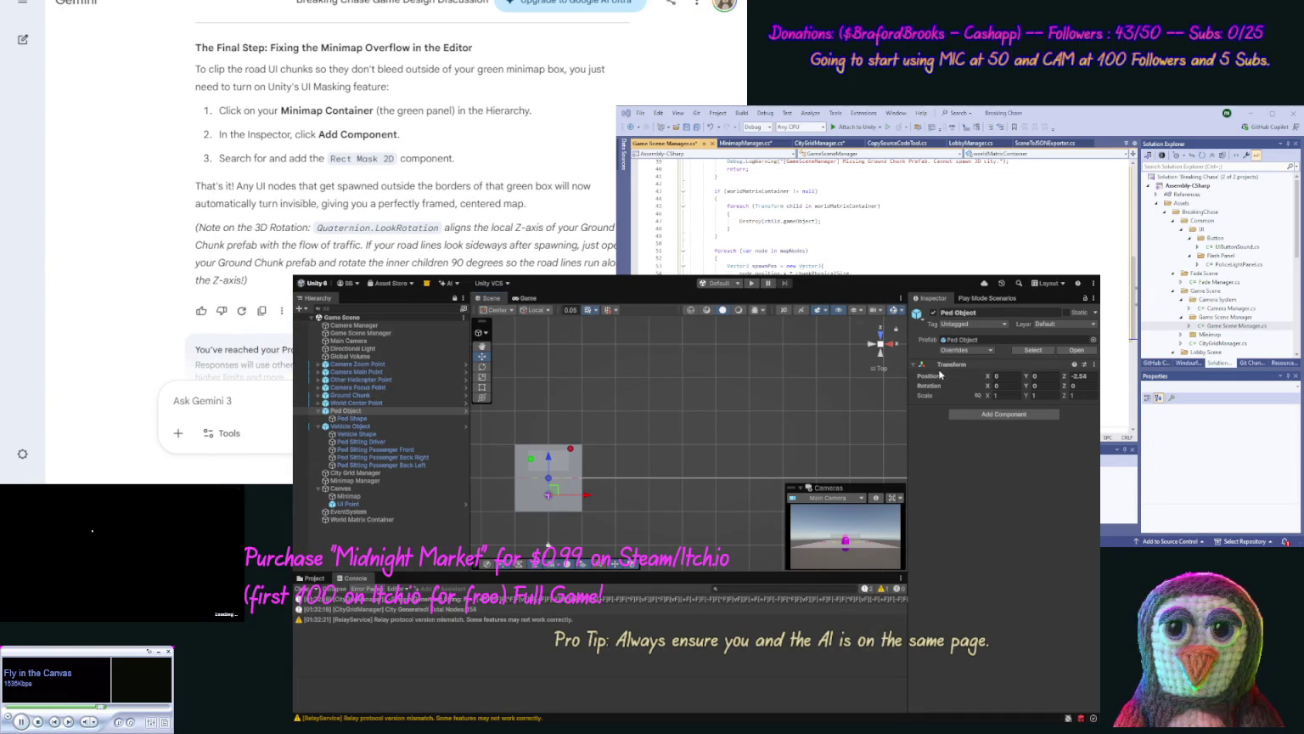
{"action": "left_click", "coordinate": [379, 480]}
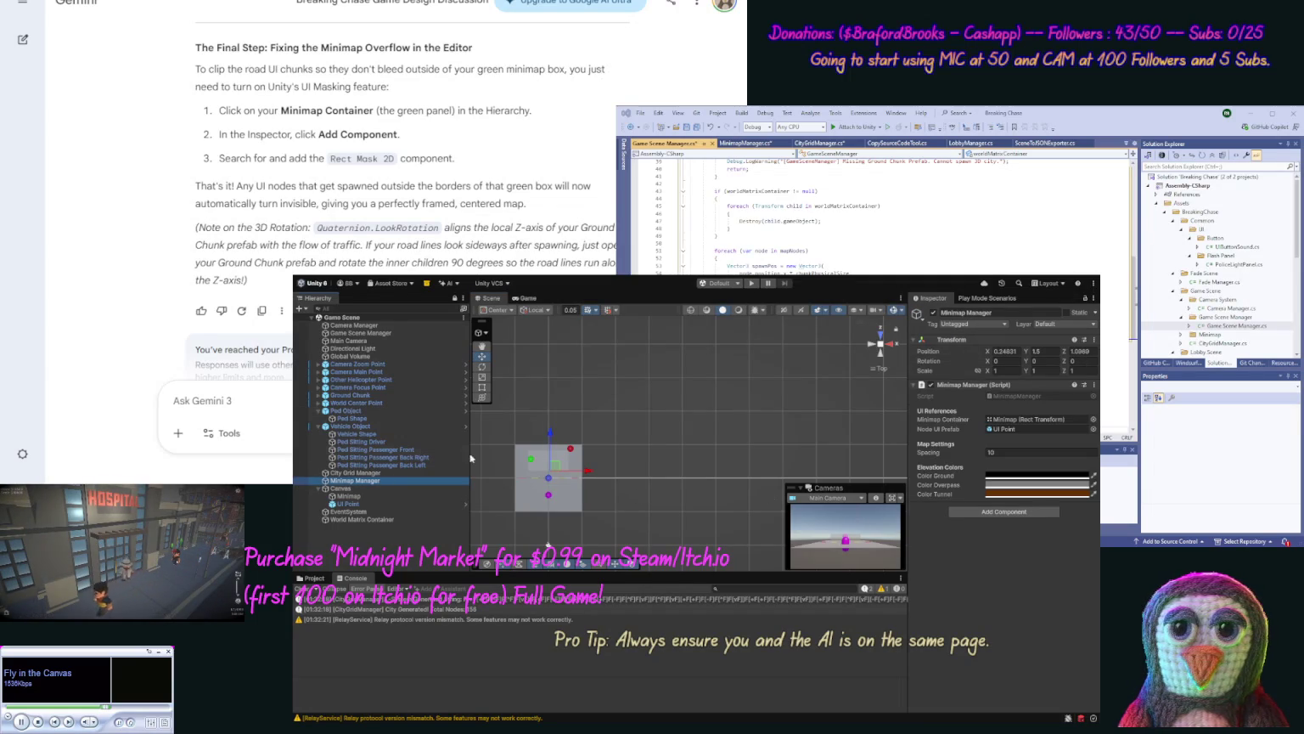
Step: Add a Rect Mask 2D component to the Canvas > Minimap panel and save the scene
{"action": "left_click", "coordinate": [350, 496]}
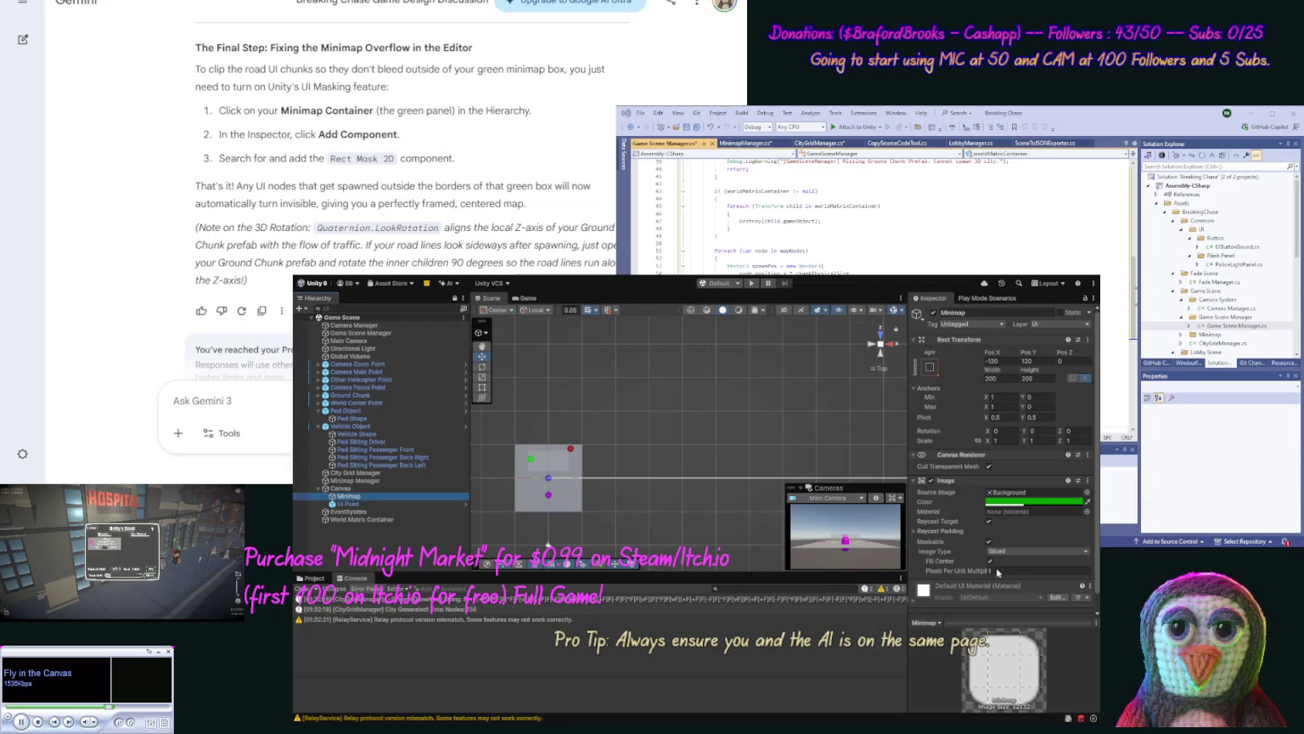
{"action": "scroll", "coordinate": [1050, 594], "scroll_direction": "down", "scroll_amount": 2}
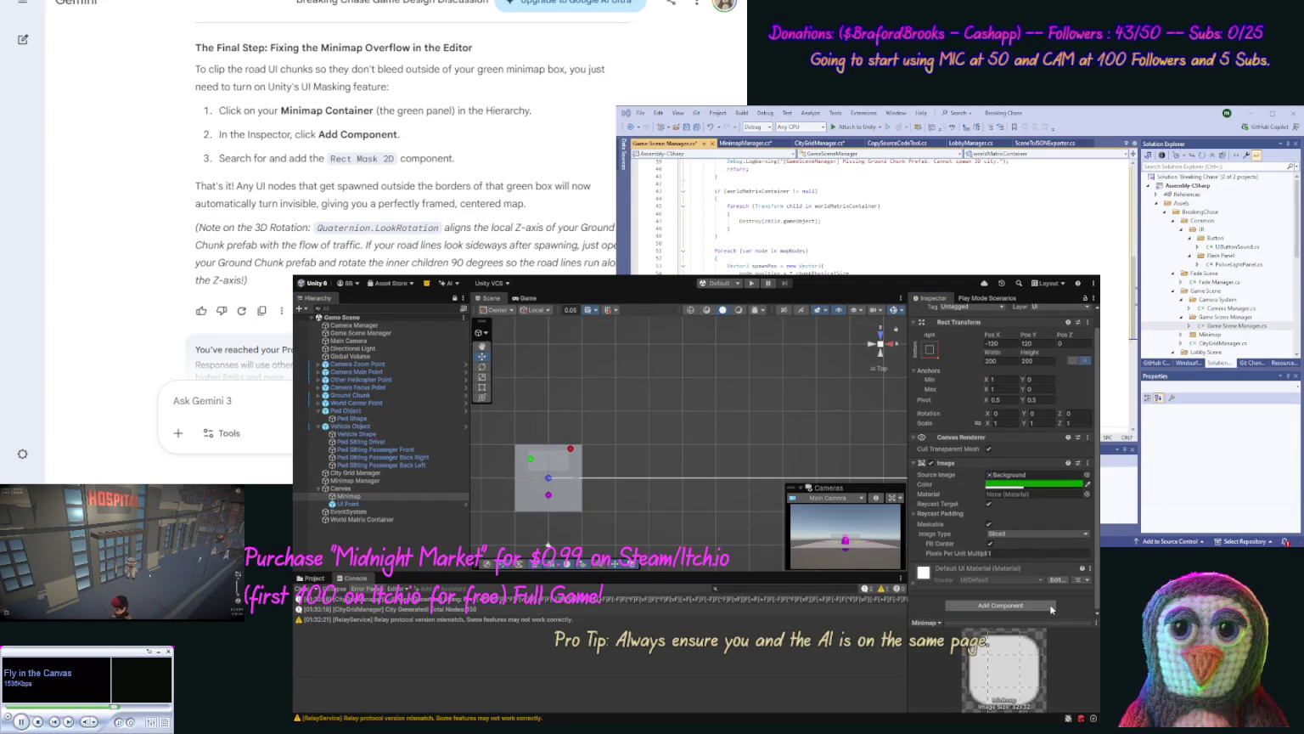
{"action": "key", "text": "Return"}
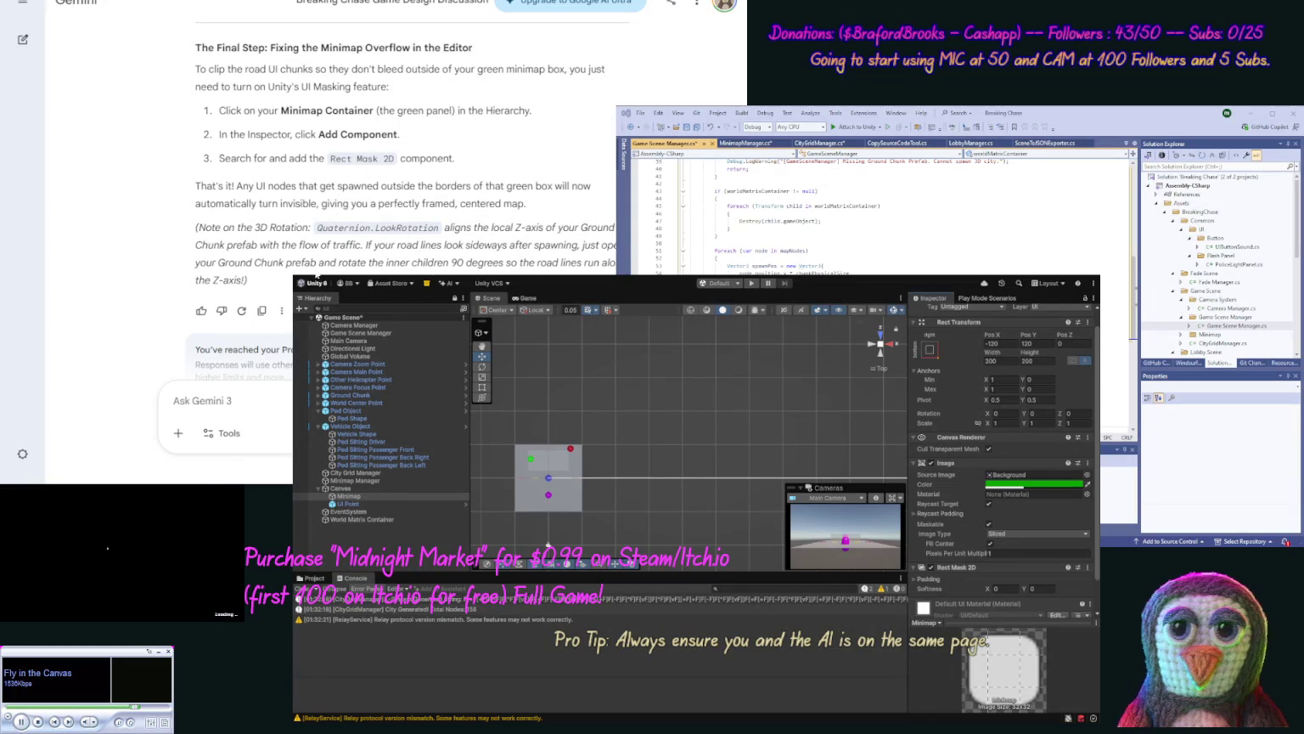
{"action": "key", "text": "ctrl+s"}
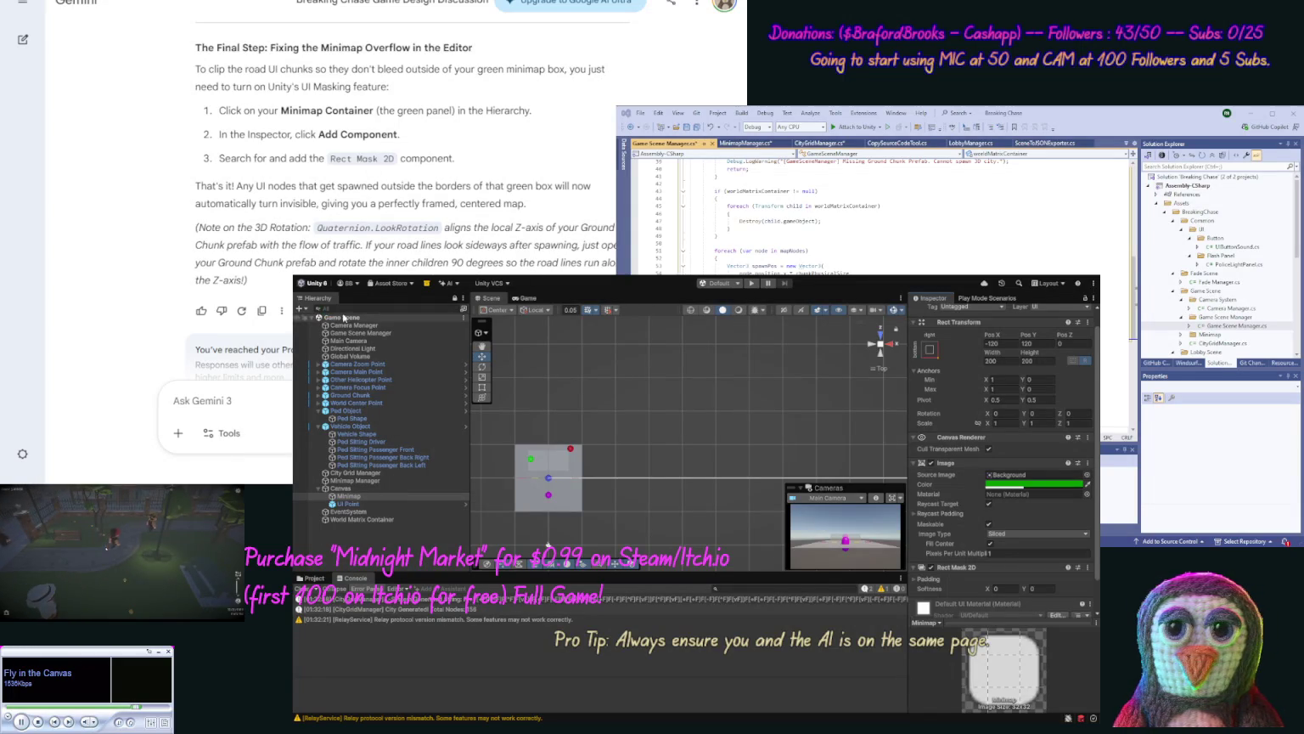
{"action": "left_click", "coordinate": [751, 283]}
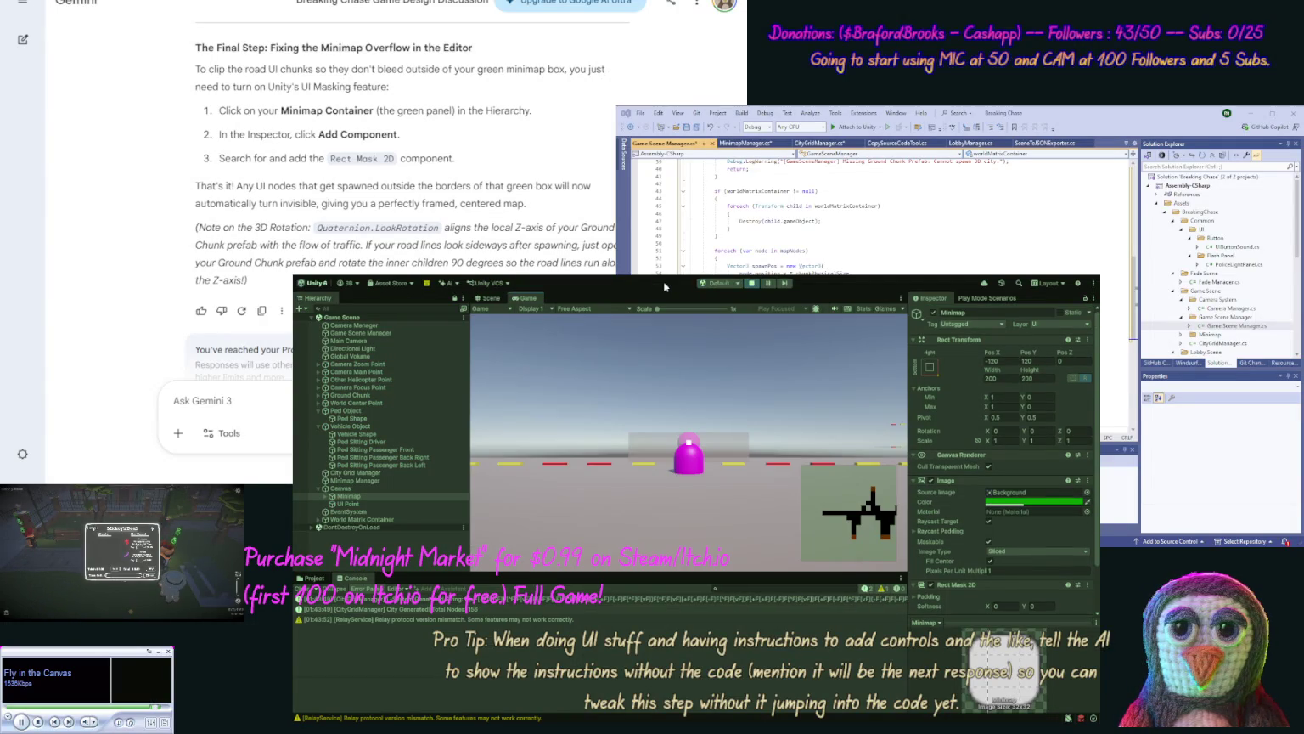
Step: In the Scene view, zoom out and pan across the generated road chunks from above
{"action": "left_click", "coordinate": [492, 299]}
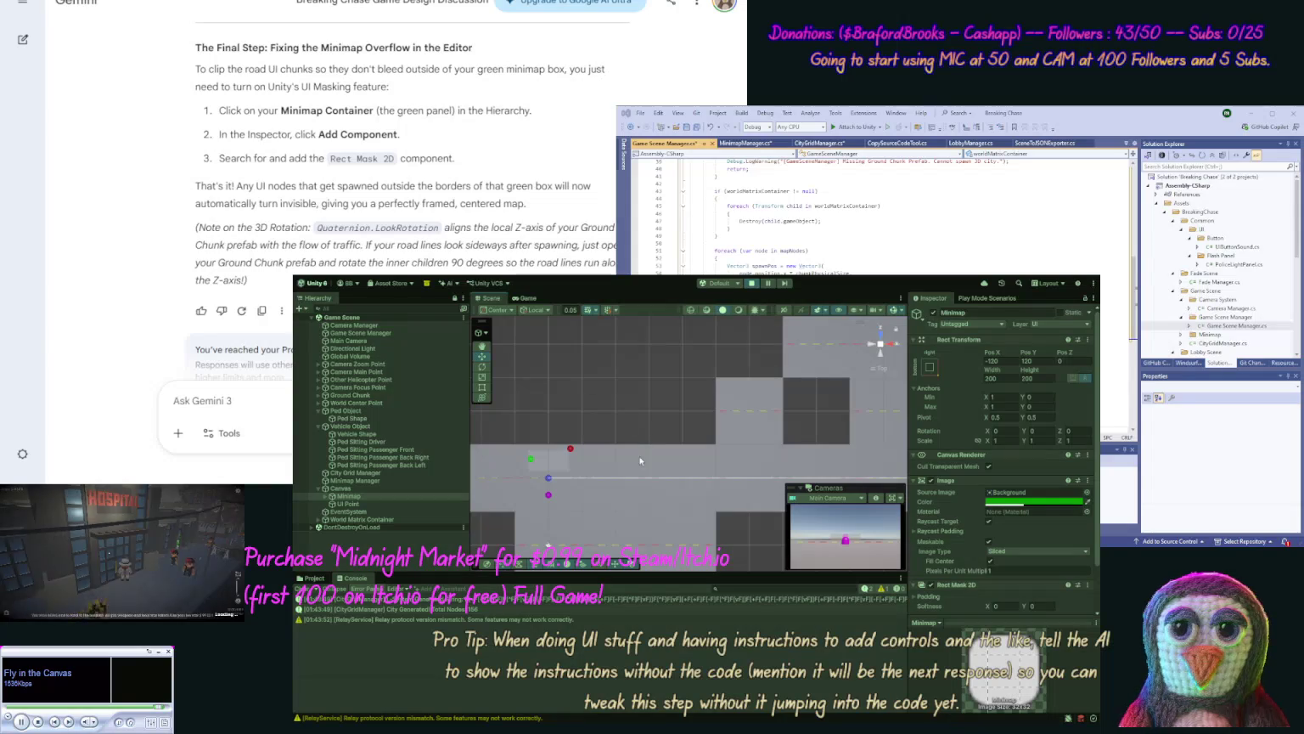
{"action": "scroll", "coordinate": [636, 477], "scroll_direction": "down", "scroll_amount": 1}
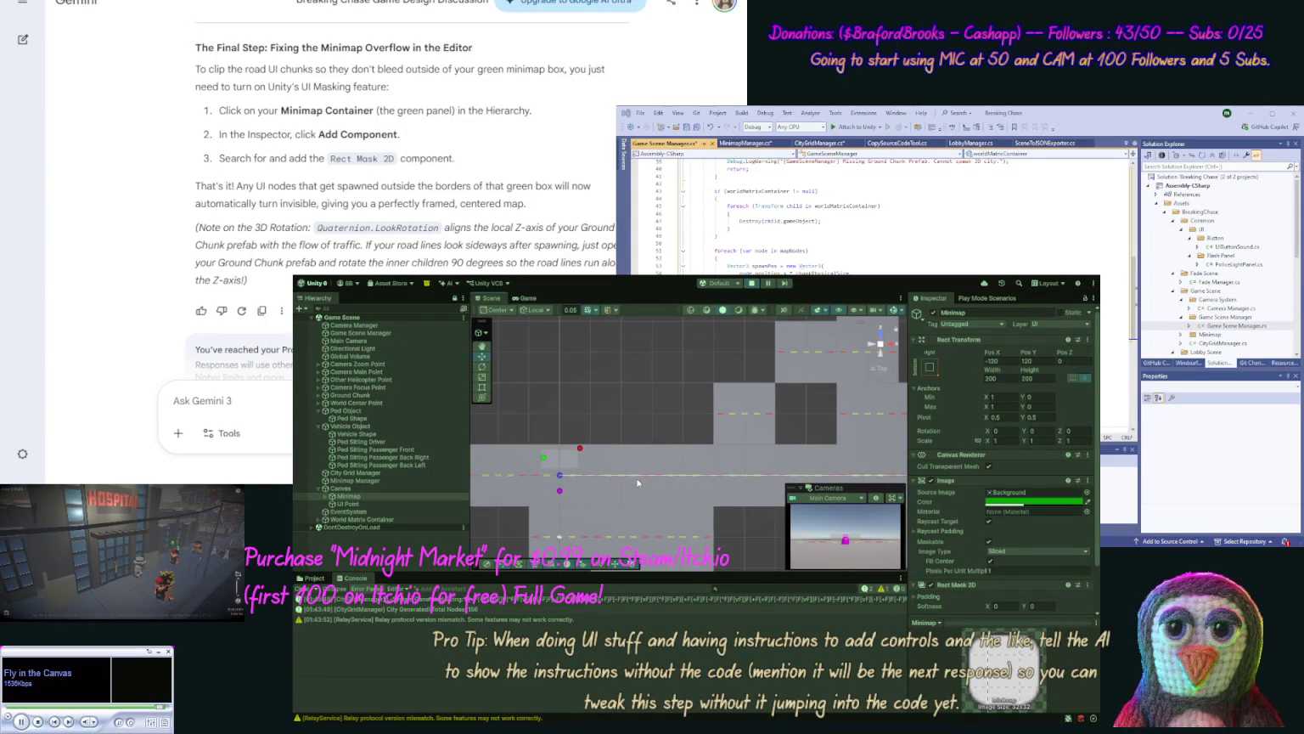
{"action": "scroll", "coordinate": [636, 477], "scroll_direction": "down", "scroll_amount": 1}
{"action": "scroll", "coordinate": [636, 478], "scroll_direction": "down", "scroll_amount": 1}
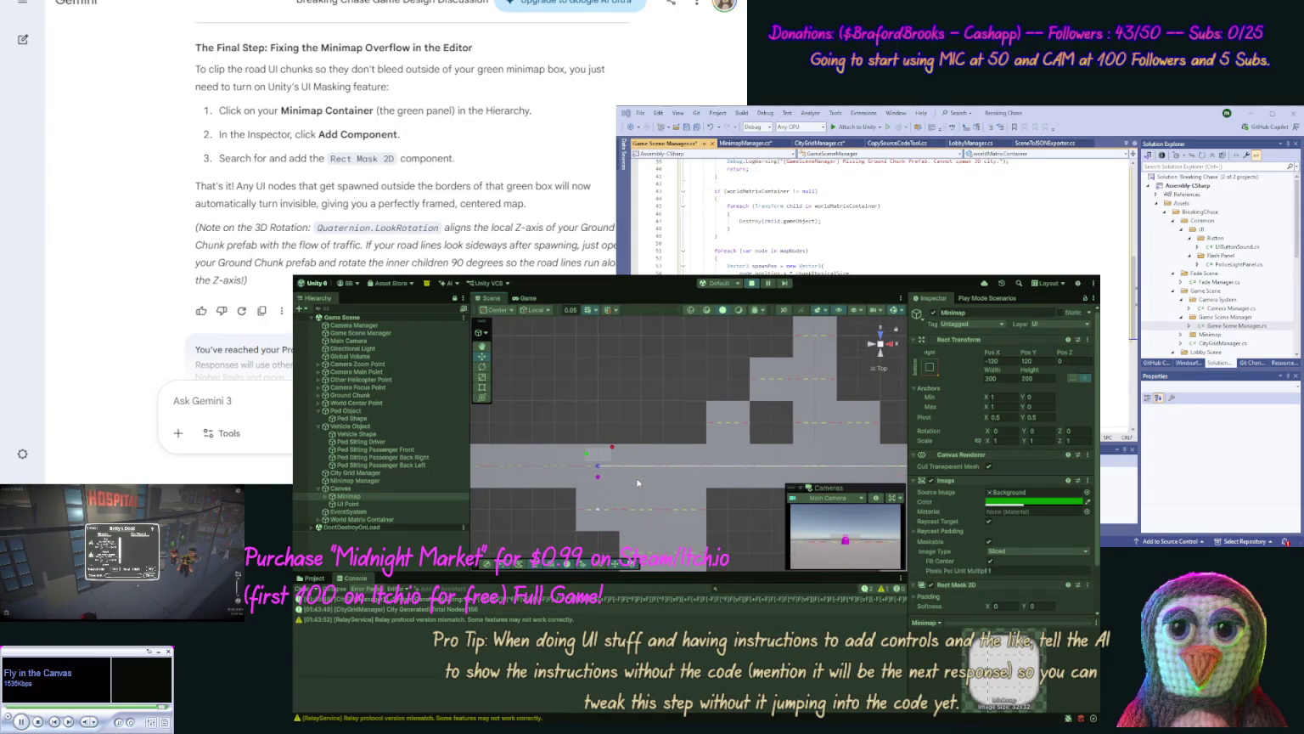
{"action": "scroll", "coordinate": [636, 477], "scroll_direction": "up", "scroll_amount": 1}
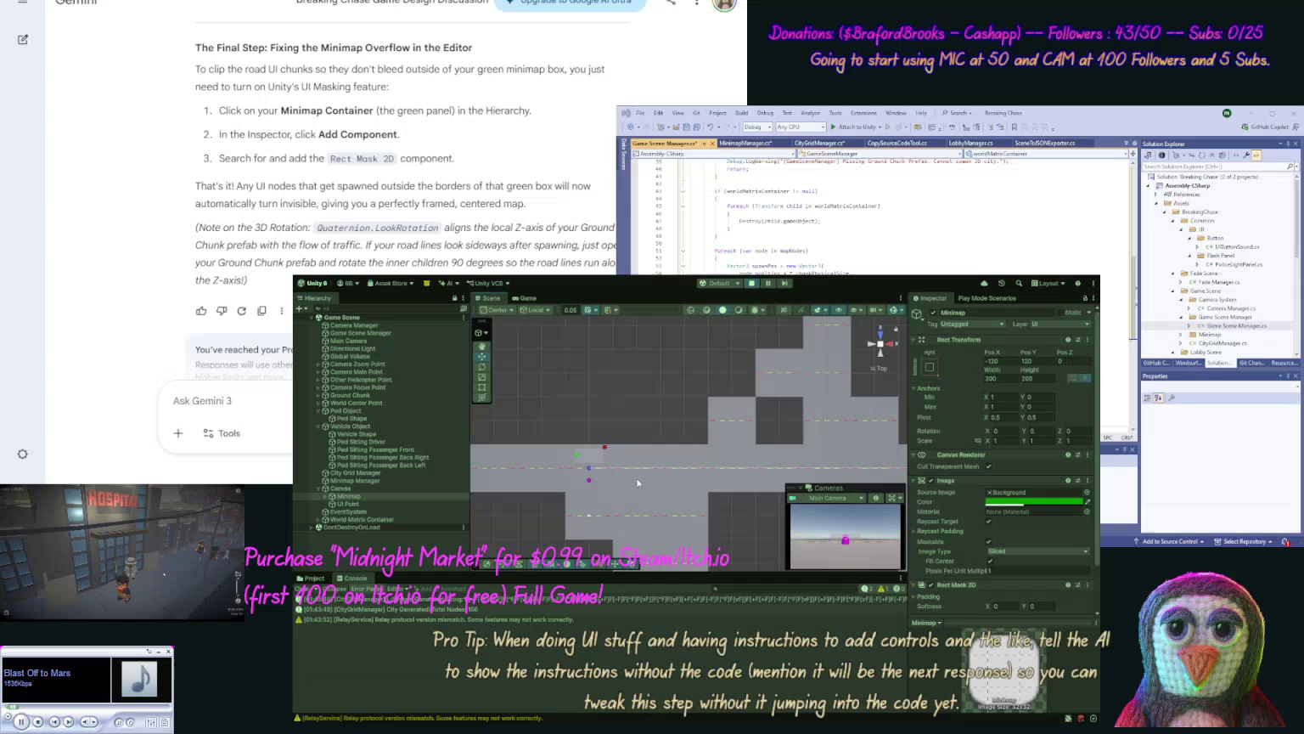
{"action": "scroll", "coordinate": [636, 477], "scroll_direction": "down", "scroll_amount": 2}
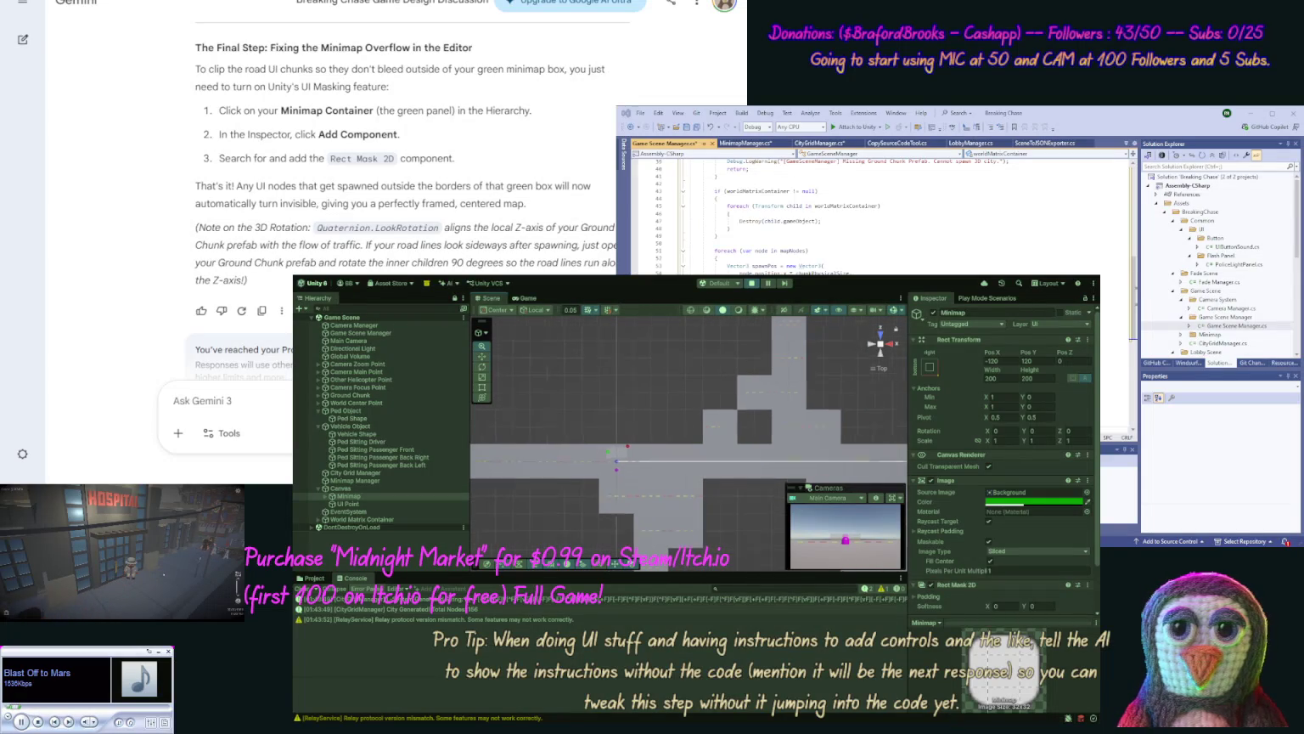
{"action": "scroll", "coordinate": [636, 477], "scroll_direction": "down", "scroll_amount": 2}
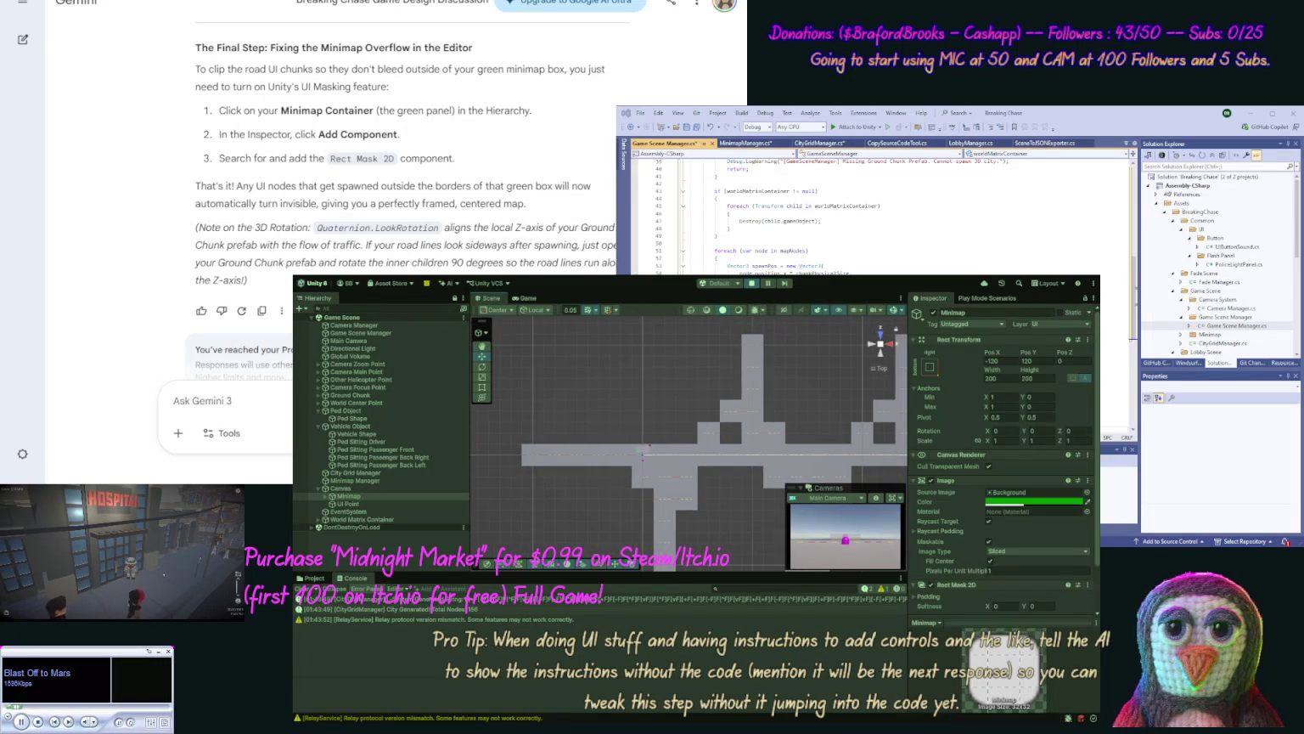
{"action": "scroll", "coordinate": [726, 541], "scroll_direction": "down", "scroll_amount": 2}
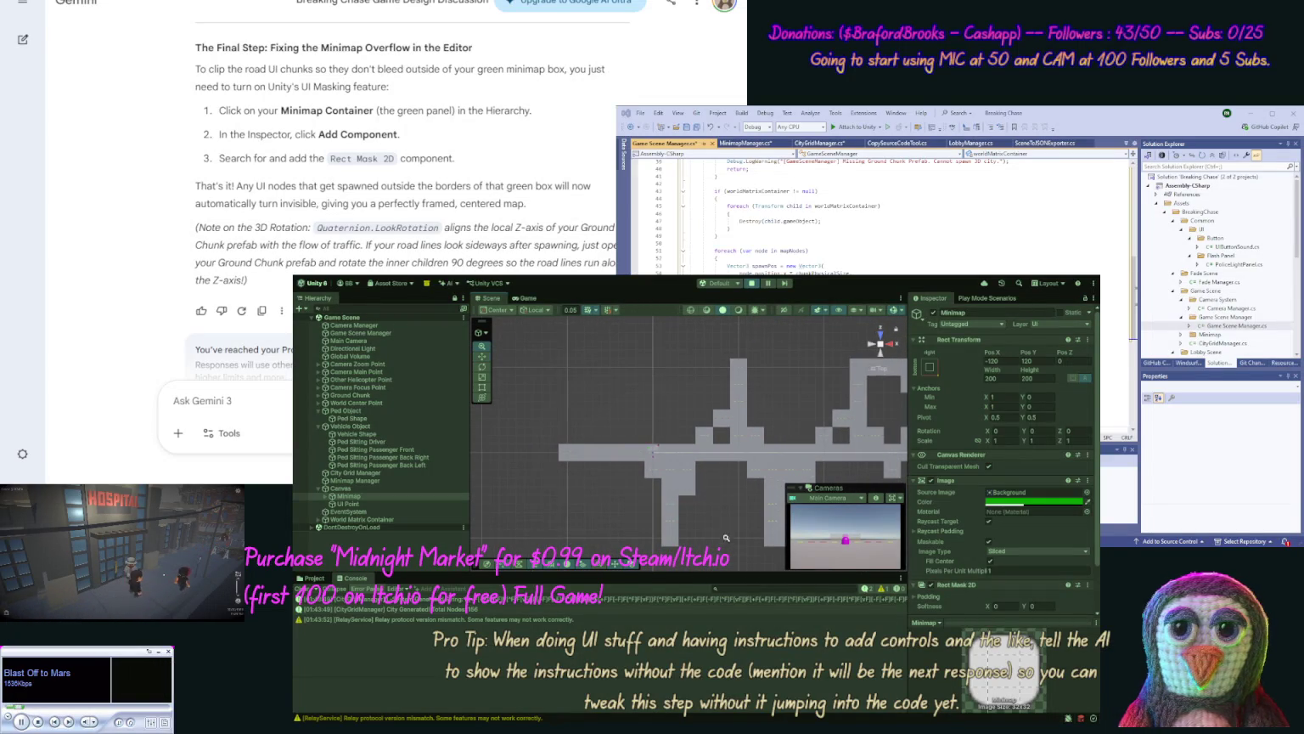
{"action": "scroll", "coordinate": [728, 452], "scroll_direction": "down", "scroll_amount": 2}
{"action": "left_click", "coordinate": [797, 432]}
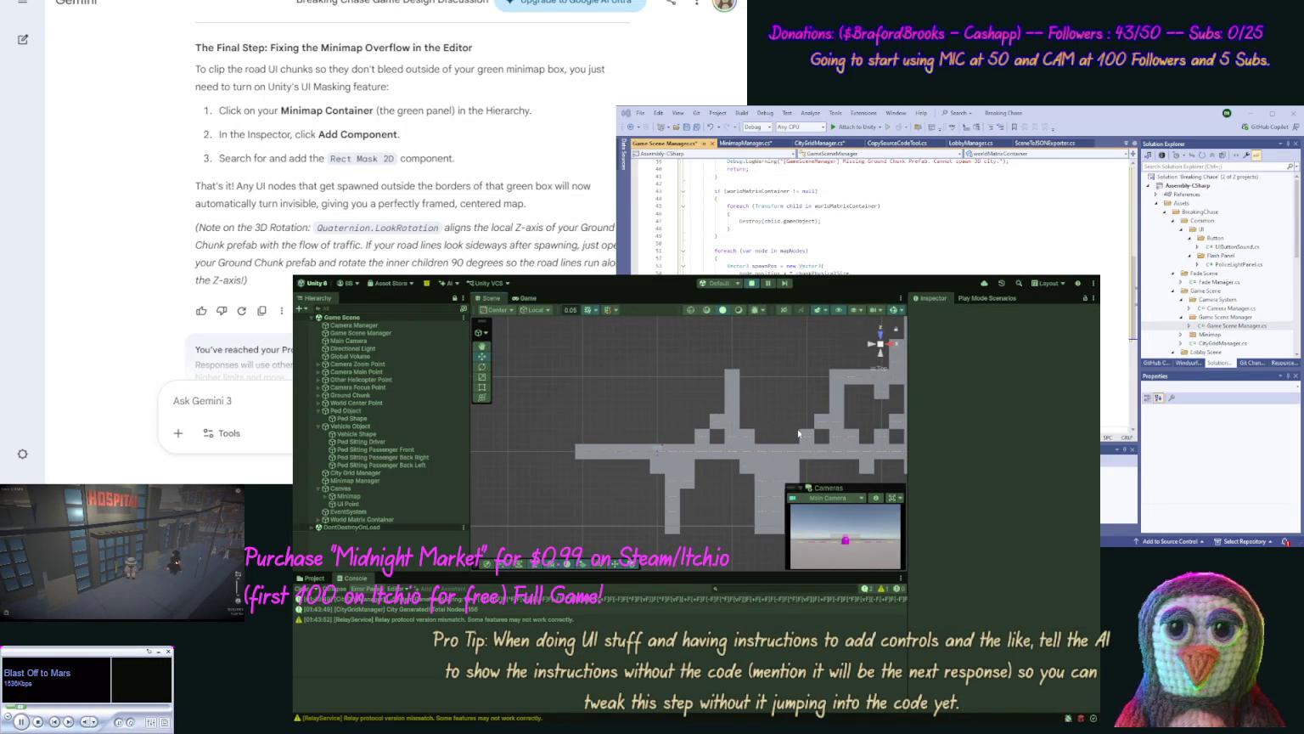
{"action": "mouse_move", "coordinate": [801, 425]}
{"action": "left_mouse_down"}
{"action": "mouse_move", "coordinate": [743, 429]}
{"action": "mouse_move", "coordinate": [599, 516]}
{"action": "mouse_move", "coordinate": [596, 493]}
{"action": "mouse_move", "coordinate": [628, 471]}
{"action": "left_mouse_up"}
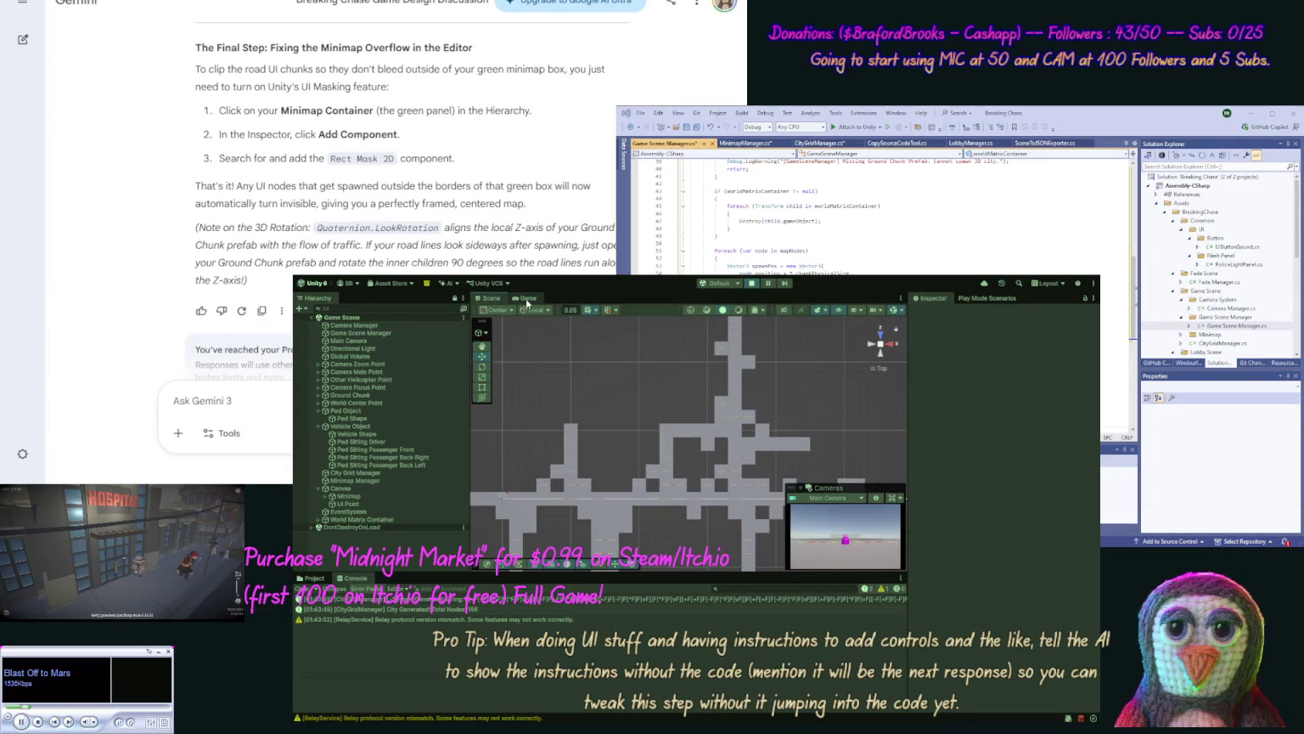
Step: Compare the Game and Scene views, ending on the game view with its clipped minimap
{"action": "left_click", "coordinate": [527, 298]}
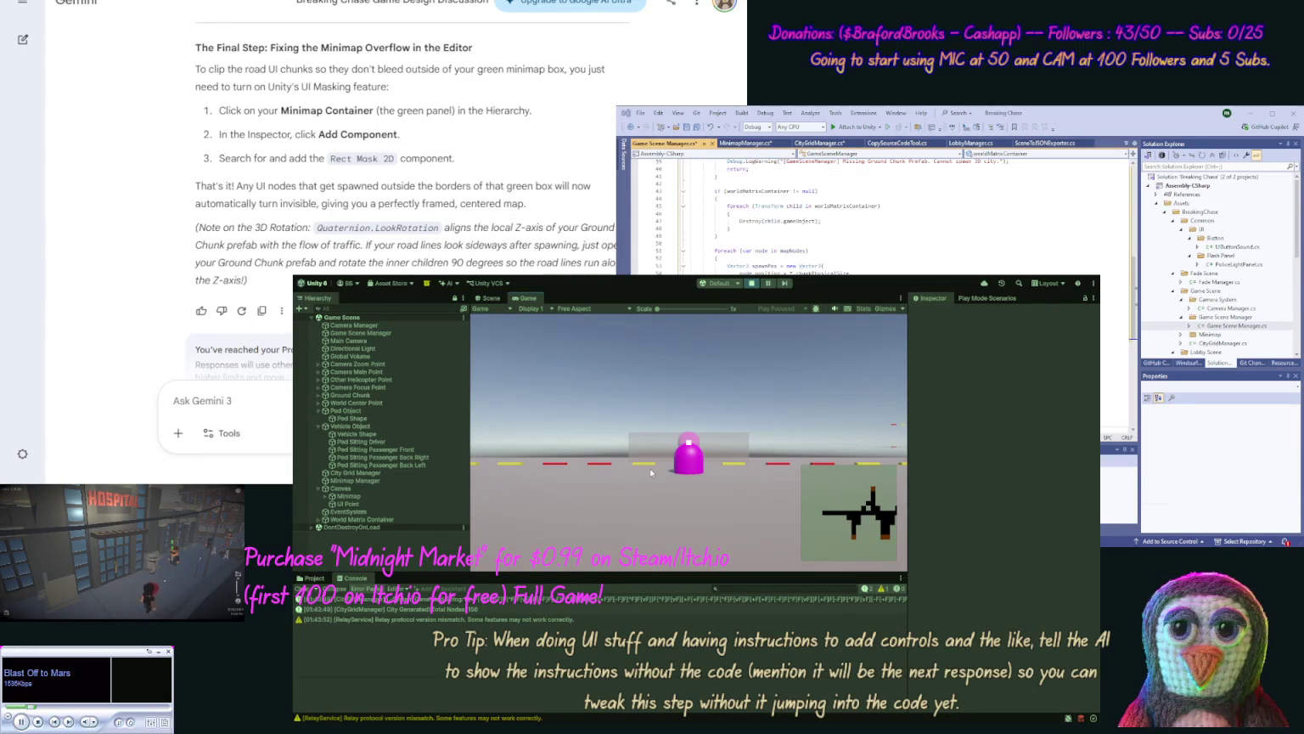
{"action": "left_click", "coordinate": [493, 298]}
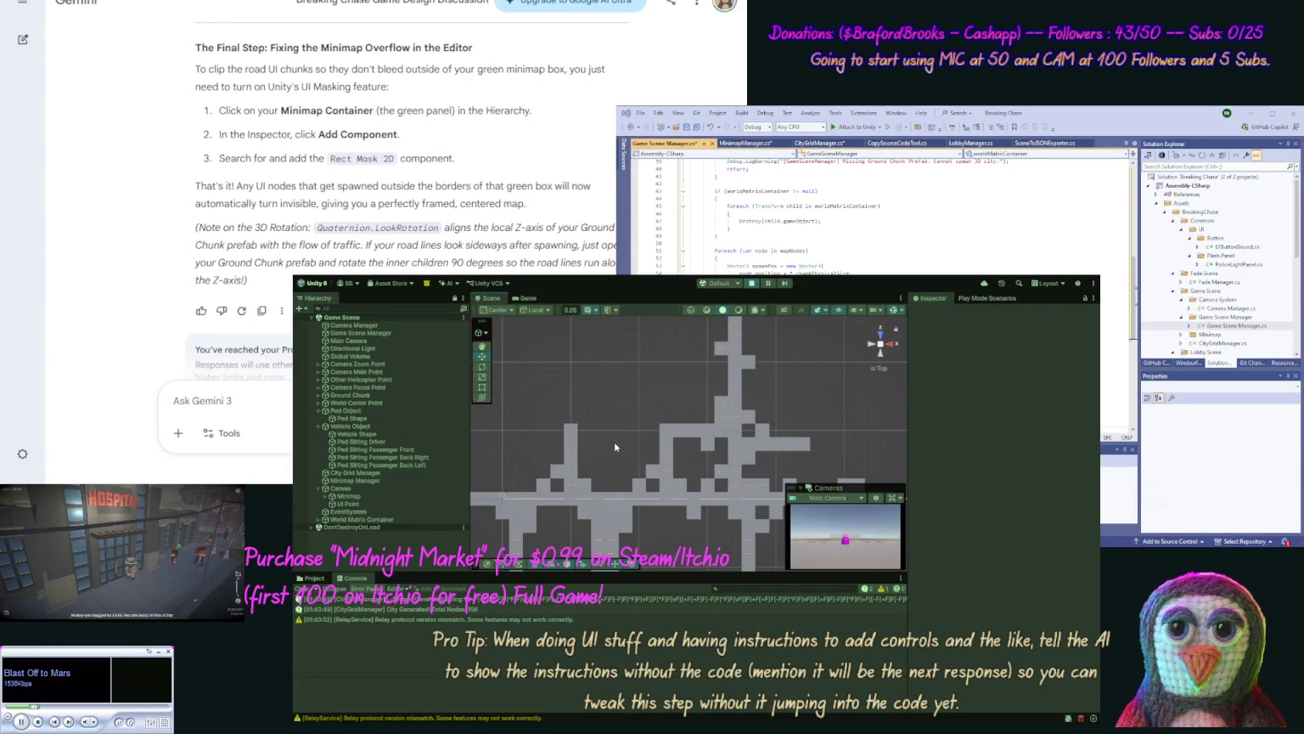
{"action": "left_click", "coordinate": [526, 299]}
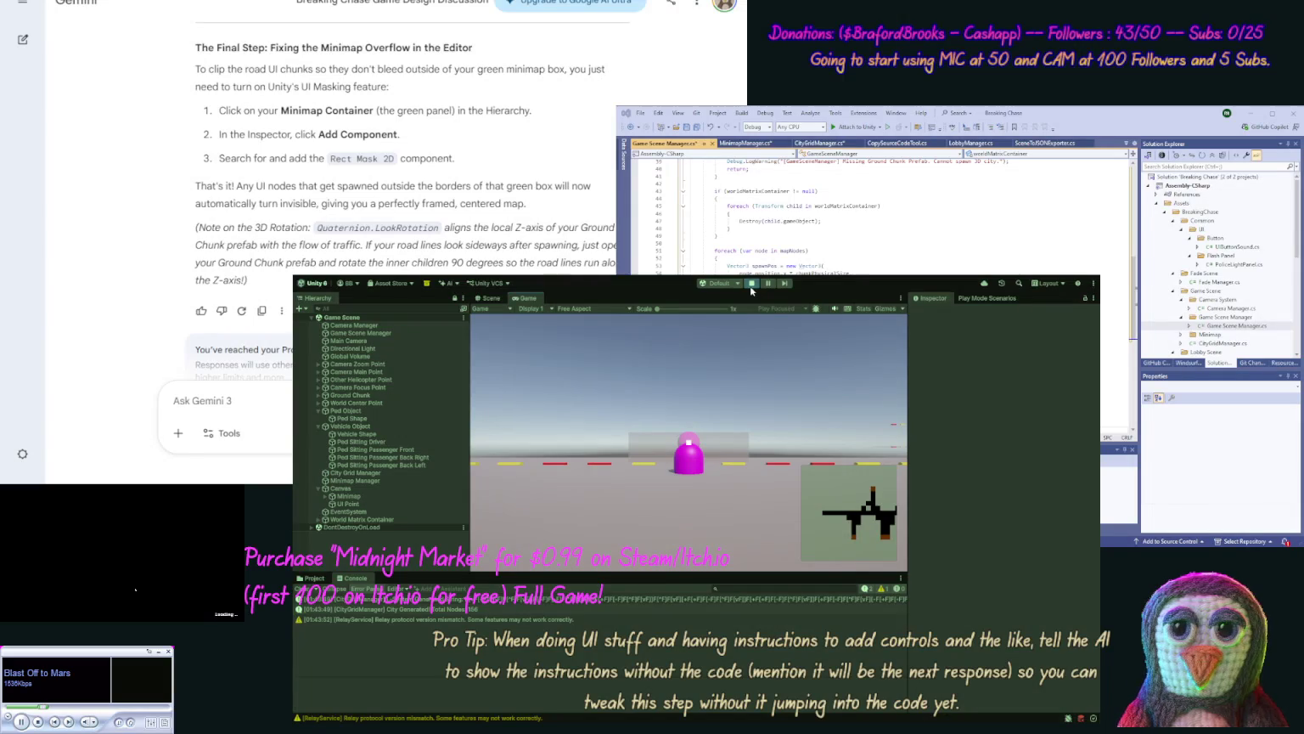
Step: Switch to the Scene view and zoom in closer on the generated city's roads
{"action": "left_click", "coordinate": [490, 298]}
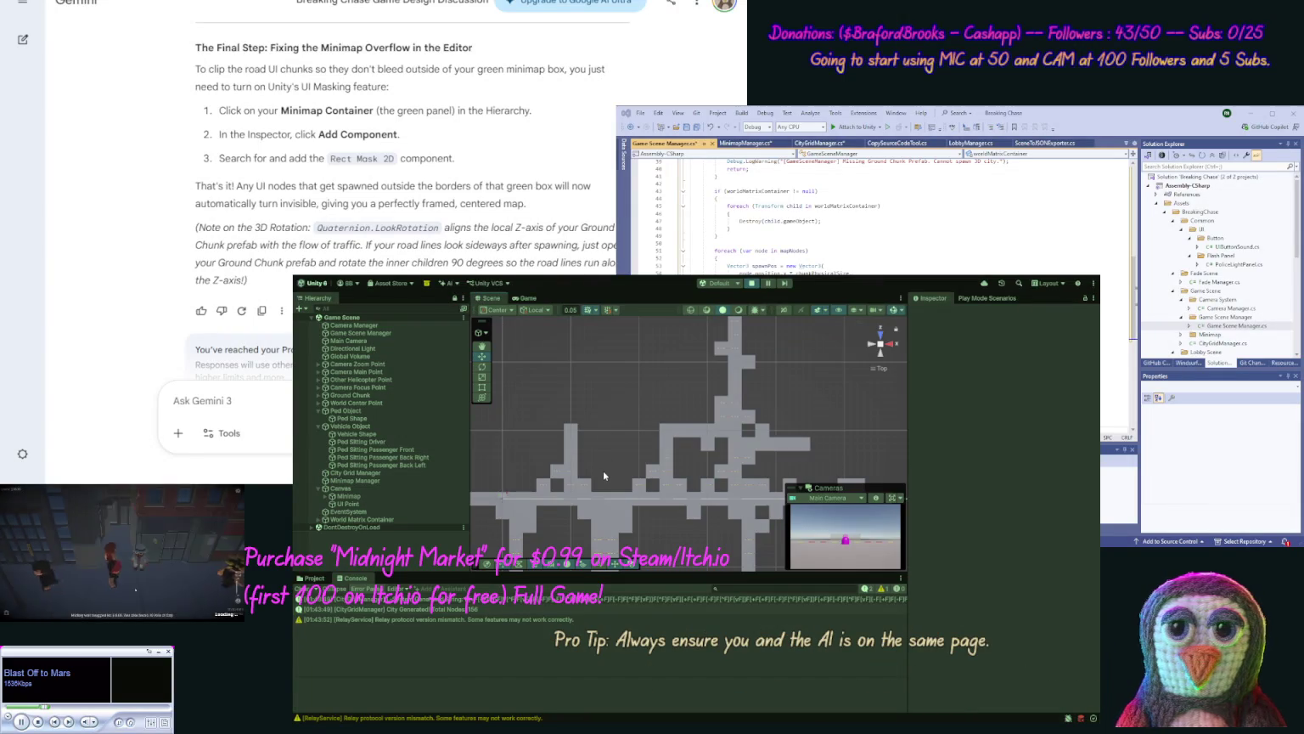
{"action": "mouse_move", "coordinate": [603, 476]}
{"action": "left_mouse_down"}
{"action": "mouse_move", "coordinate": [604, 418]}
{"action": "mouse_move", "coordinate": [683, 473]}
{"action": "left_mouse_up"}
{"action": "scroll", "coordinate": [623, 414], "scroll_direction": "up", "scroll_amount": 5}
{"action": "scroll", "coordinate": [646, 382], "scroll_direction": "up", "scroll_amount": 3}
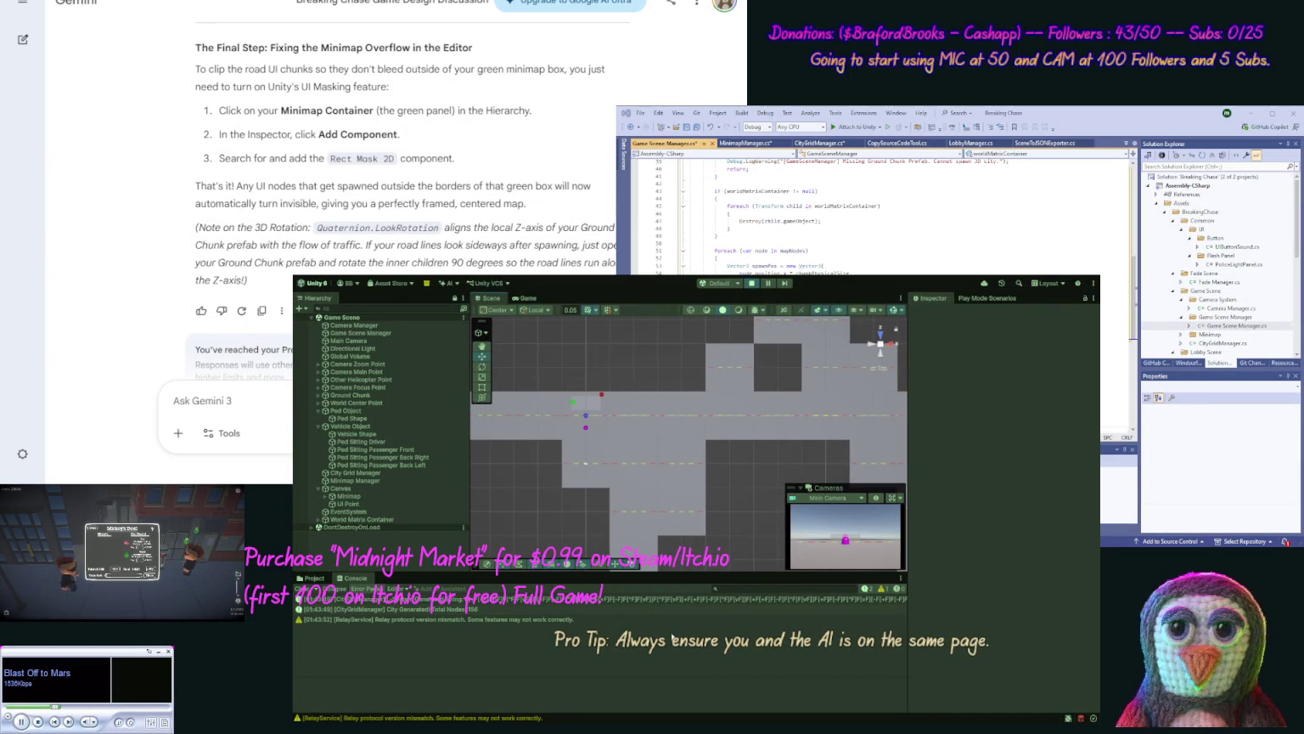
{"action": "scroll", "coordinate": [674, 438], "scroll_direction": "up", "scroll_amount": 2}
{"action": "scroll", "coordinate": [674, 438], "scroll_direction": "up", "scroll_amount": 3}
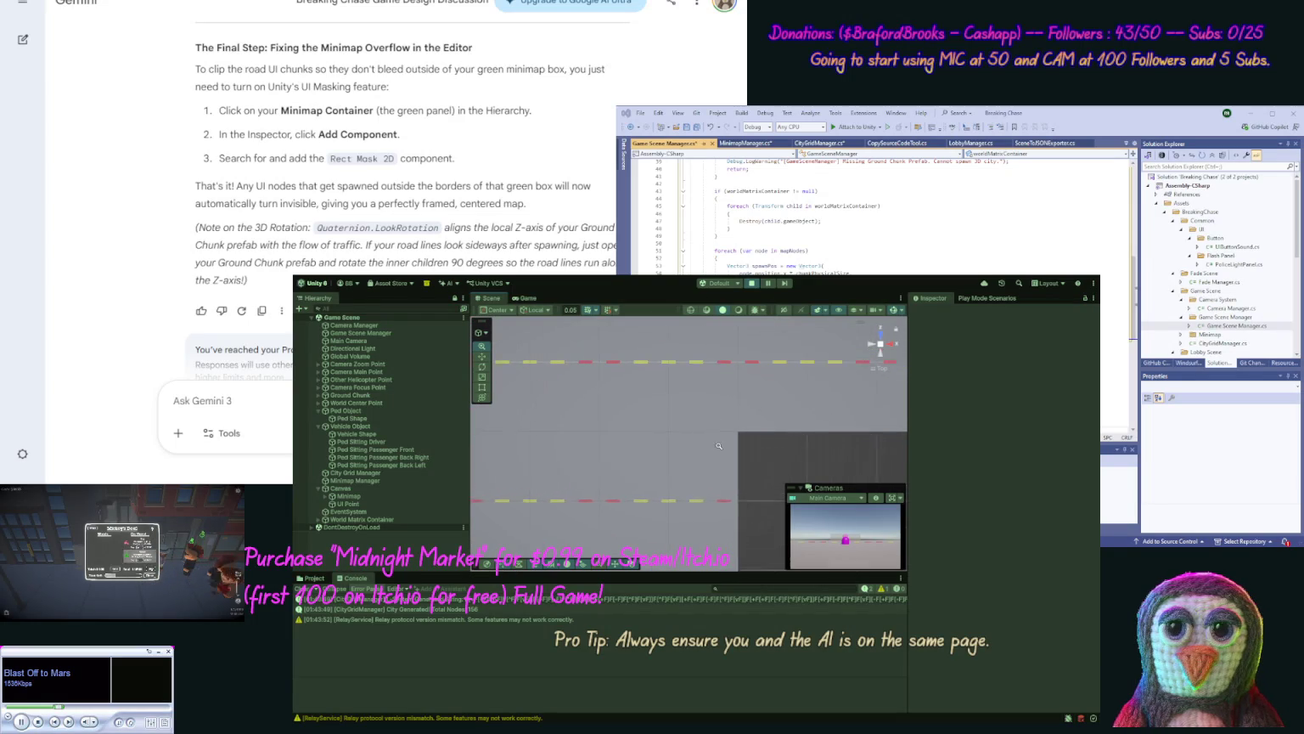
{"action": "scroll", "coordinate": [613, 416], "scroll_direction": "up", "scroll_amount": 2}
Step: Orbit and pan along the road and spheres in perspective, then run the game
{"action": "mouse_move", "coordinate": [779, 504]}
{"action": "left_mouse_down"}
{"action": "mouse_move", "coordinate": [685, 440]}
{"action": "mouse_move", "coordinate": [777, 389]}
{"action": "mouse_move", "coordinate": [810, 430]}
{"action": "mouse_move", "coordinate": [863, 430]}
{"action": "left_mouse_up"}
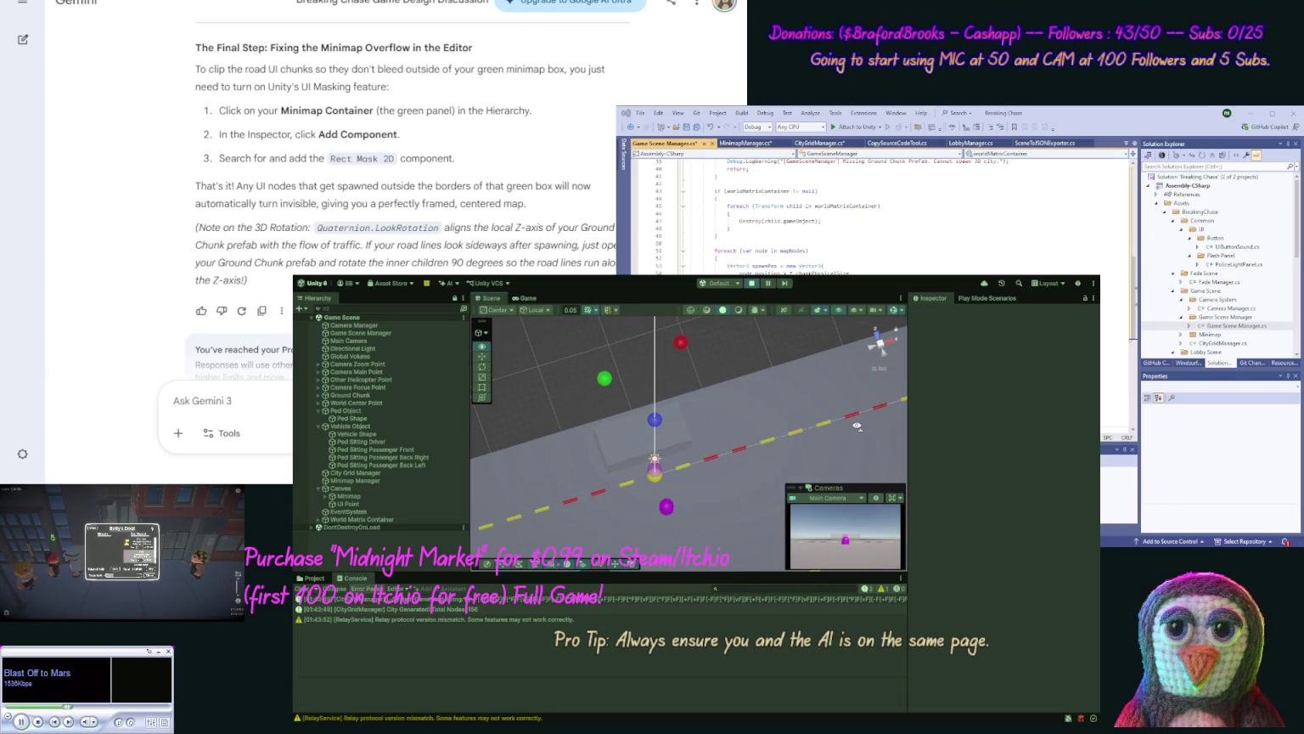
{"action": "left_click_drag", "start_coordinate": [784, 458], "coordinate": [790, 406]}
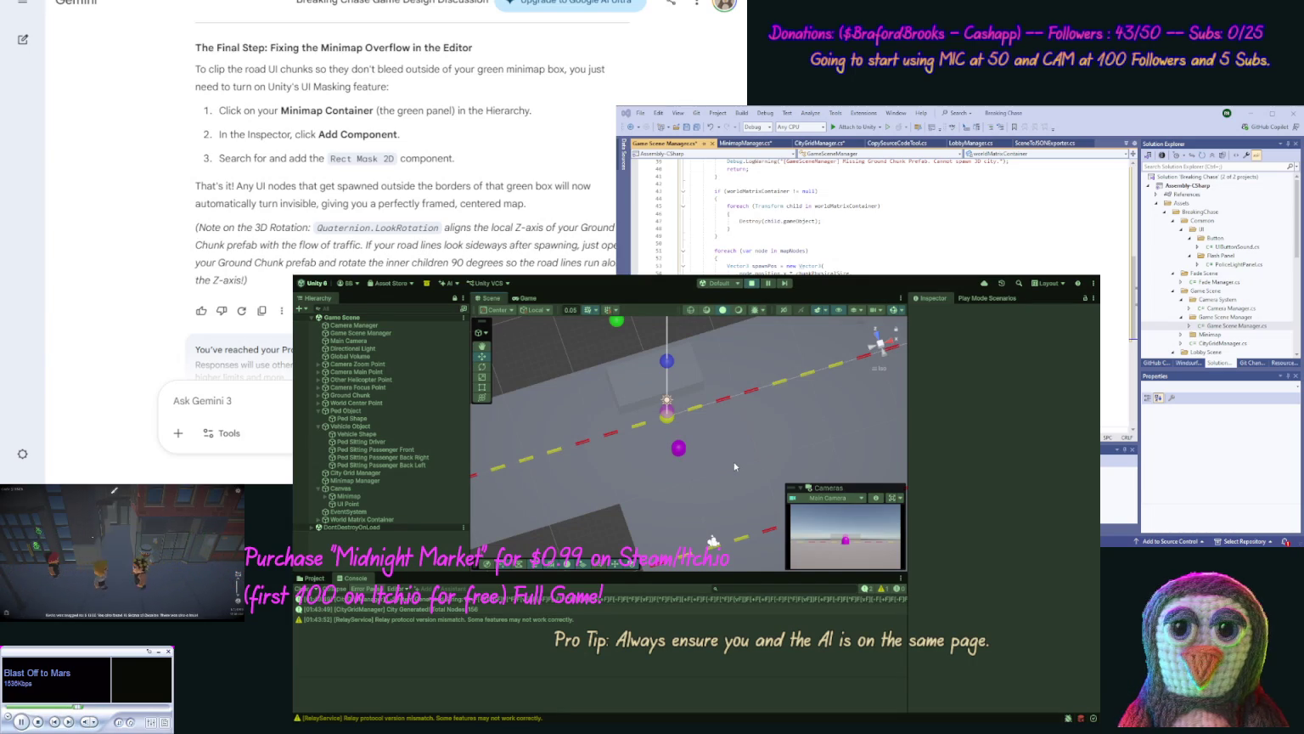
{"action": "left_click_drag", "start_coordinate": [735, 467], "coordinate": [709, 449]}
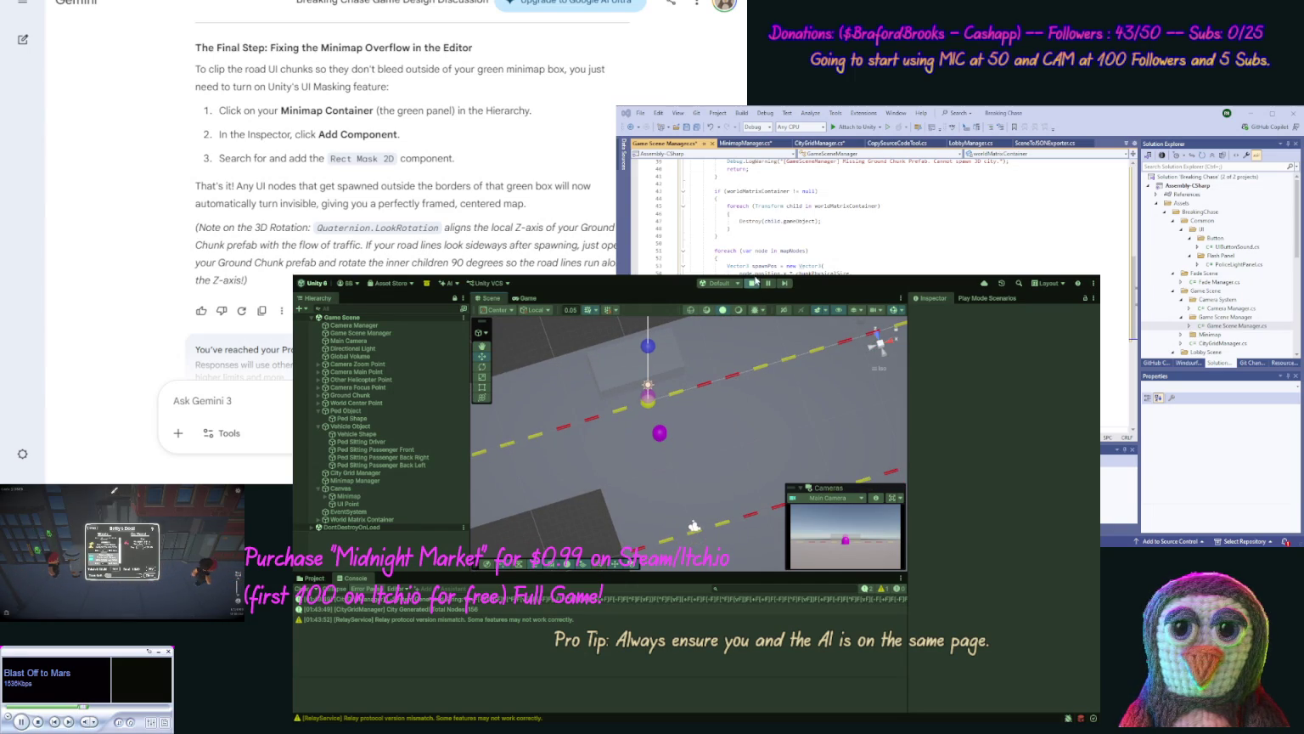
{"action": "left_click", "coordinate": [753, 284]}
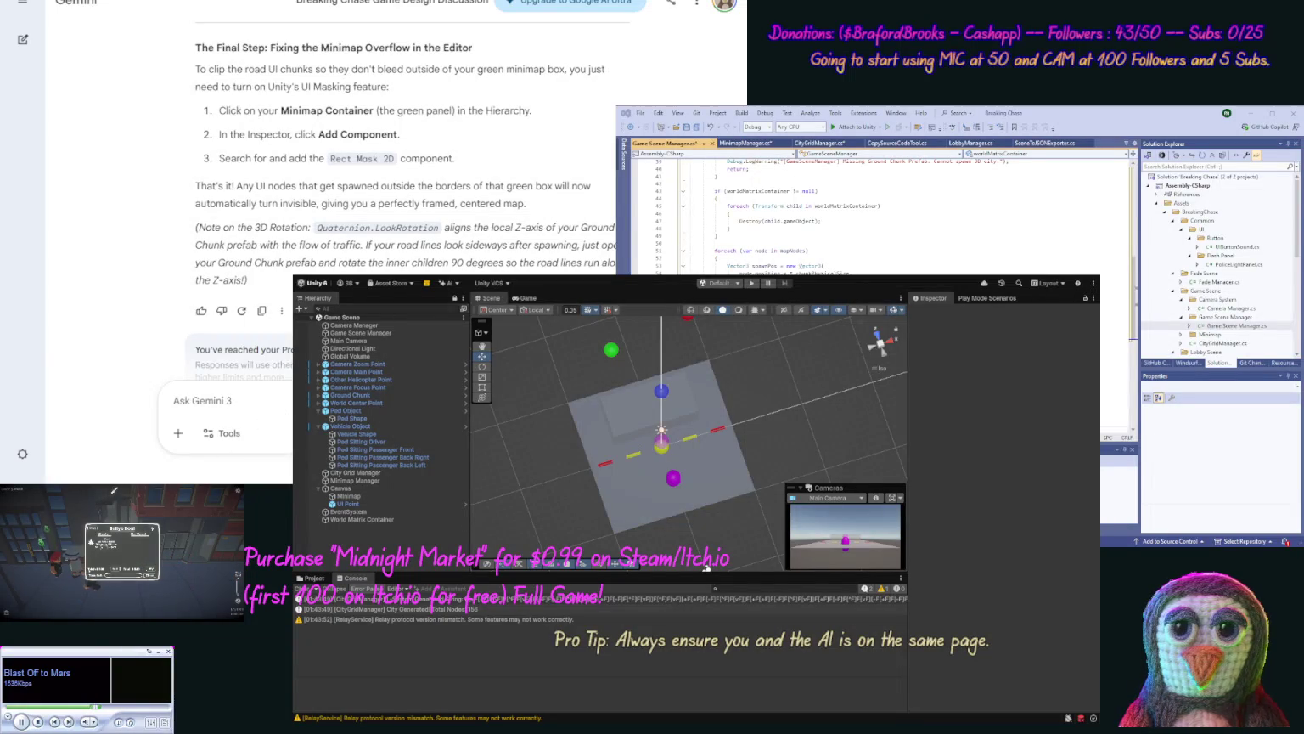
{"action": "key", "text": "ctrl+Tab"}
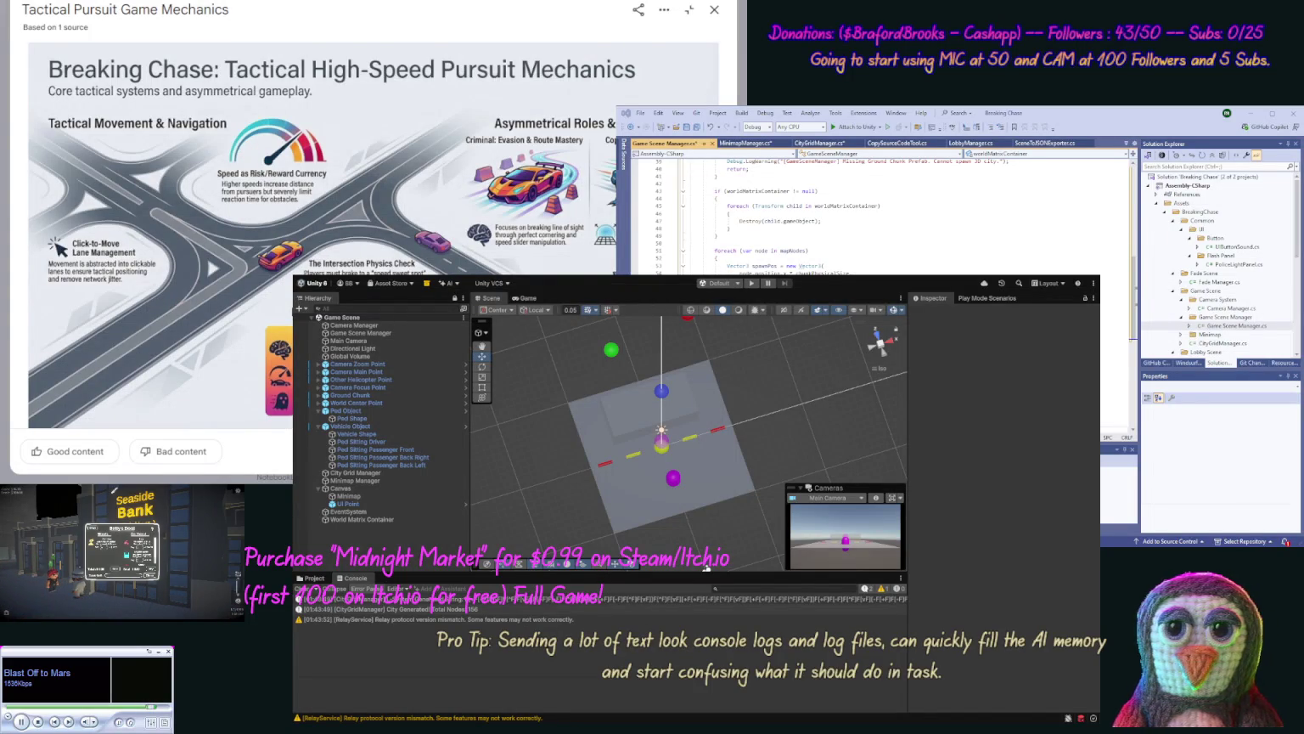
Step: Close the NotebookLM infographic viewer and return to the Gemini chat
{"action": "left_click", "coordinate": [714, 9]}
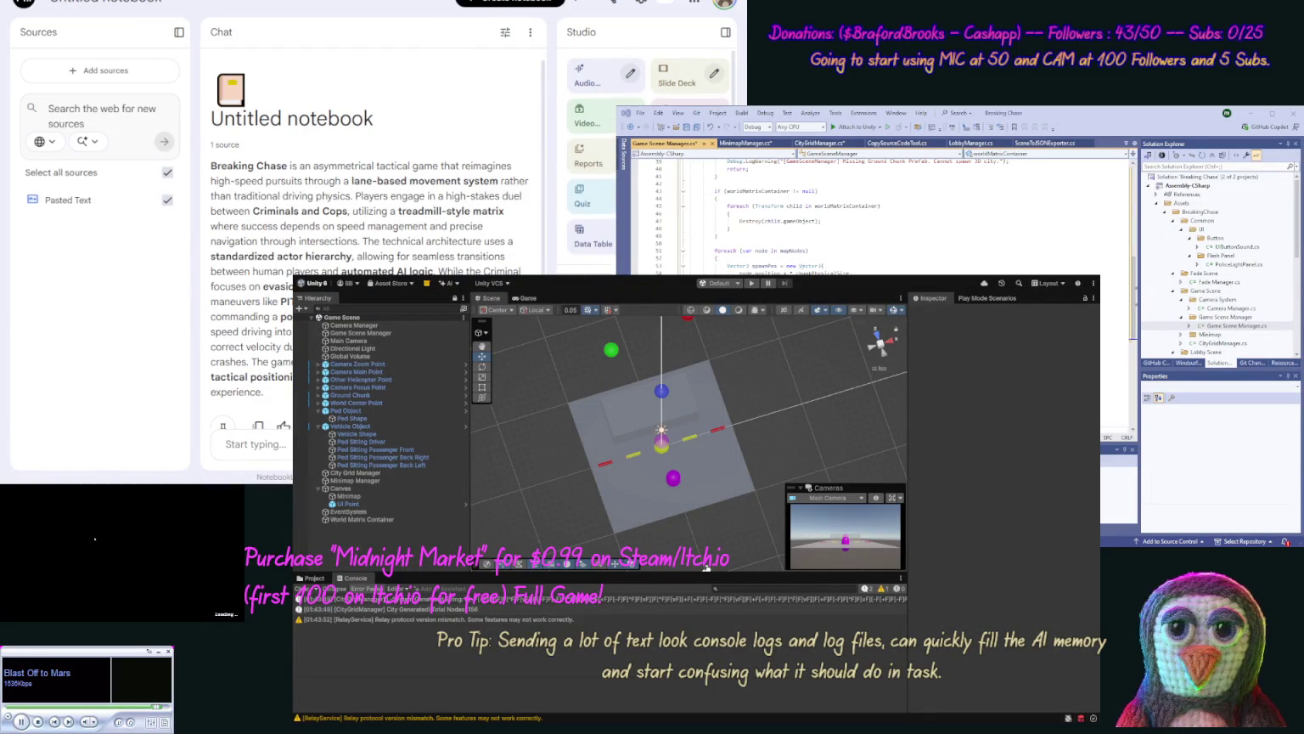
{"action": "scroll", "coordinate": [650, 170], "scroll_direction": "down", "scroll_amount": 2}
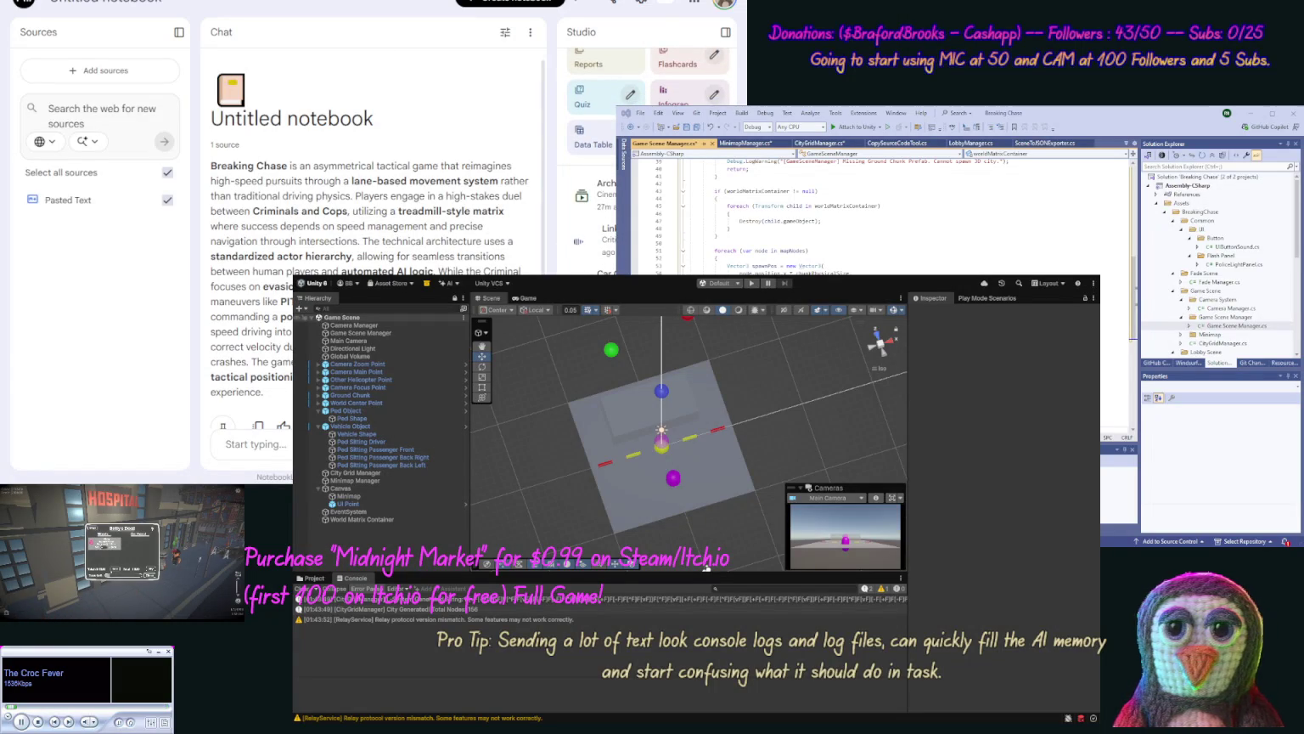
{"action": "key", "text": "ctrl+Tab"}
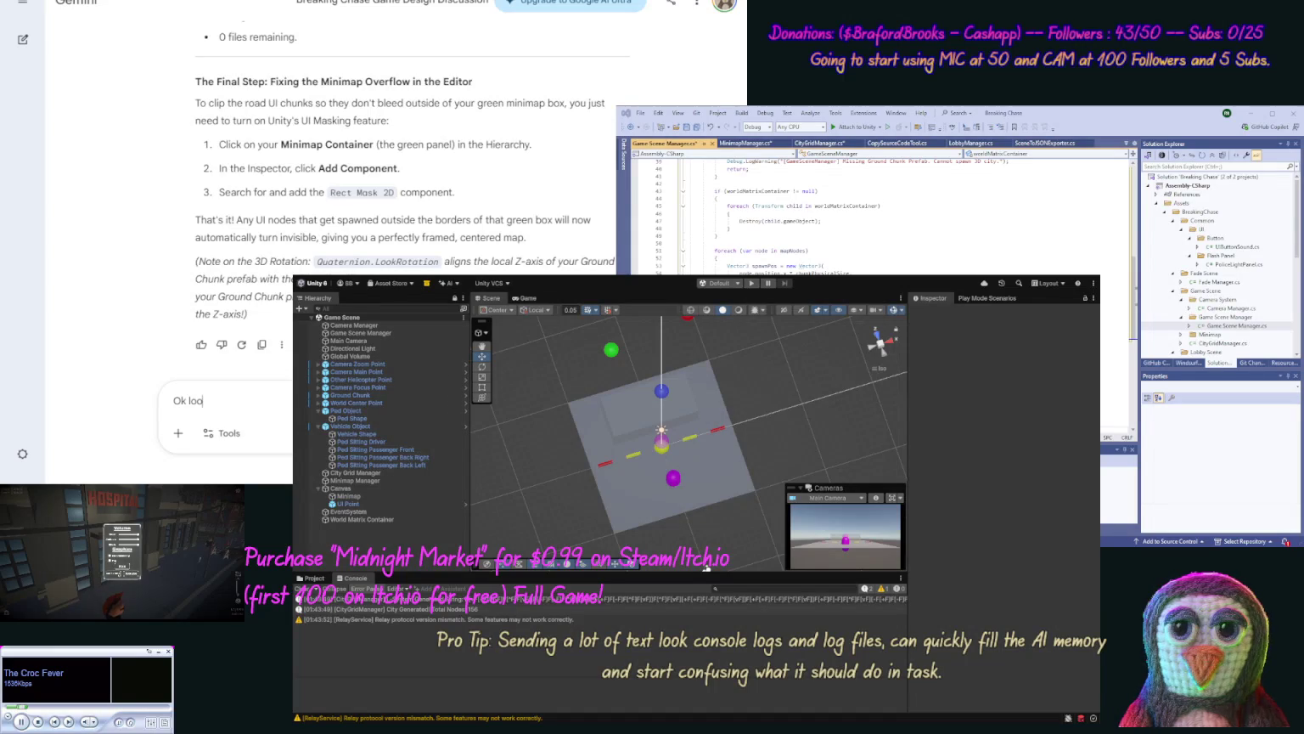
Step: Tell Gemini the map is bunched up and request longer stretches plus an L-System string with a key
{"action": "type", "text": "king good"}
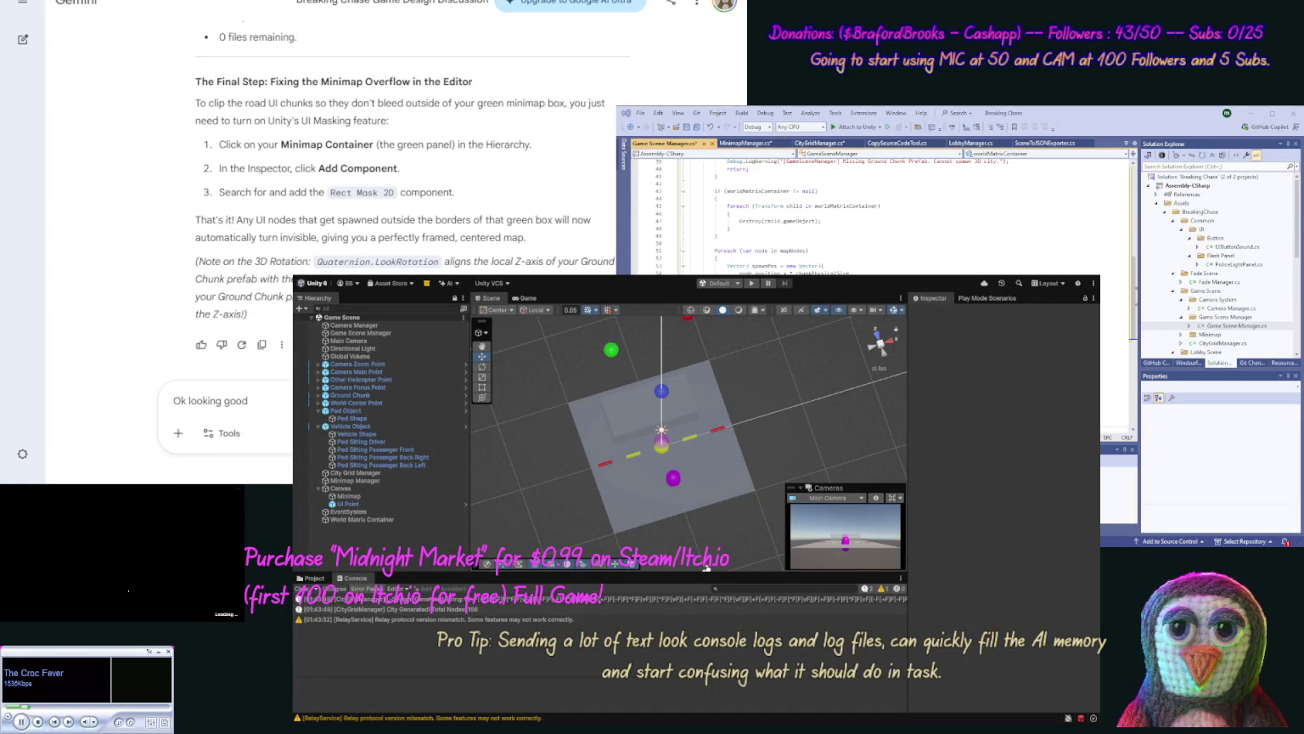
{"action": "type", "text": " I guess,"}
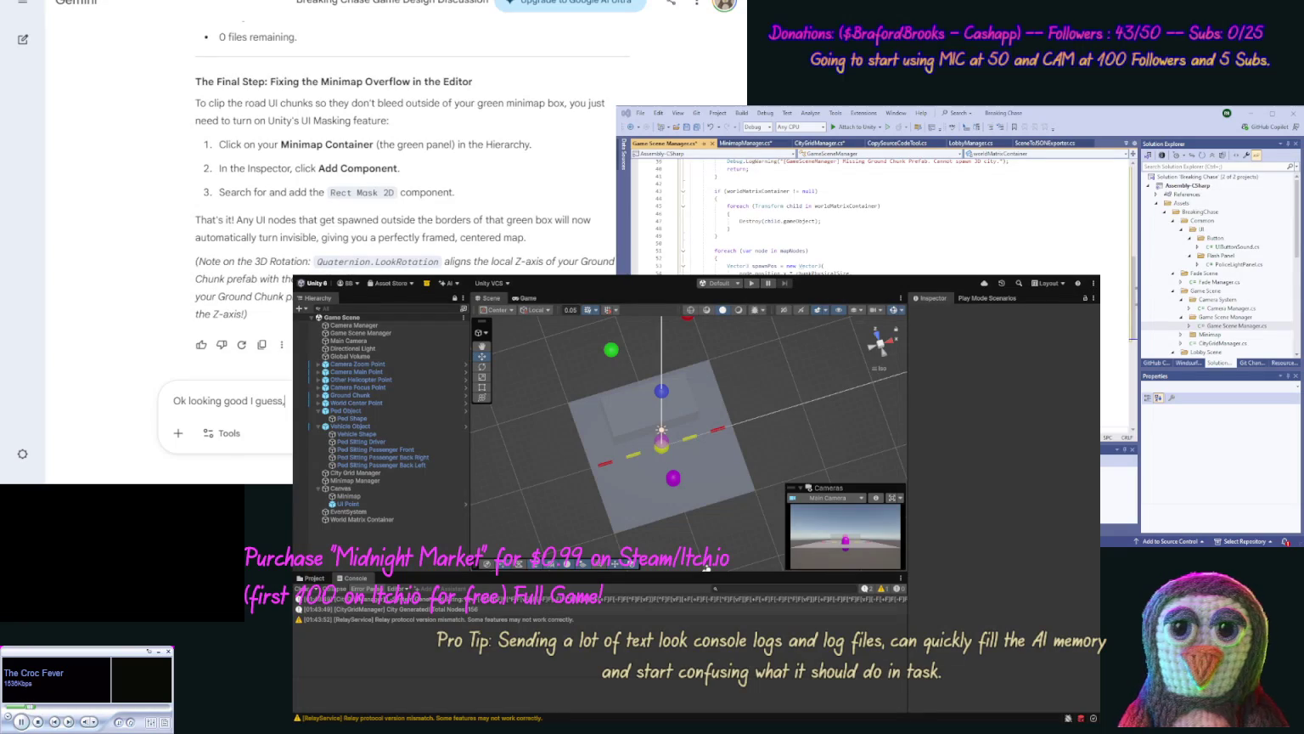
{"action": "type", "text": " it"}
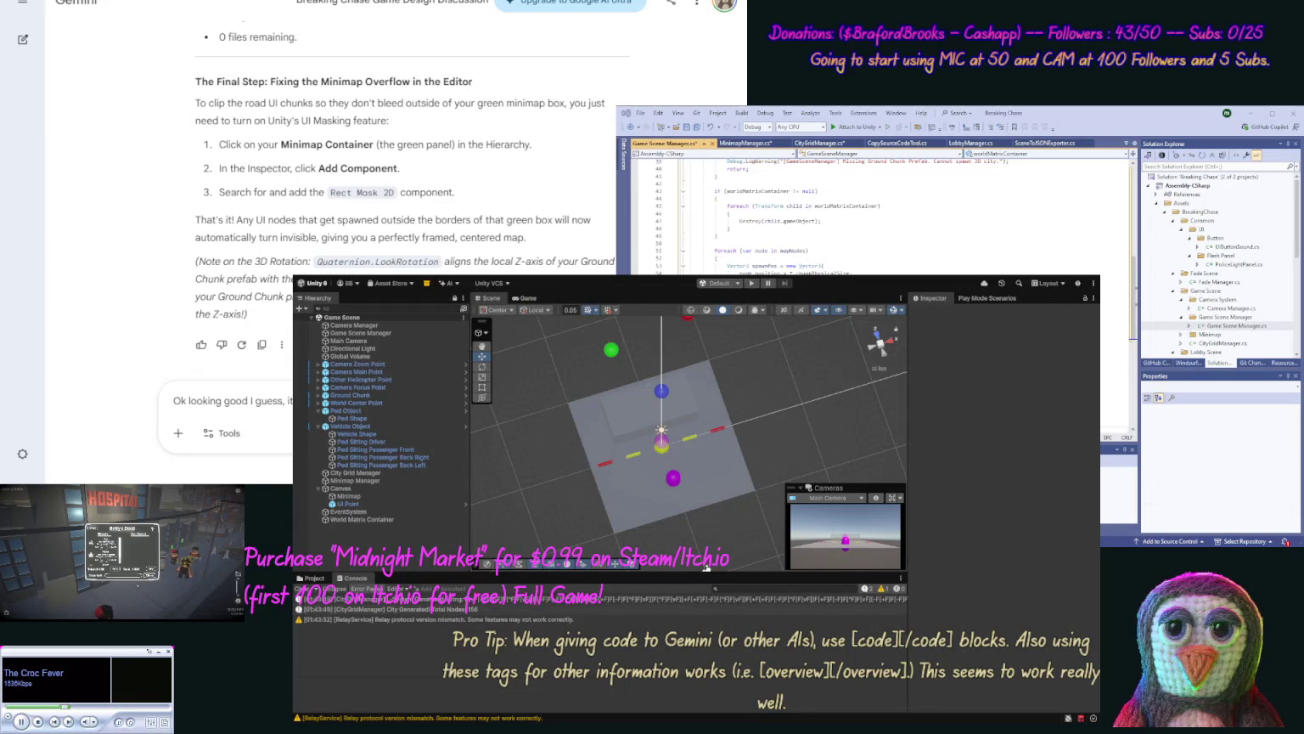
{"action": "type", "text": "s"}
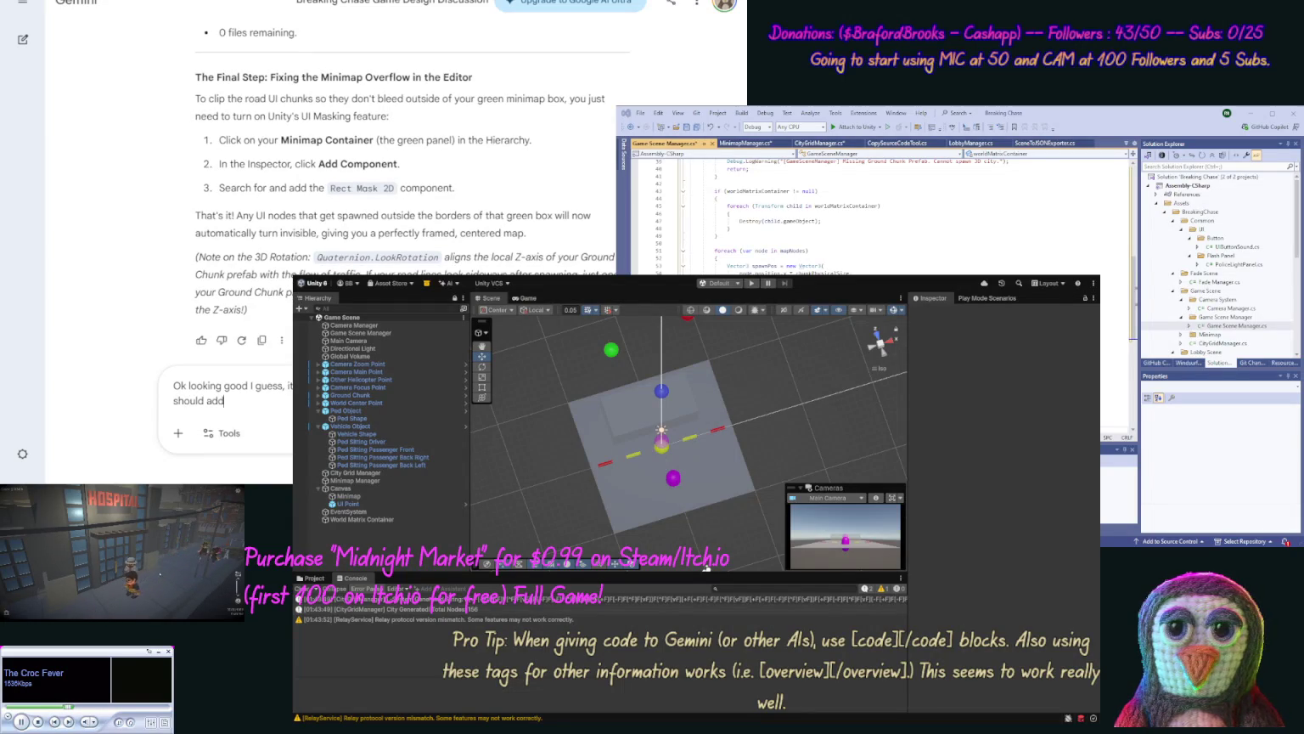
{"action": "type", "text": "in "}
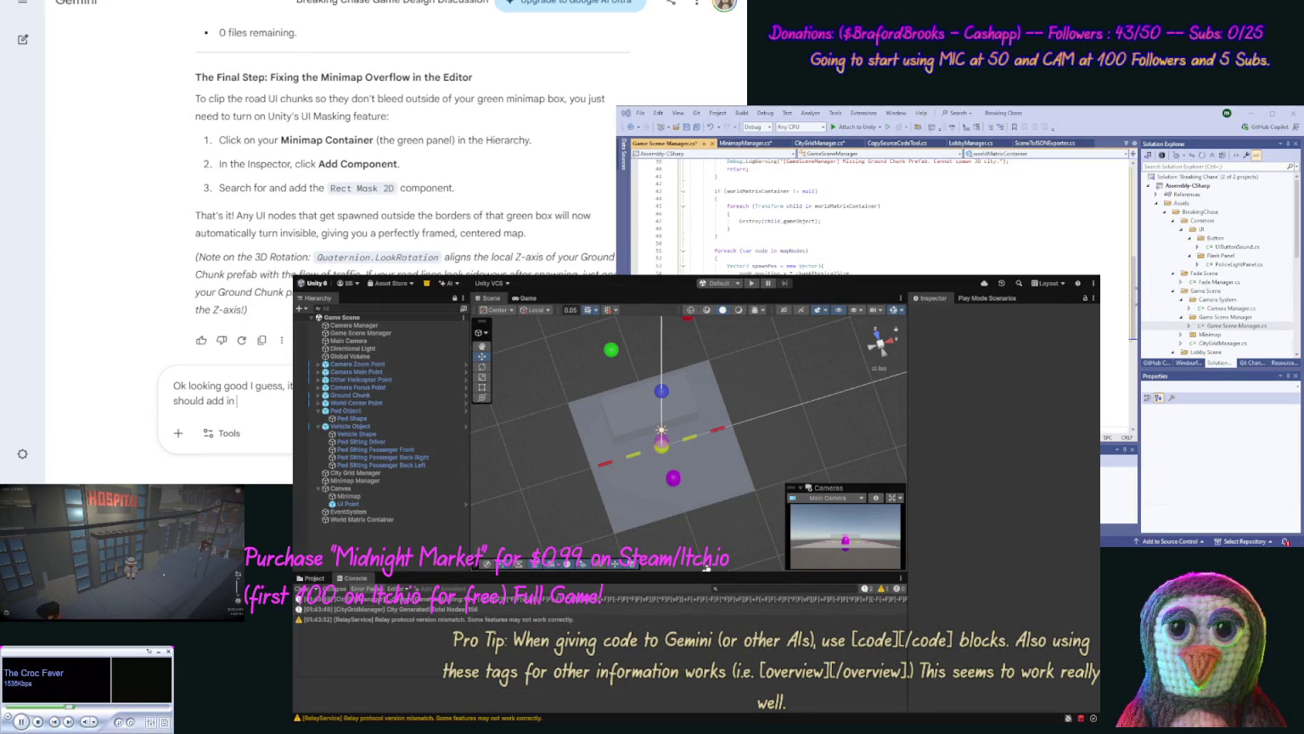
{"action": "type", "text": "a p"}
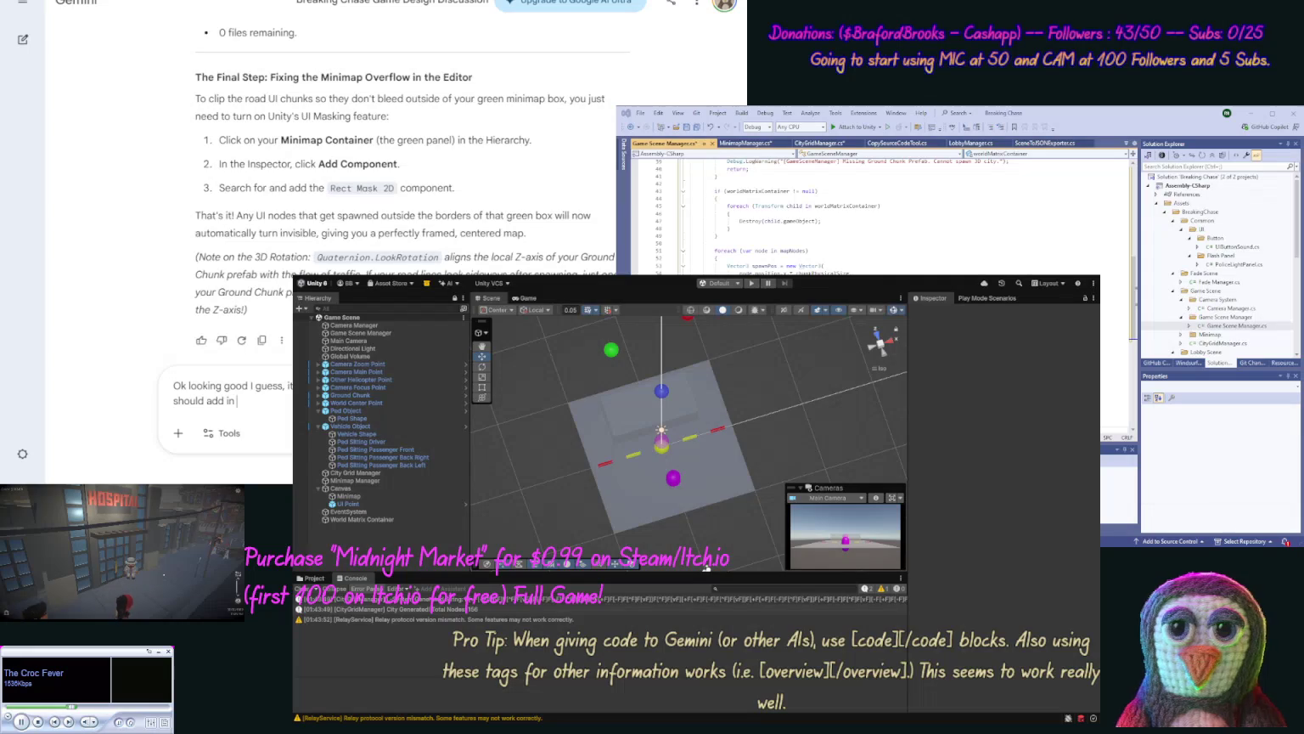
{"action": "type", "text": "rogramm"}
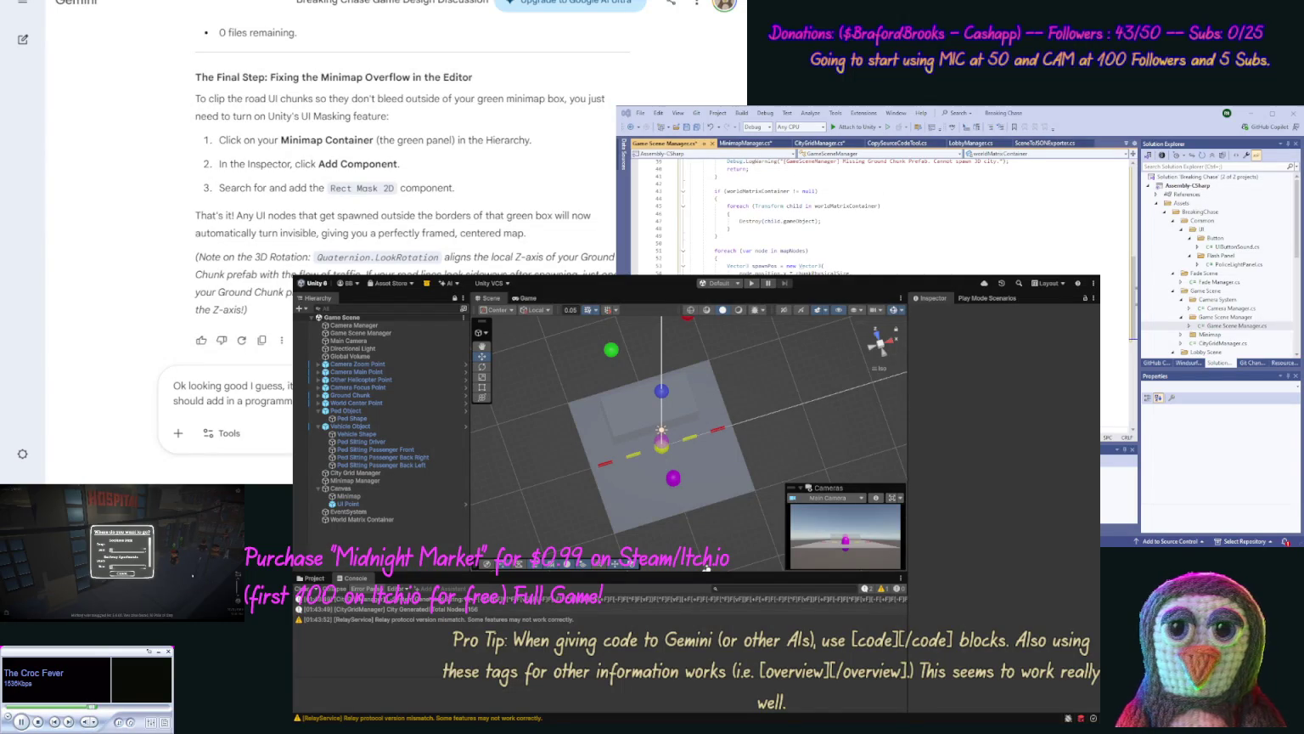
{"action": "type", "text": "what ac"}
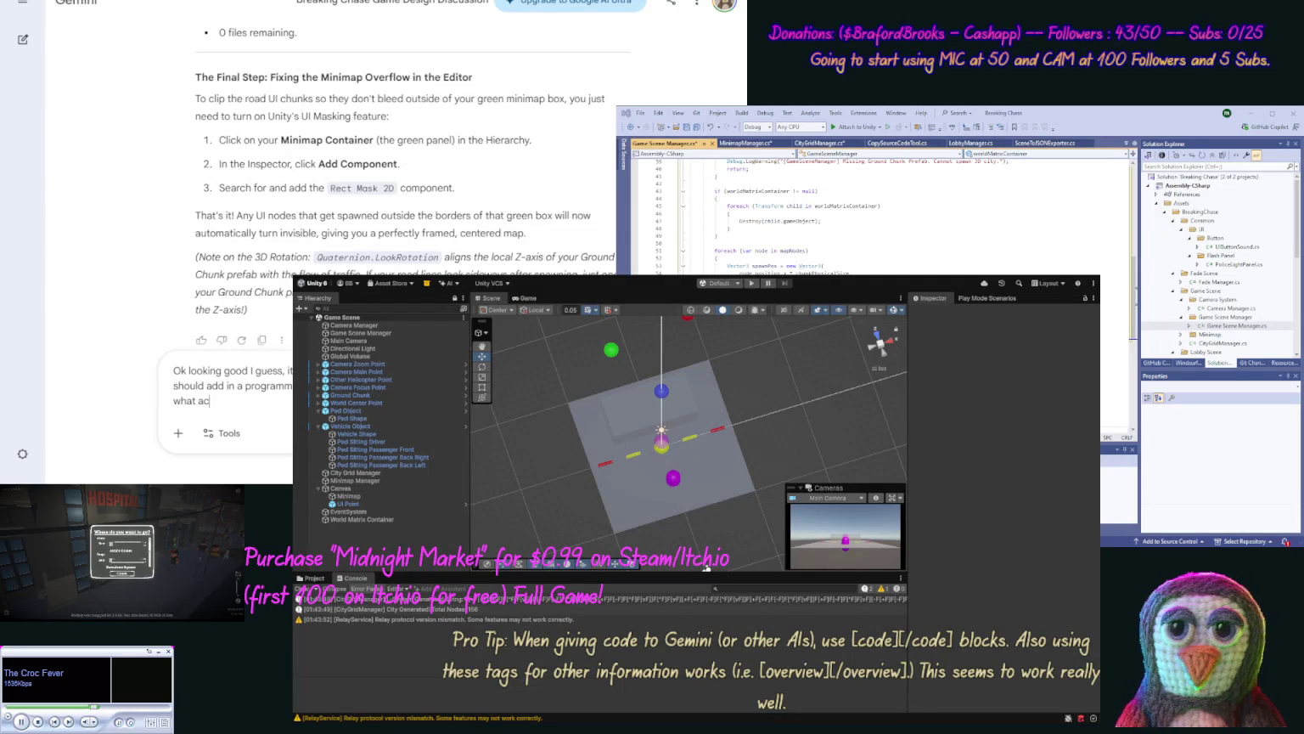
{"action": "type", "text": "tion, tha"}
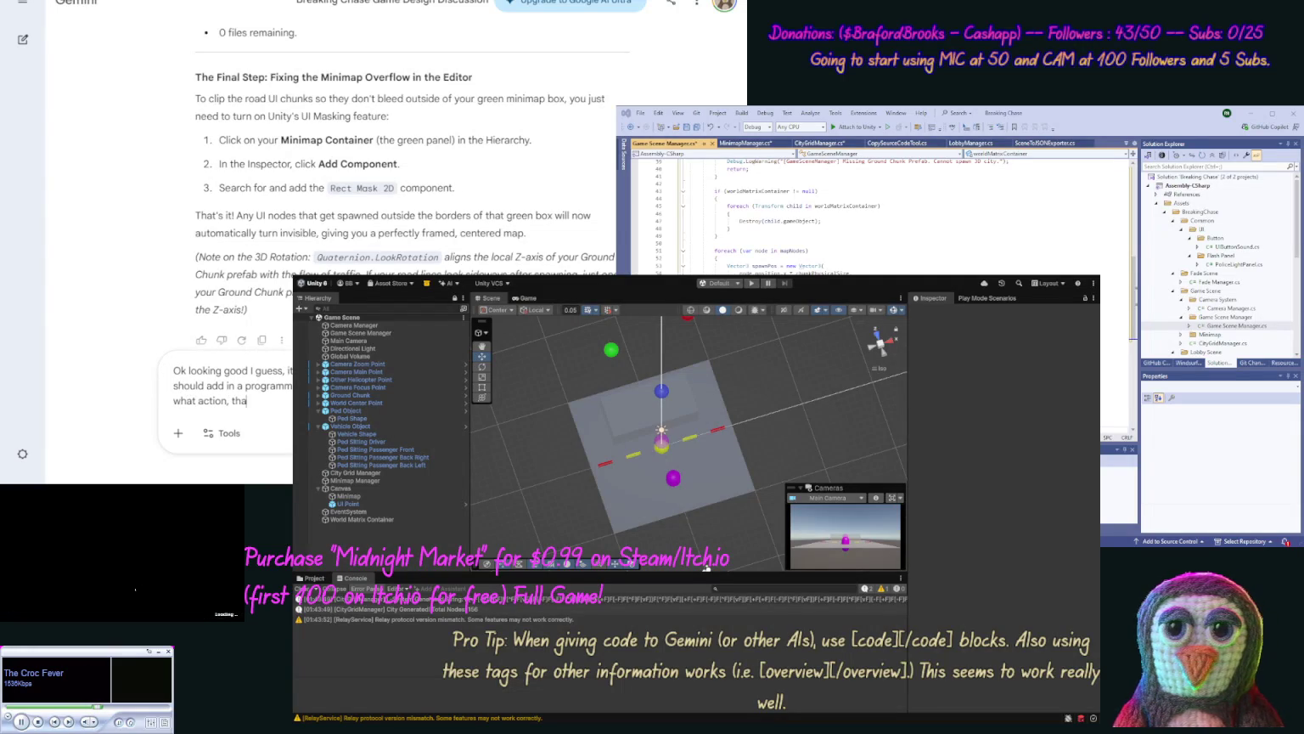
{"action": "type", "text": "t repeats t"}
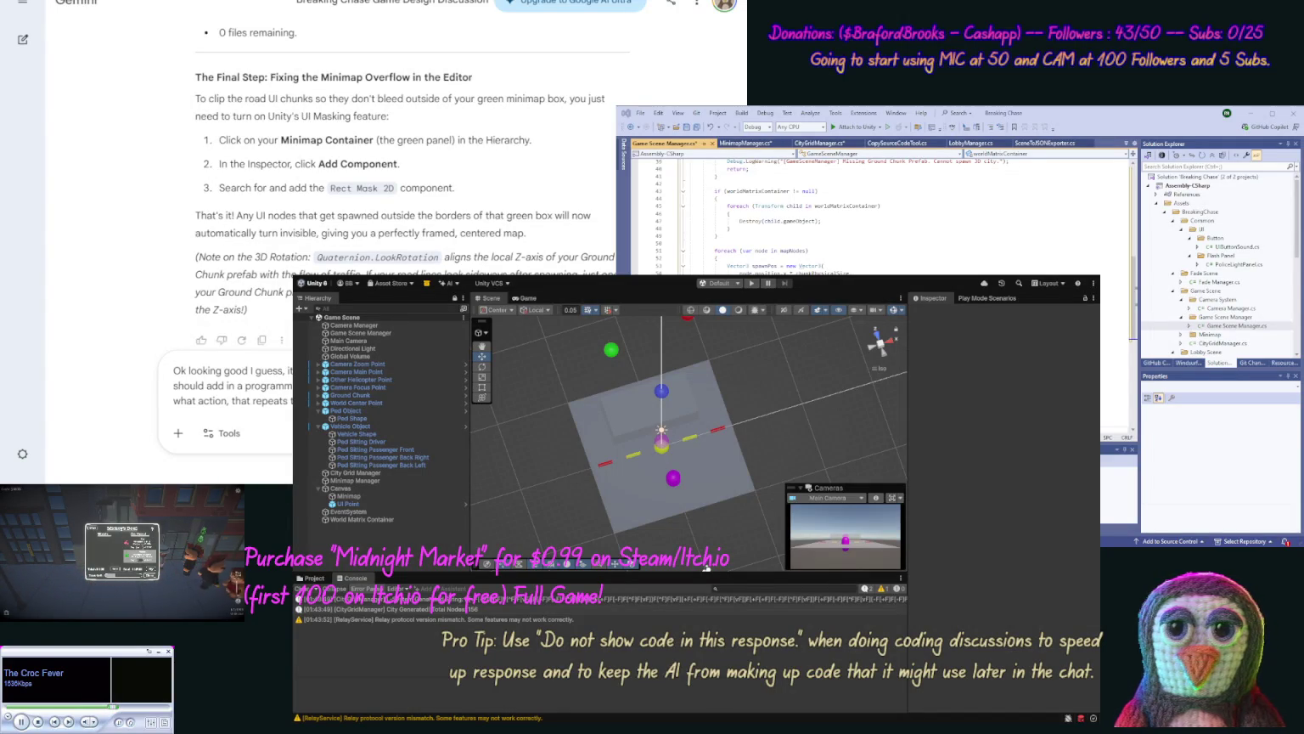
{"action": "key", "text": "Return"}
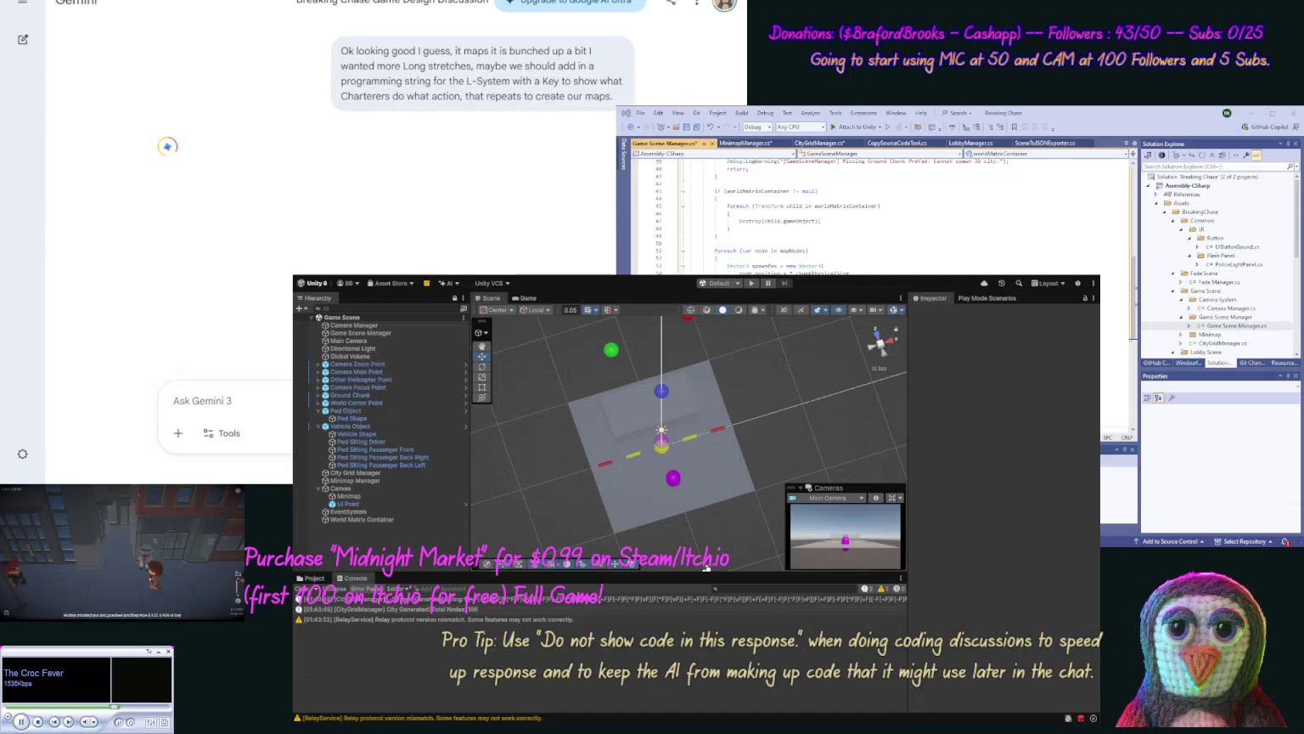
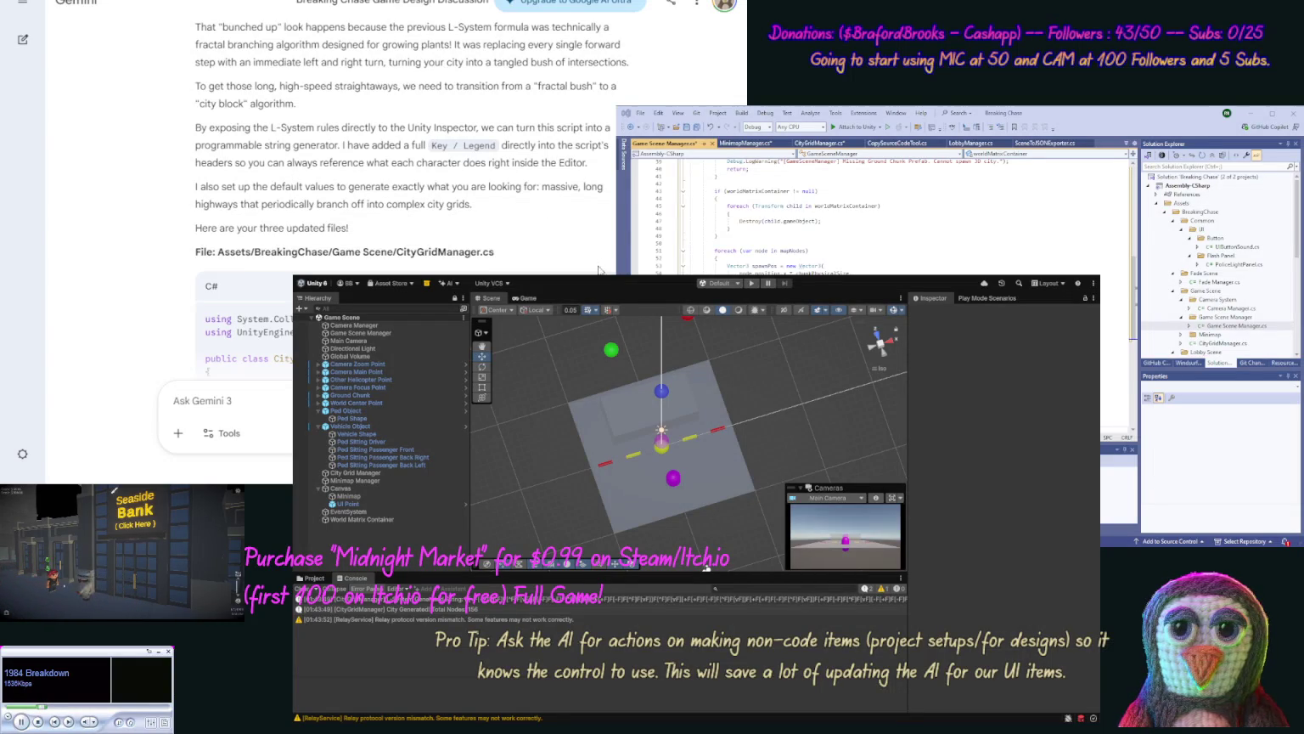
Step: Replace the contents of CityGridManager.cs with Gemini's updated CityGridManager code
{"action": "left_click", "coordinate": [606, 240]}
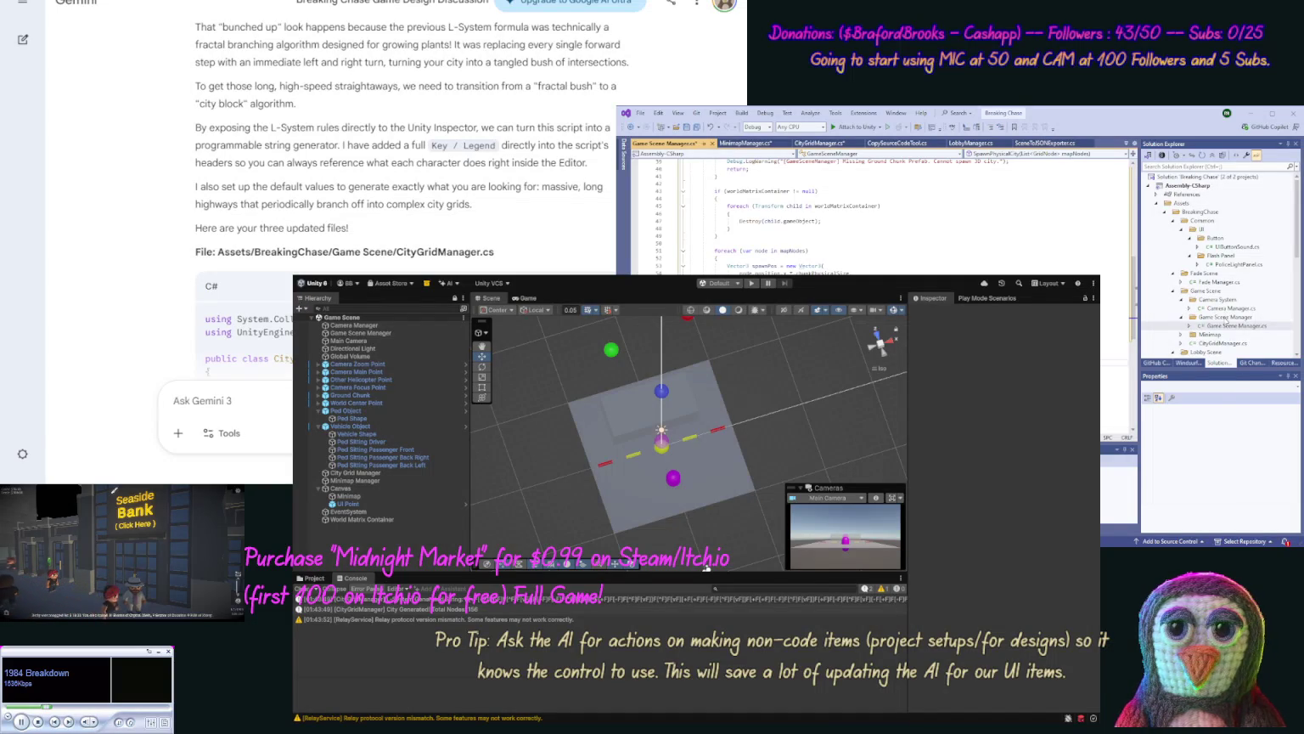
{"action": "double_click", "coordinate": [1221, 344]}
{"action": "key", "text": "ctrl+a"}
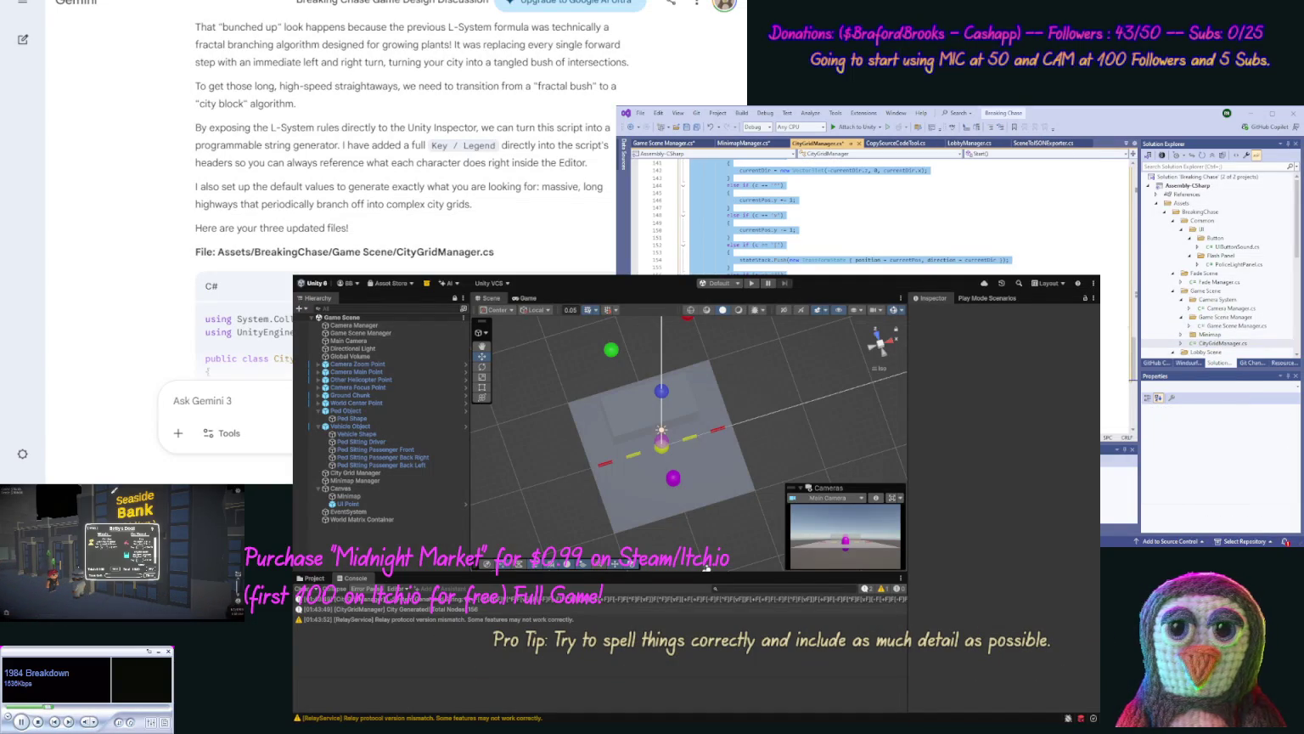
{"action": "key", "text": "ctrl+v"}
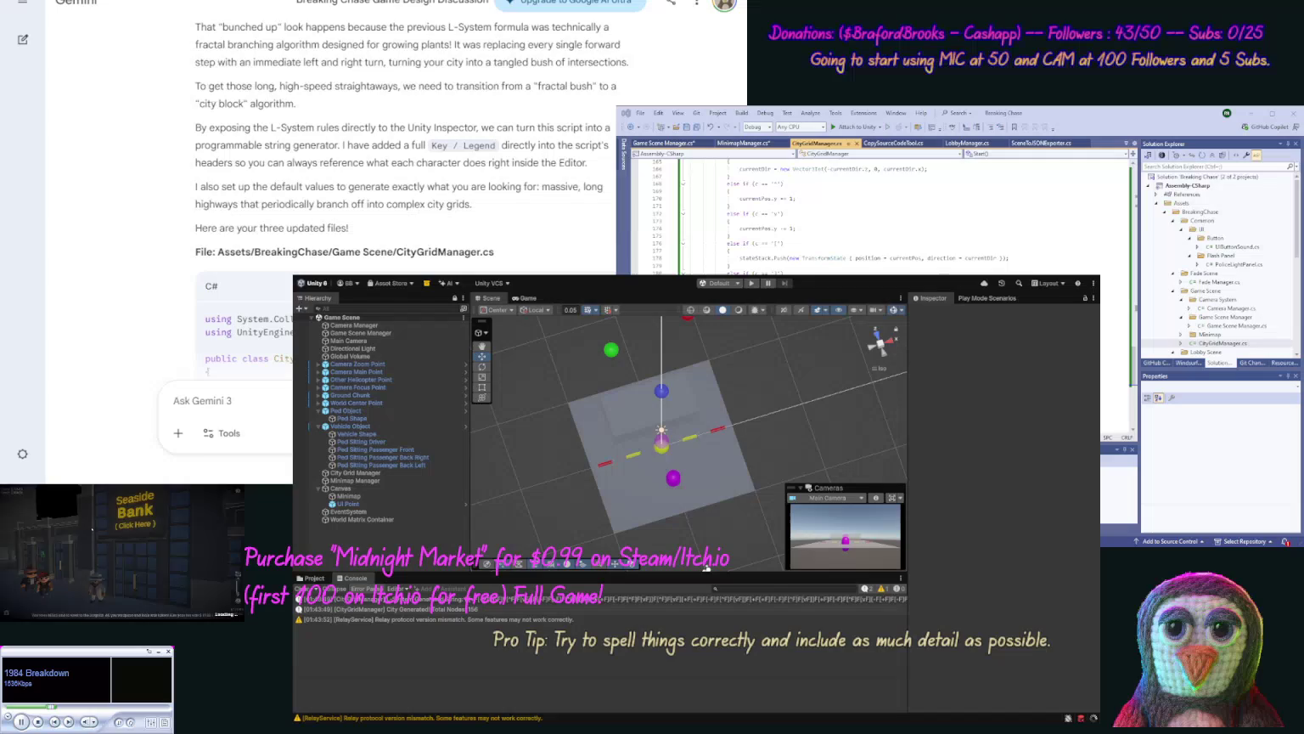
{"action": "scroll", "coordinate": [153, 259], "scroll_direction": "down", "scroll_amount": 10}
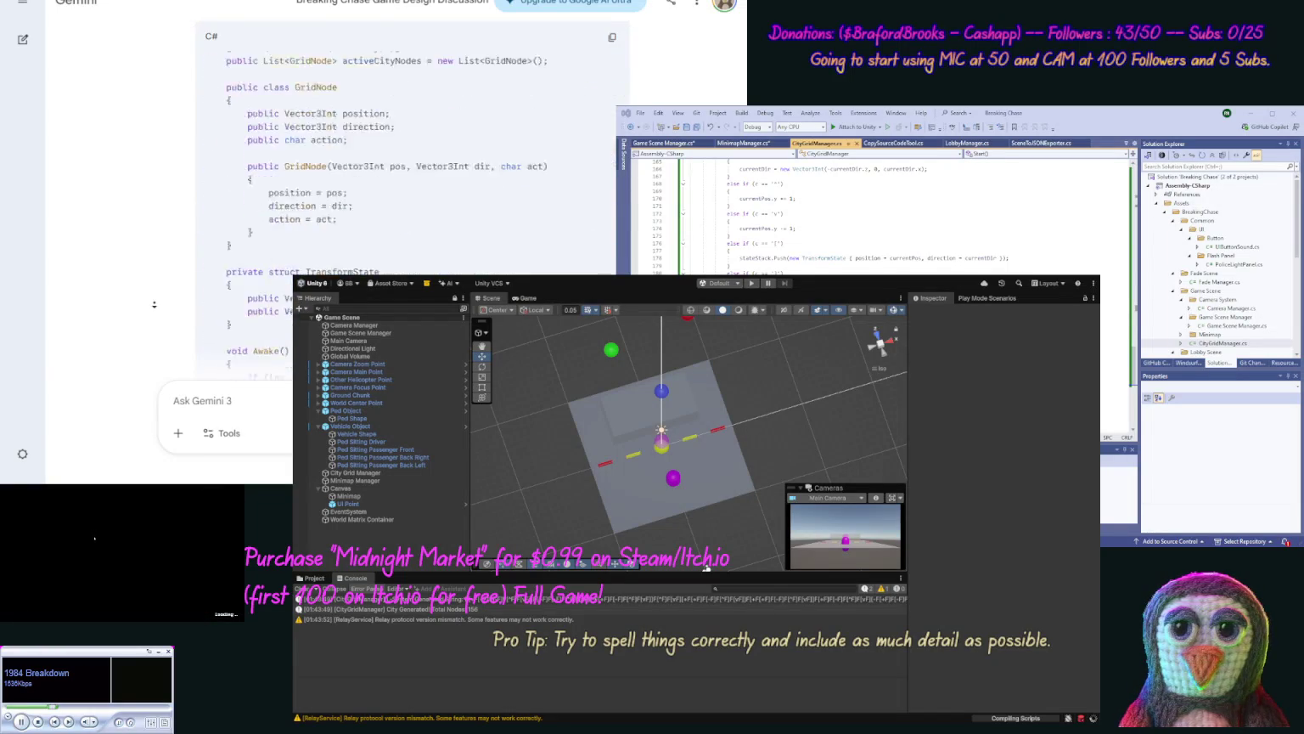
{"action": "scroll", "coordinate": [154, 304], "scroll_direction": "down", "scroll_amount": 10}
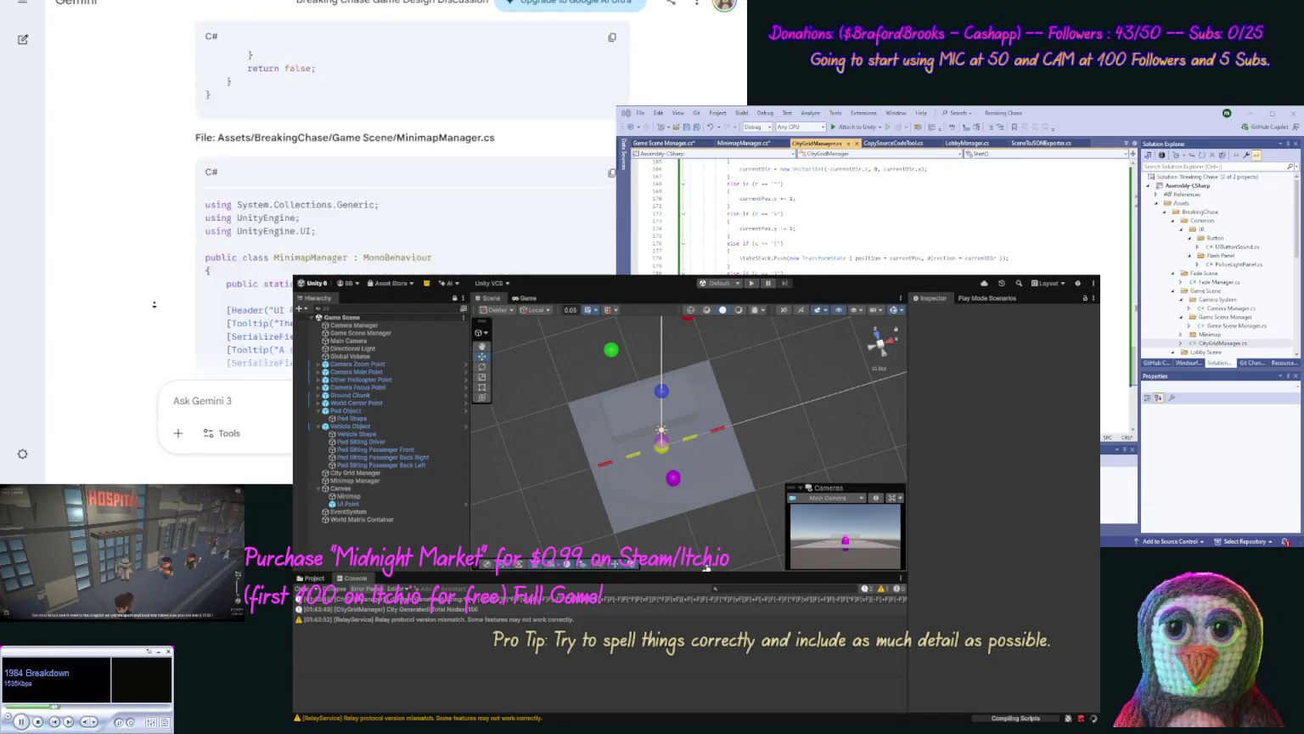
{"action": "scroll", "coordinate": [580, 67], "scroll_direction": "up", "scroll_amount": 3}
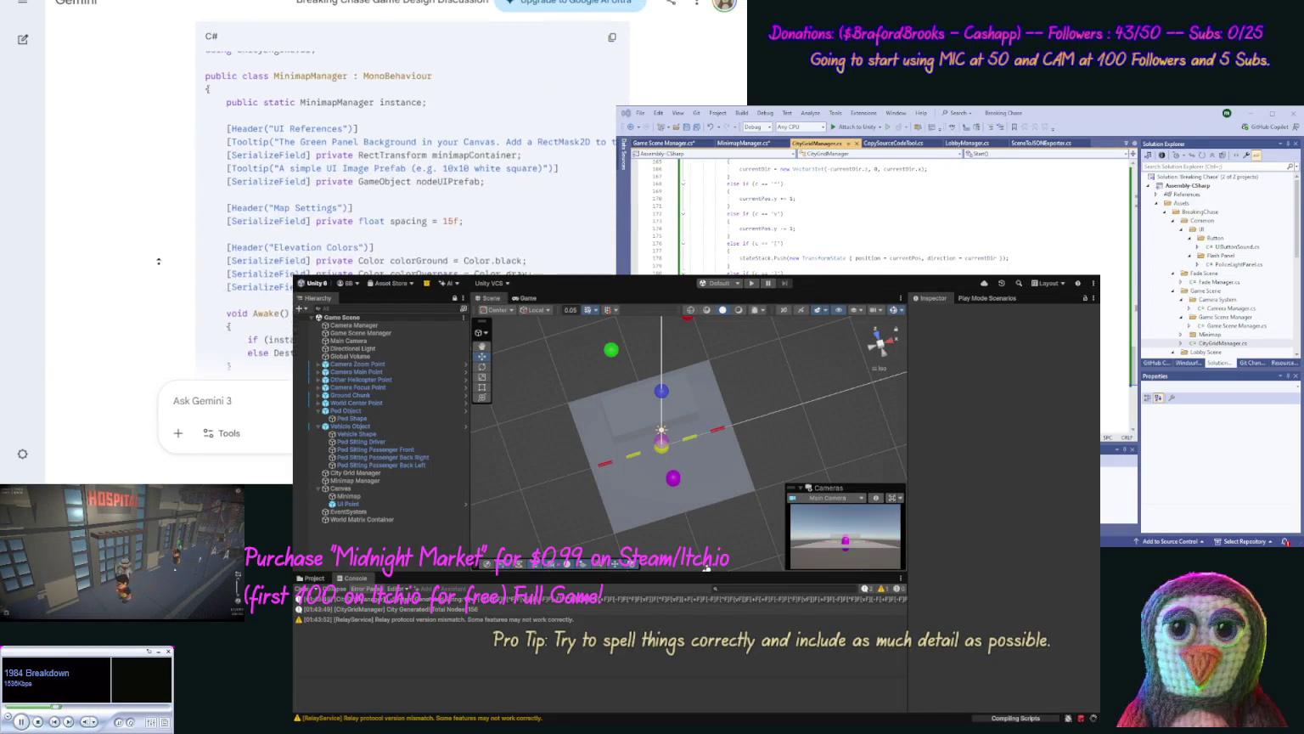
Step: Copy Gemini's MinimapManager code and undo the unsaved edits in MinimapManager.cs
{"action": "left_click", "coordinate": [612, 67]}
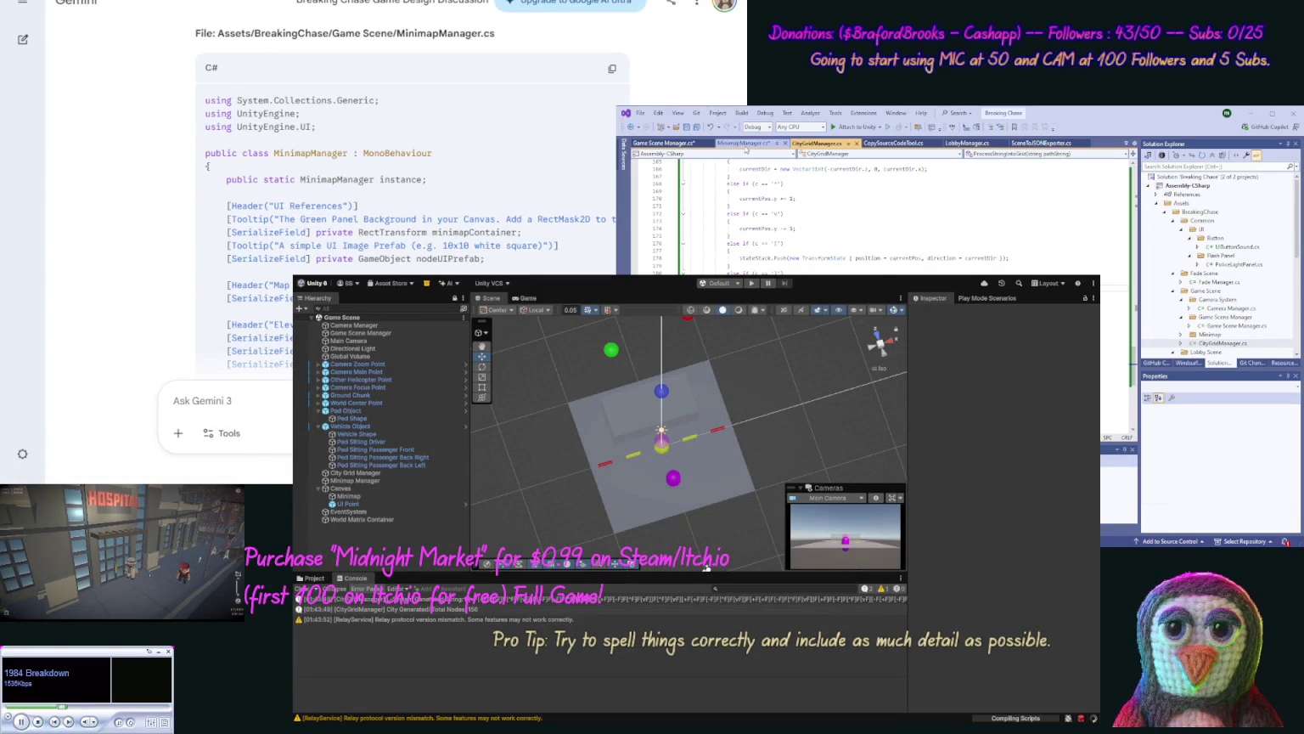
{"action": "left_click", "coordinate": [746, 145]}
{"action": "key", "text": "ctrl+z"}
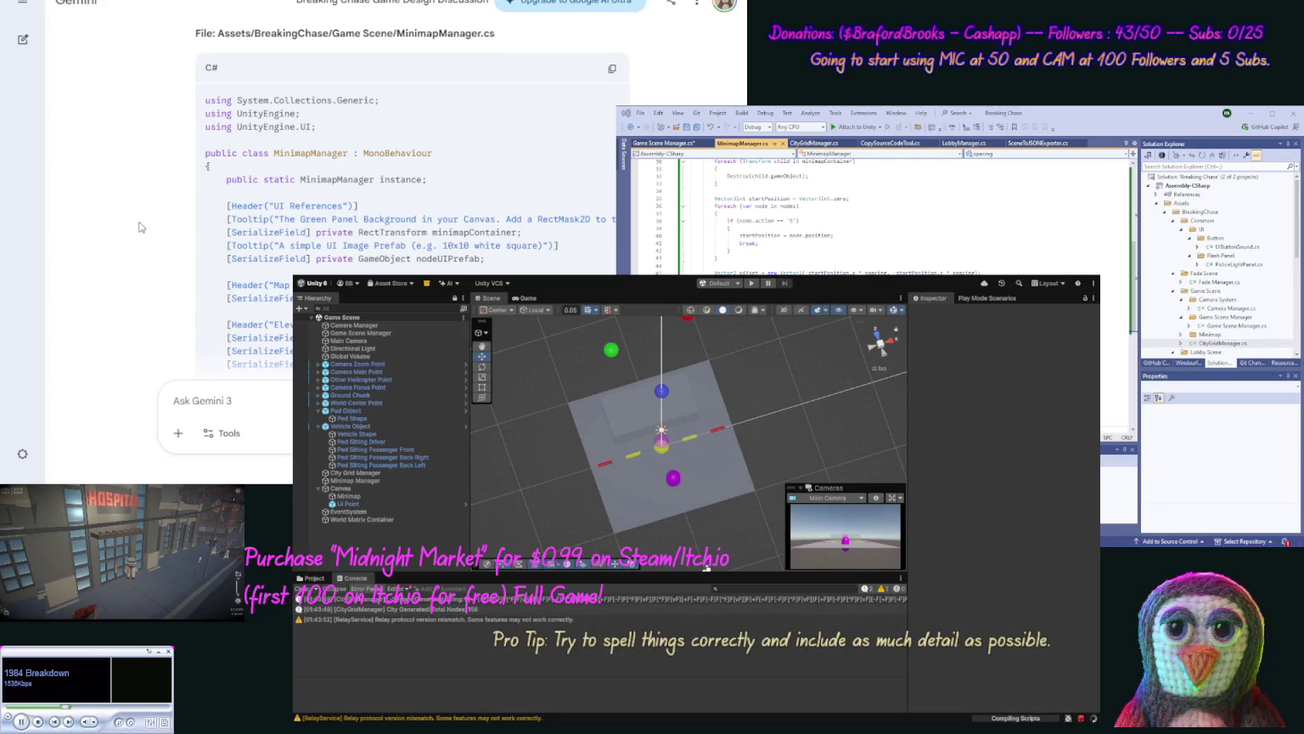
{"action": "scroll", "coordinate": [134, 255], "scroll_direction": "down", "scroll_amount": 10}
{"action": "scroll", "coordinate": [136, 284], "scroll_direction": "up", "scroll_amount": 10}
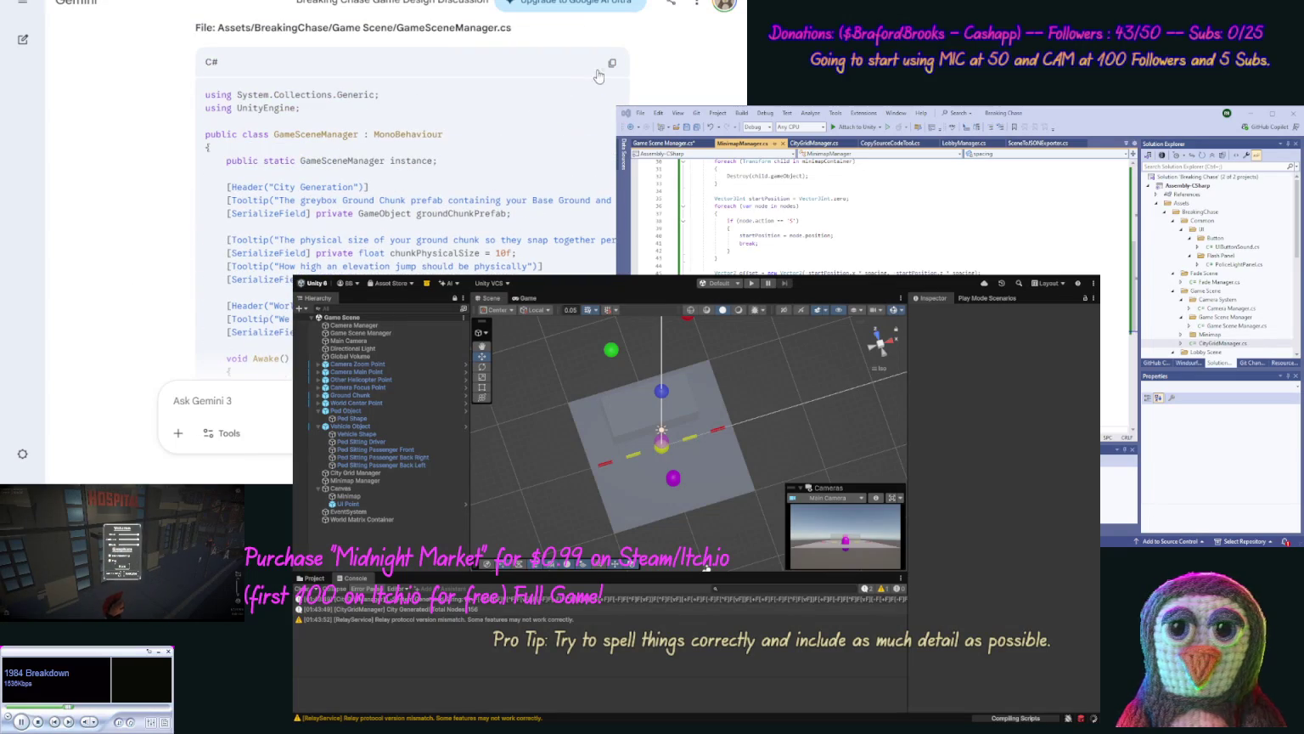
Step: Replace the contents of Game Scene Manager.cs with Gemini's updated GameSceneManager code
{"action": "left_click", "coordinate": [612, 63]}
{"action": "double_click", "coordinate": [1237, 326]}
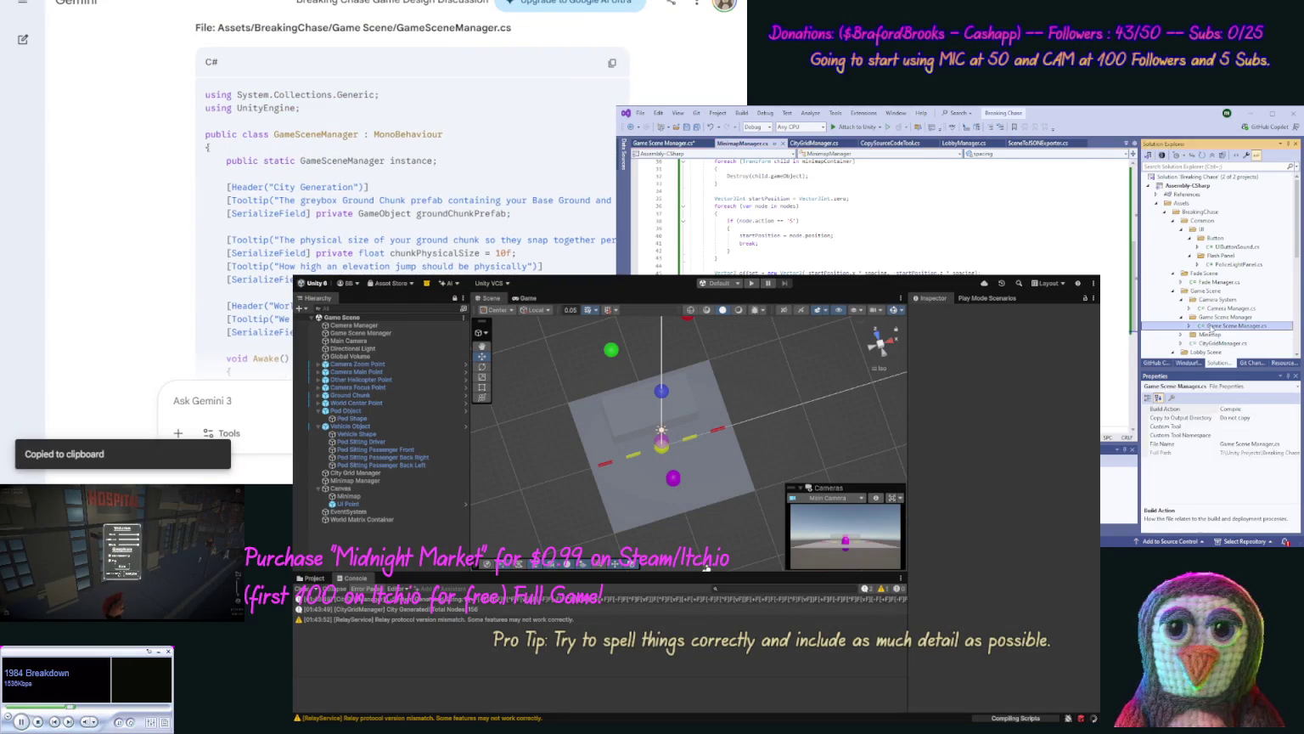
{"action": "key", "text": "ctrl+a"}
{"action": "key", "text": "ctrl+v"}
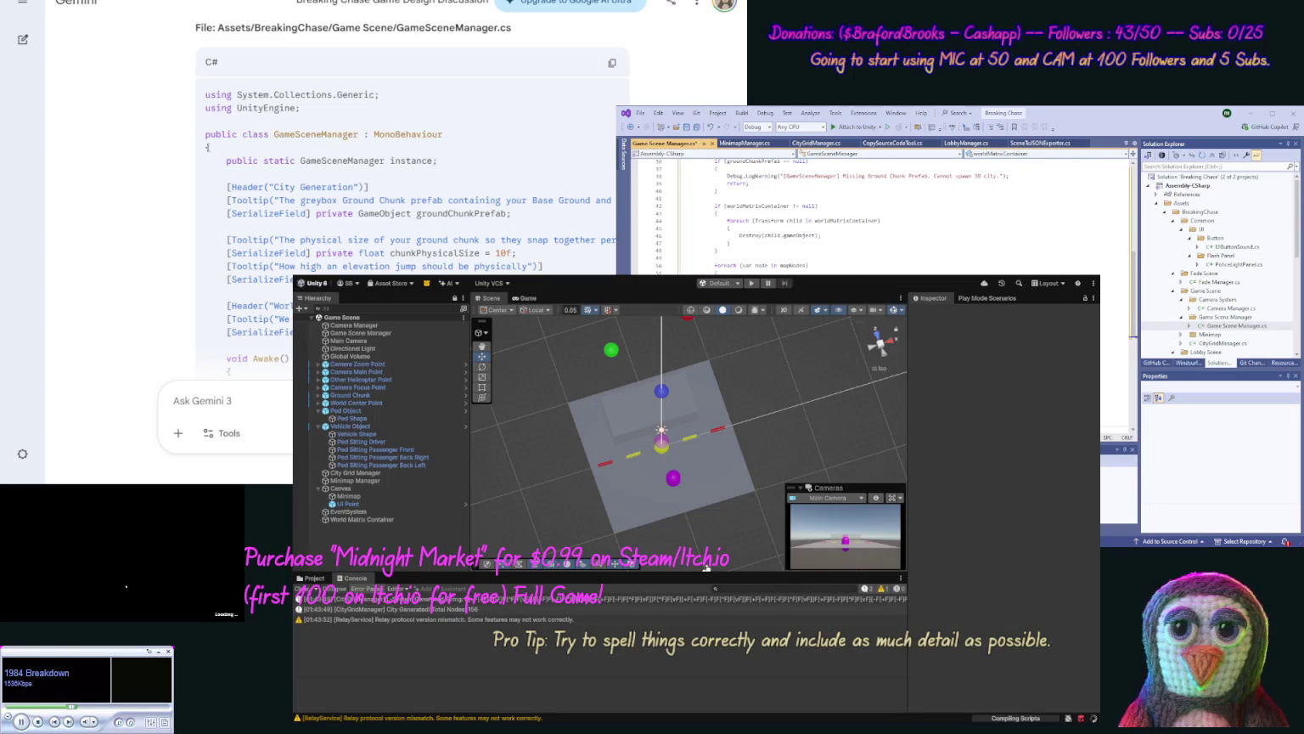
{"action": "left_click", "coordinate": [82, 189]}
{"action": "scroll", "coordinate": [155, 197], "scroll_direction": "down", "scroll_amount": 15}
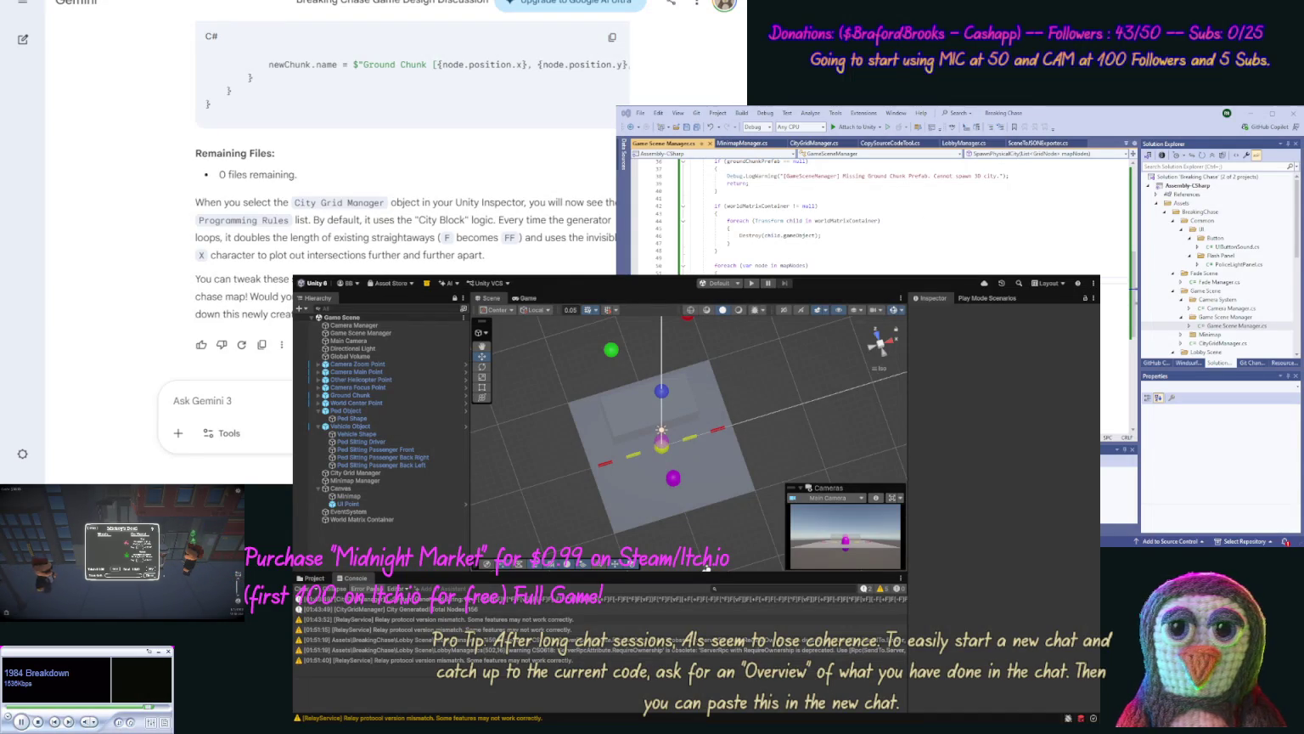
Step: Select the City Grid Manager object in Unity
{"action": "left_click", "coordinate": [349, 474]}
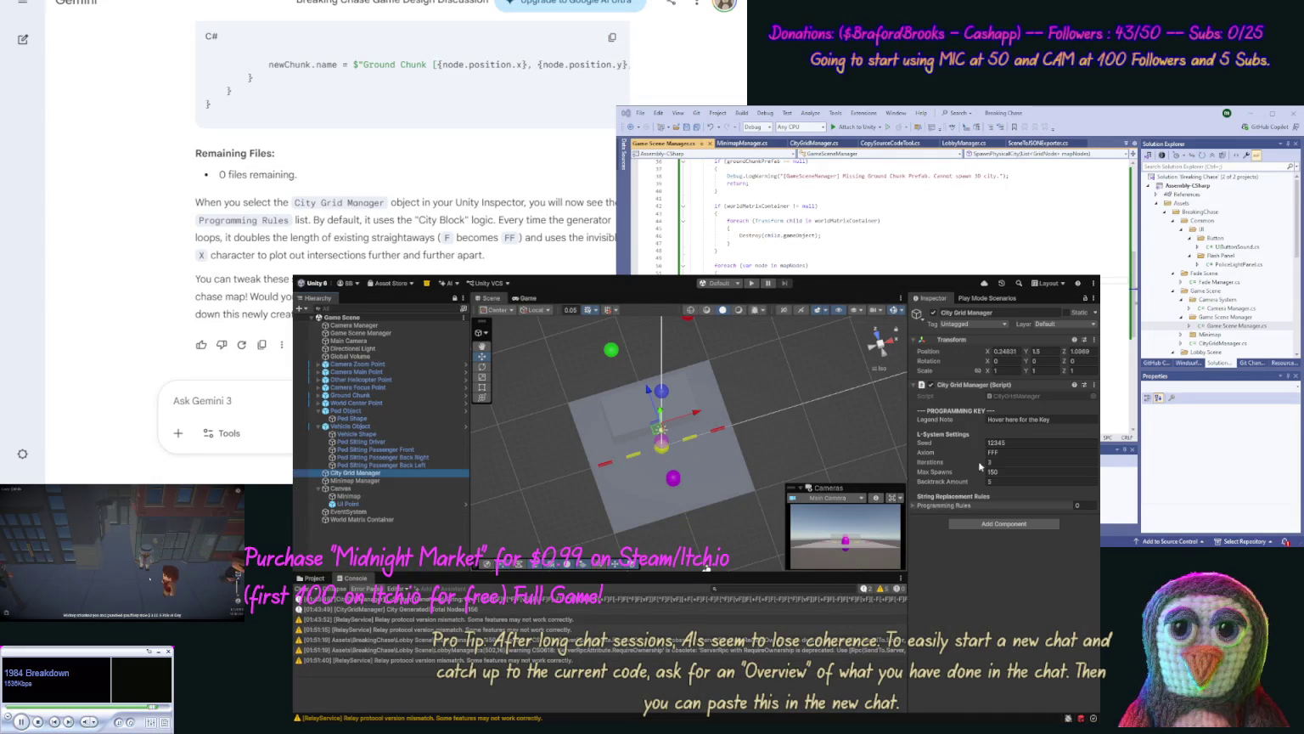
Step: Add Element 0 to the Programming Rules list and enter '[' as its Character
{"action": "left_click", "coordinate": [915, 505]}
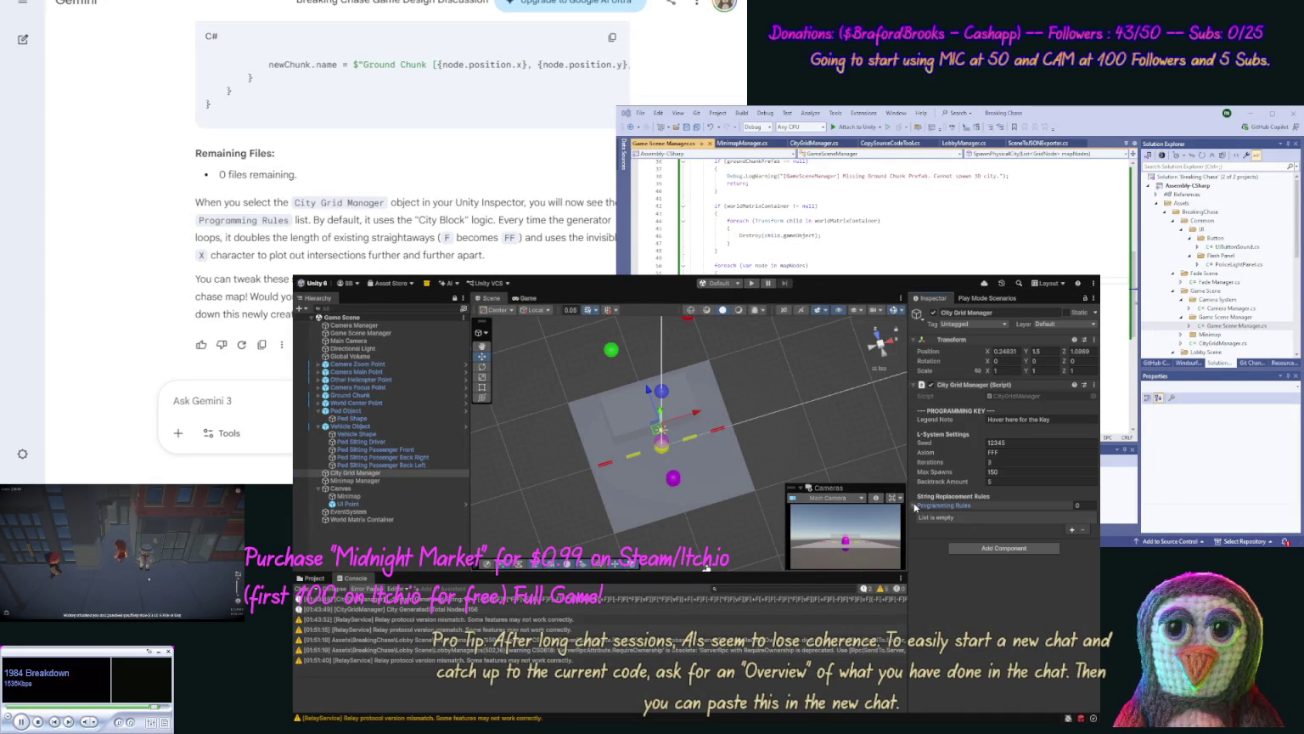
{"action": "left_click", "coordinate": [1072, 529]}
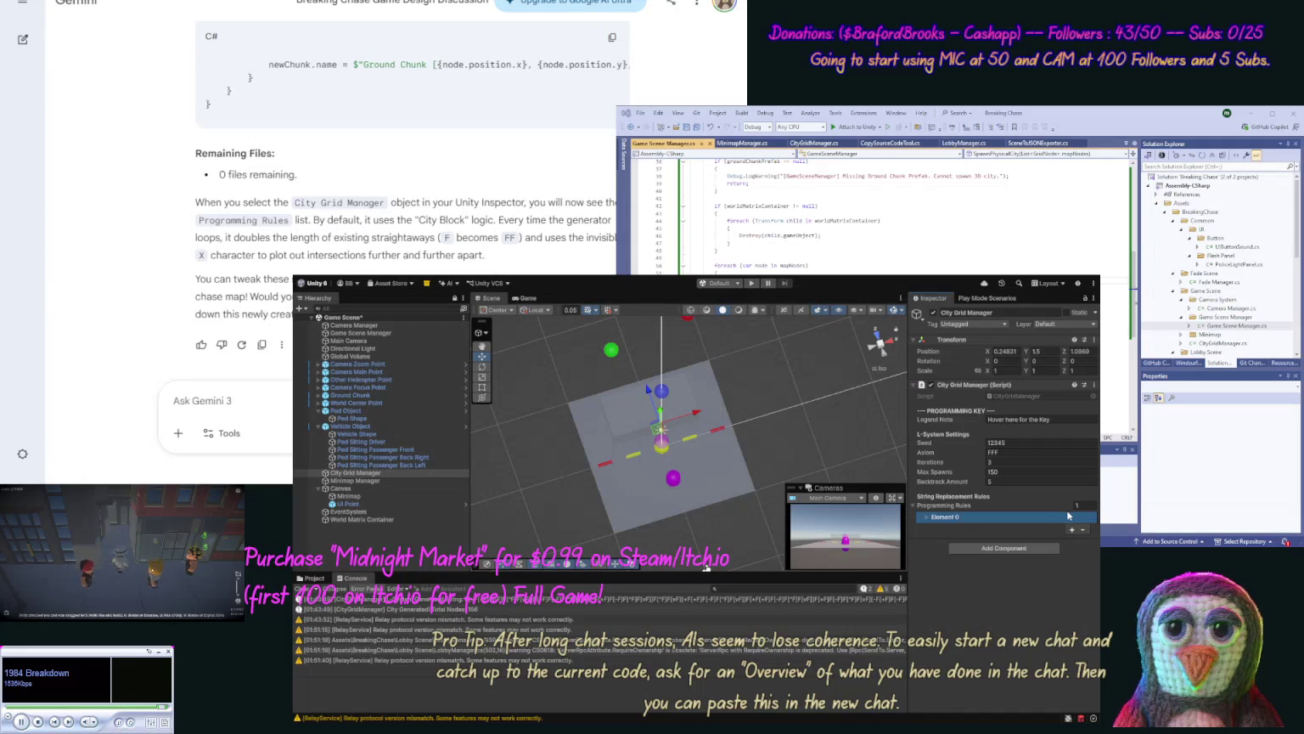
{"action": "left_click", "coordinate": [925, 517]}
{"action": "left_click", "coordinate": [999, 526]}
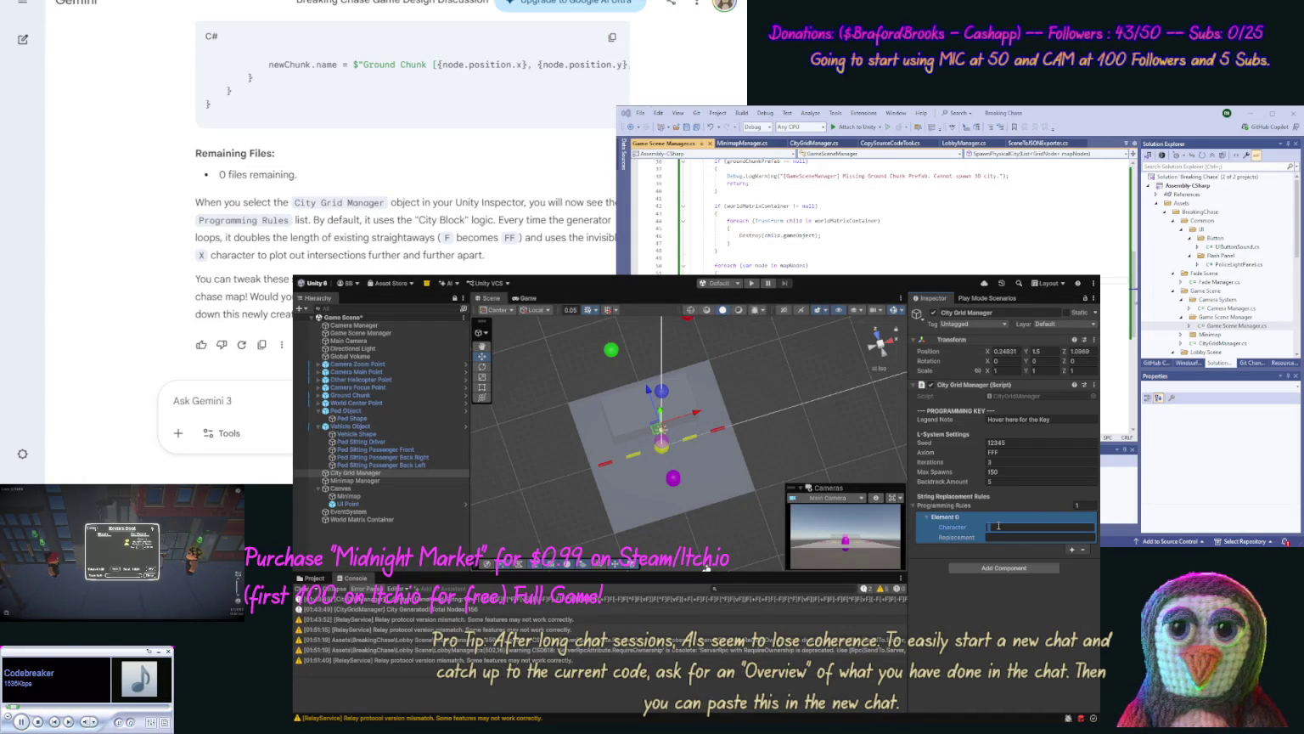
{"action": "type", "text": "["}
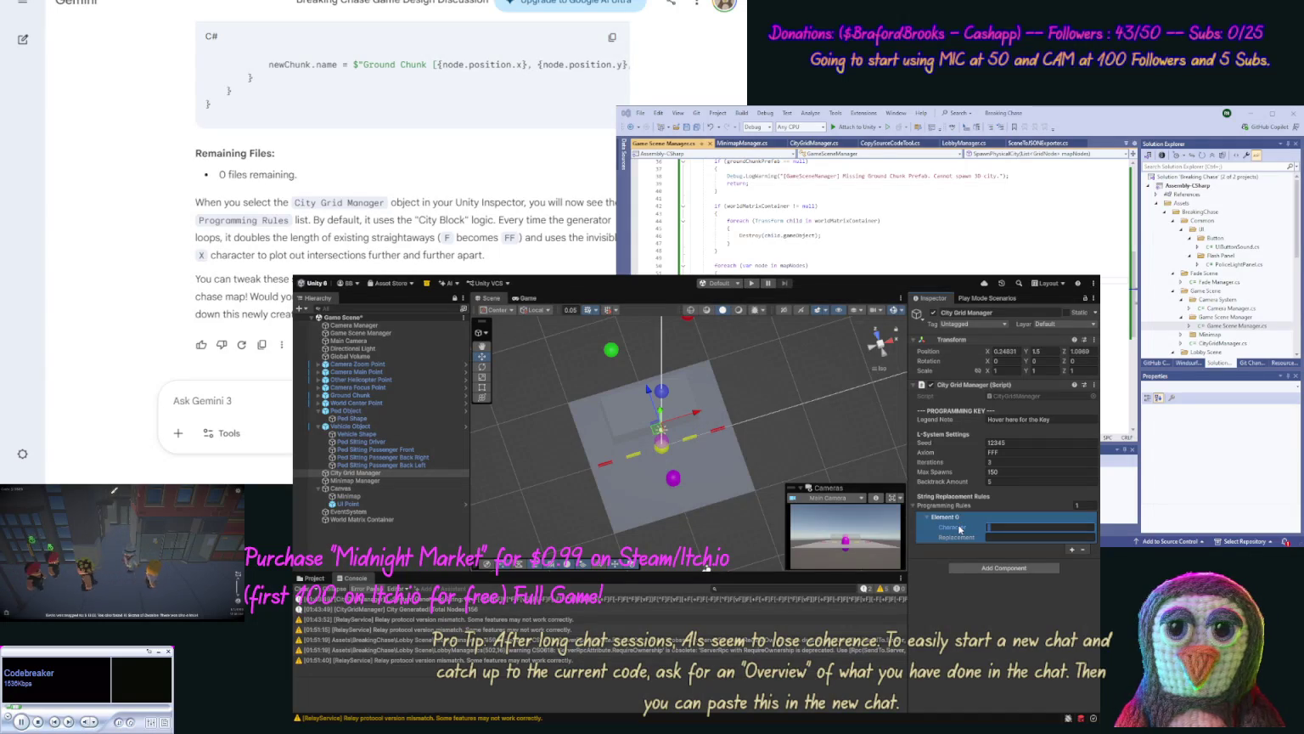
{"action": "left_click", "coordinate": [1003, 419]}
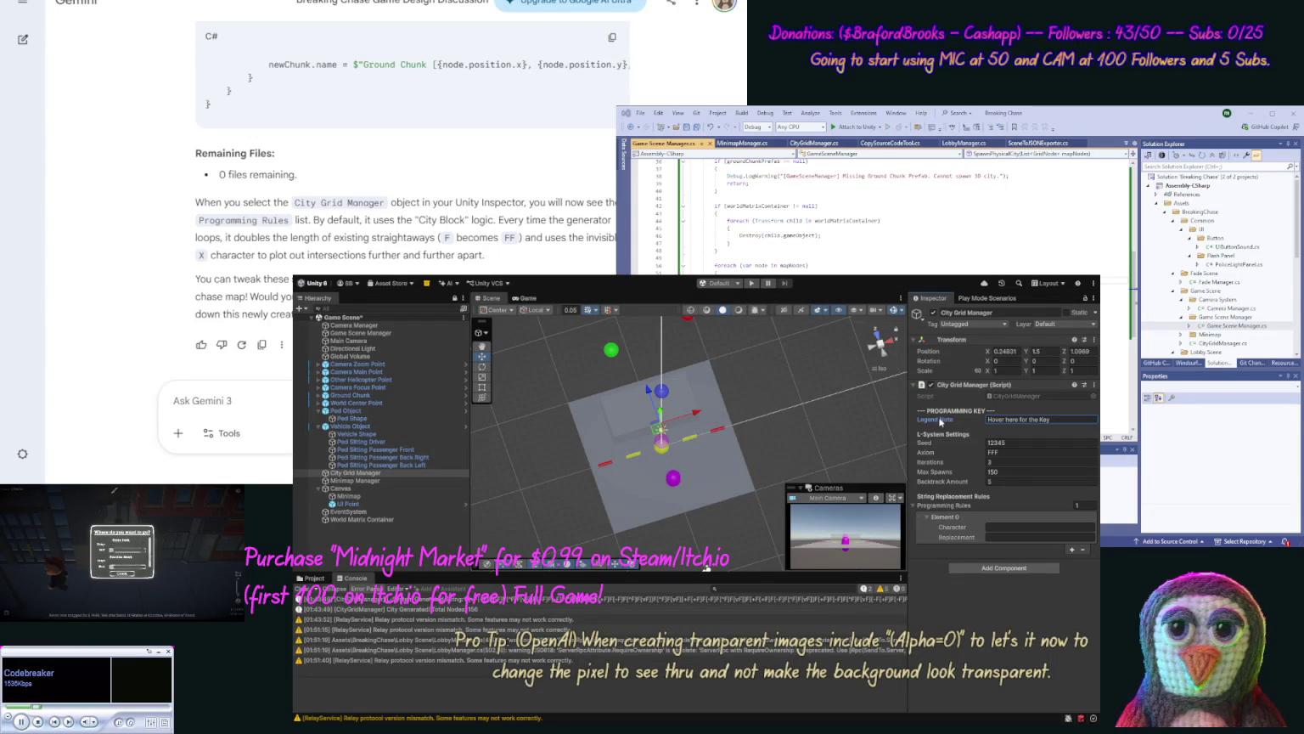
{"action": "left_click", "coordinate": [952, 525]}
{"action": "type", "text": "Le"}
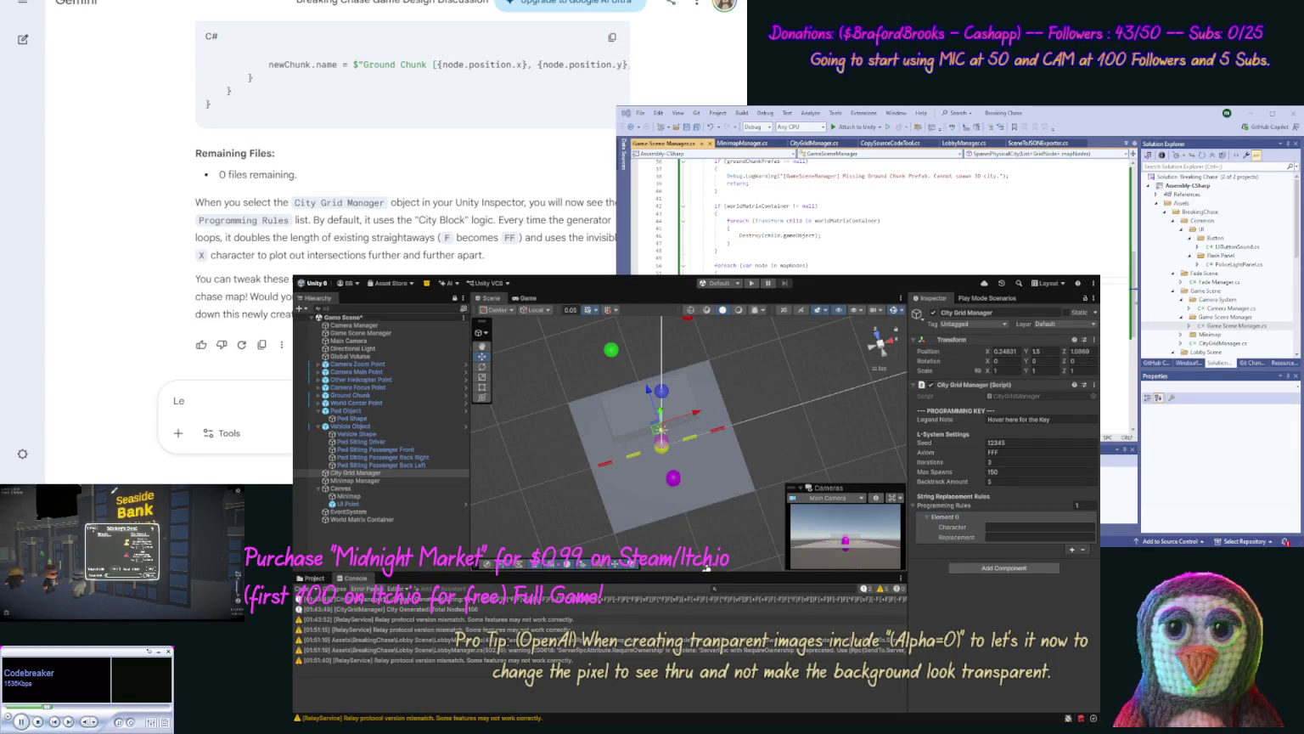
Step: Ask Gemini to make a good programming rule for the city generator
{"action": "type", "text": "Make a"}
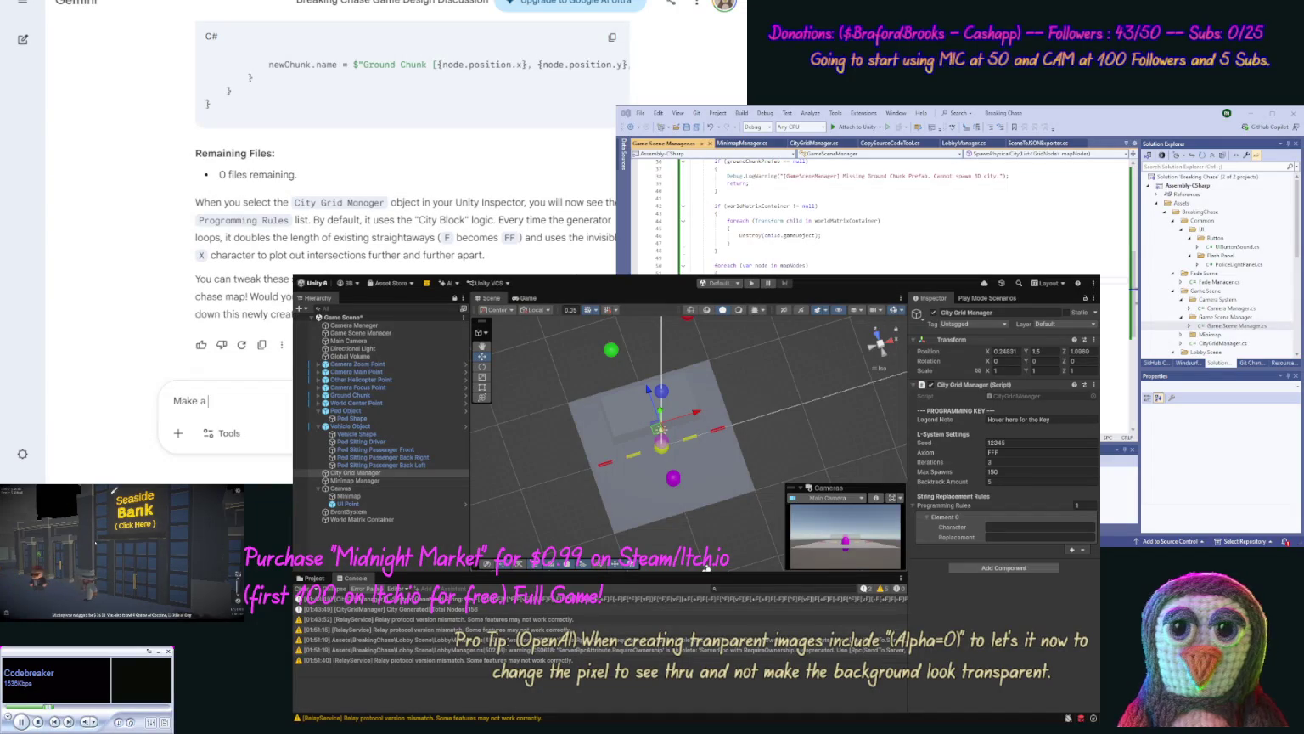
{"action": "type", "text": " Good P"}
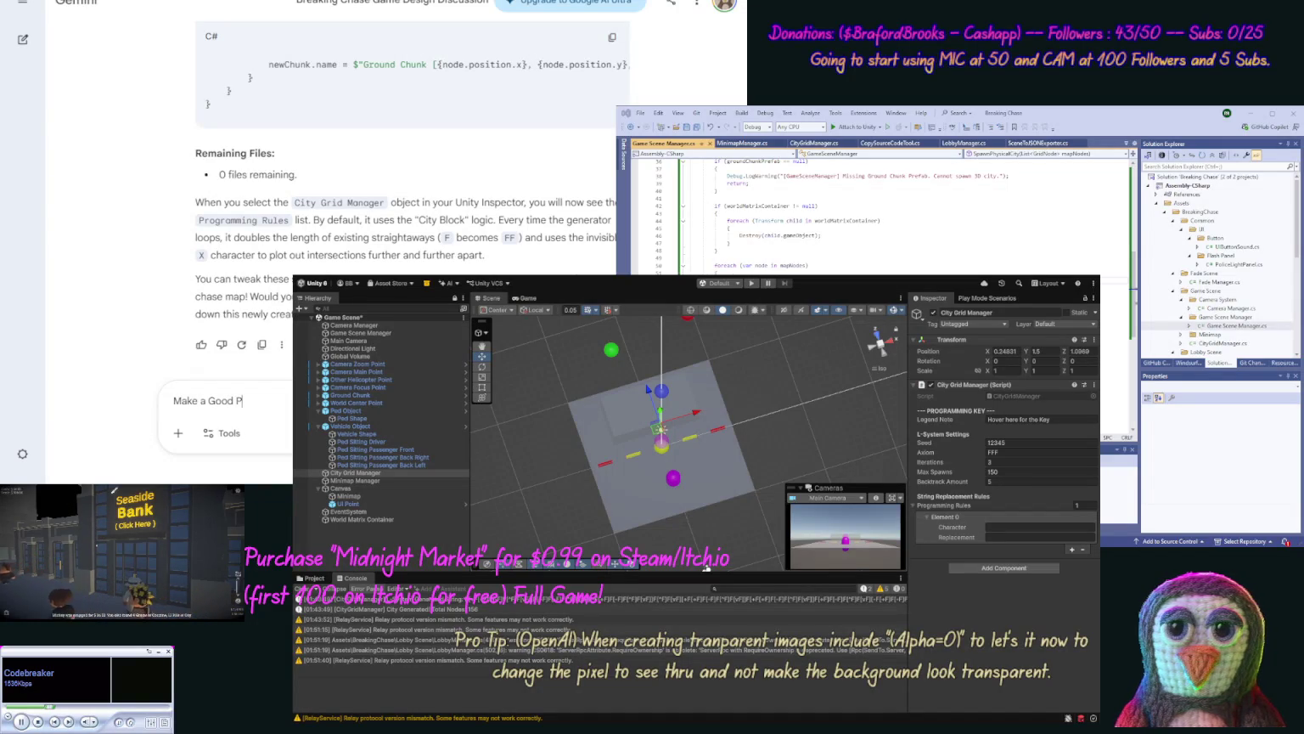
{"action": "type", "text": "rogrammin"}
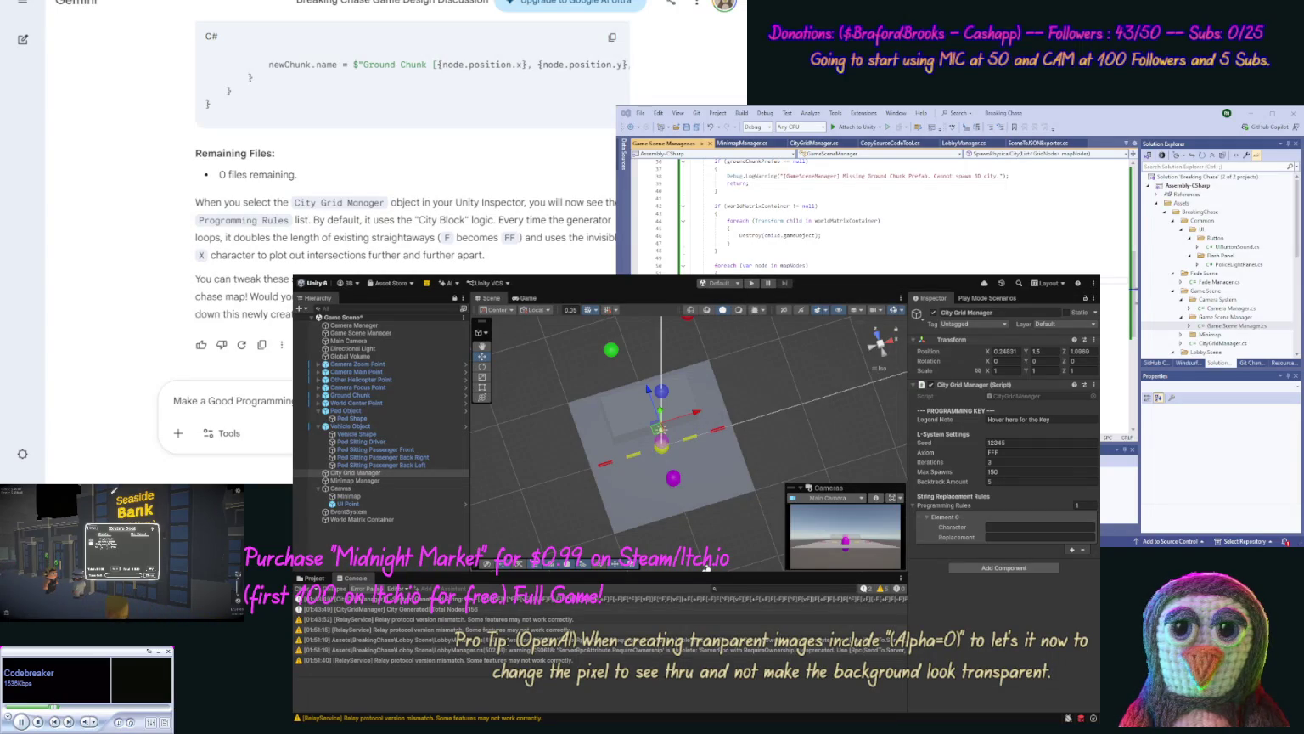
{"action": "key", "text": "Return"}
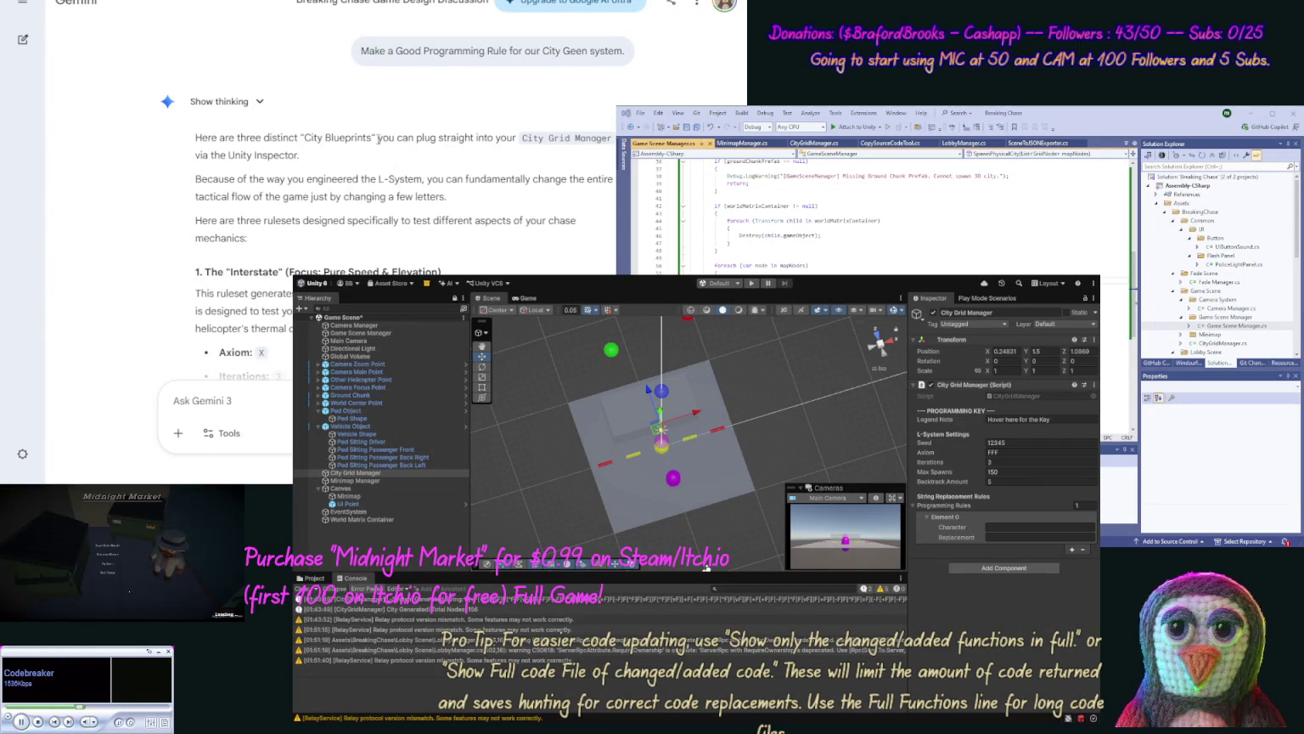
Step: Read through Gemini's three suggested rulesets, including The Interstate and Downtown Grid
{"action": "scroll", "coordinate": [278, 154], "scroll_direction": "down", "scroll_amount": 3}
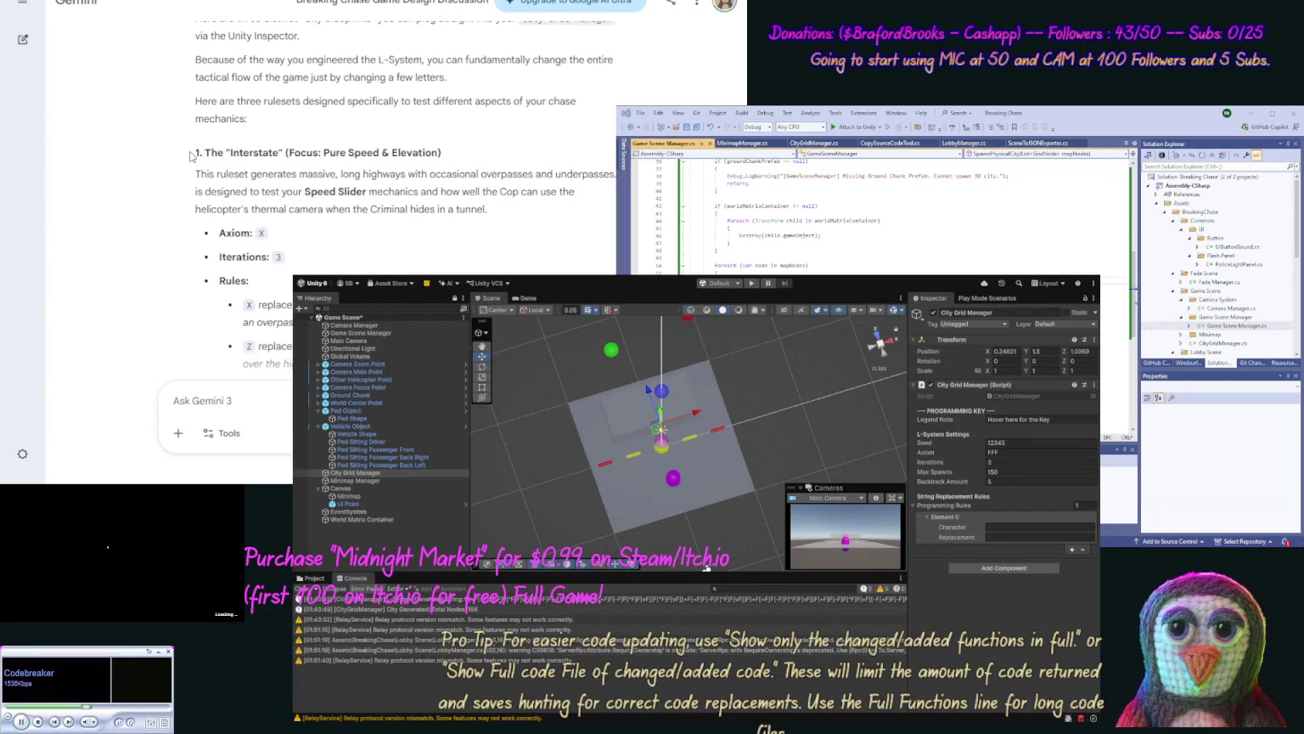
{"action": "scroll", "coordinate": [178, 170], "scroll_direction": "down", "scroll_amount": 2}
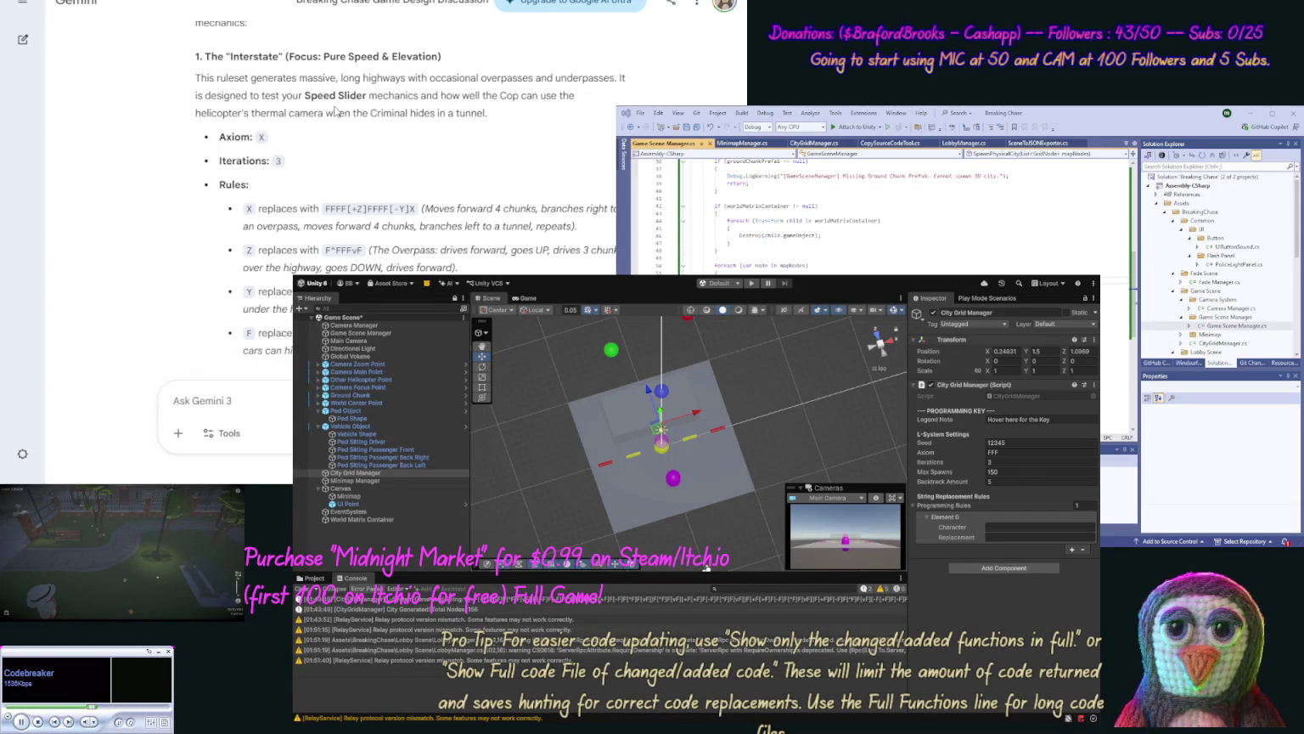
{"action": "scroll", "coordinate": [323, 120], "scroll_direction": "down", "scroll_amount": 3}
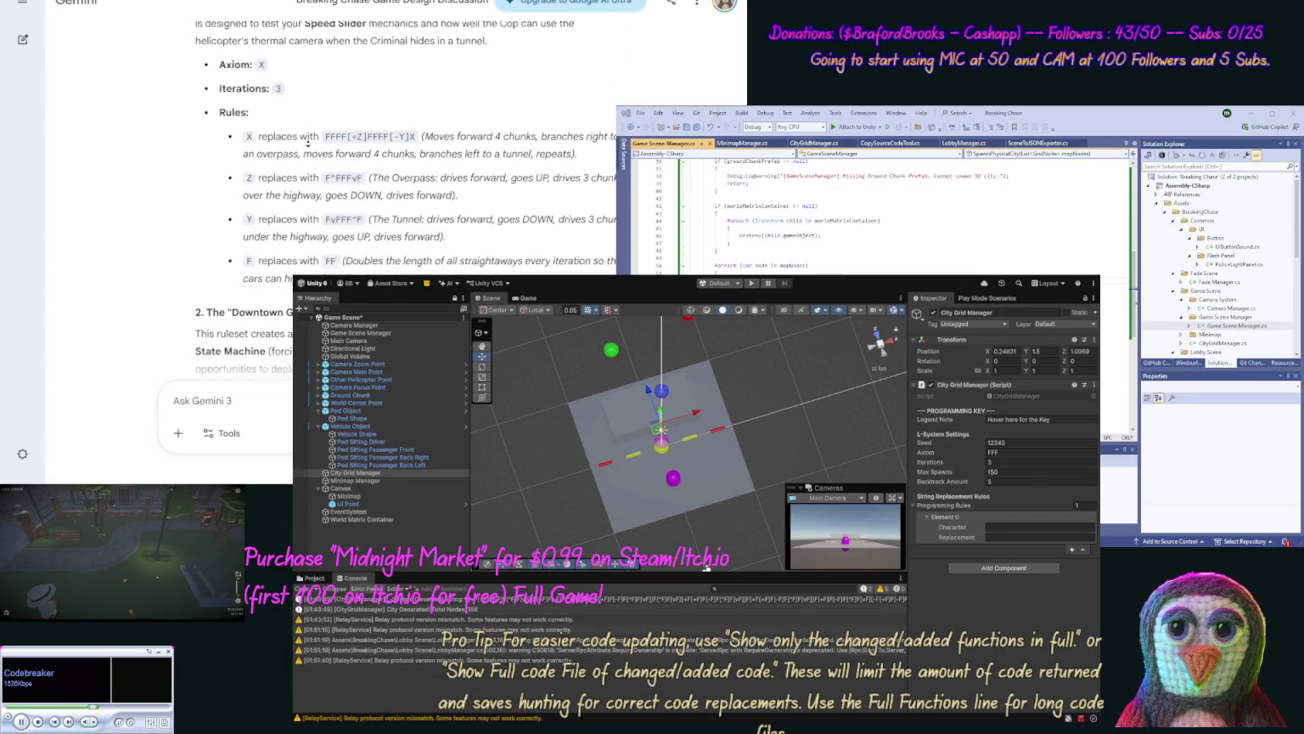
{"action": "scroll", "coordinate": [308, 145], "scroll_direction": "down", "scroll_amount": 2}
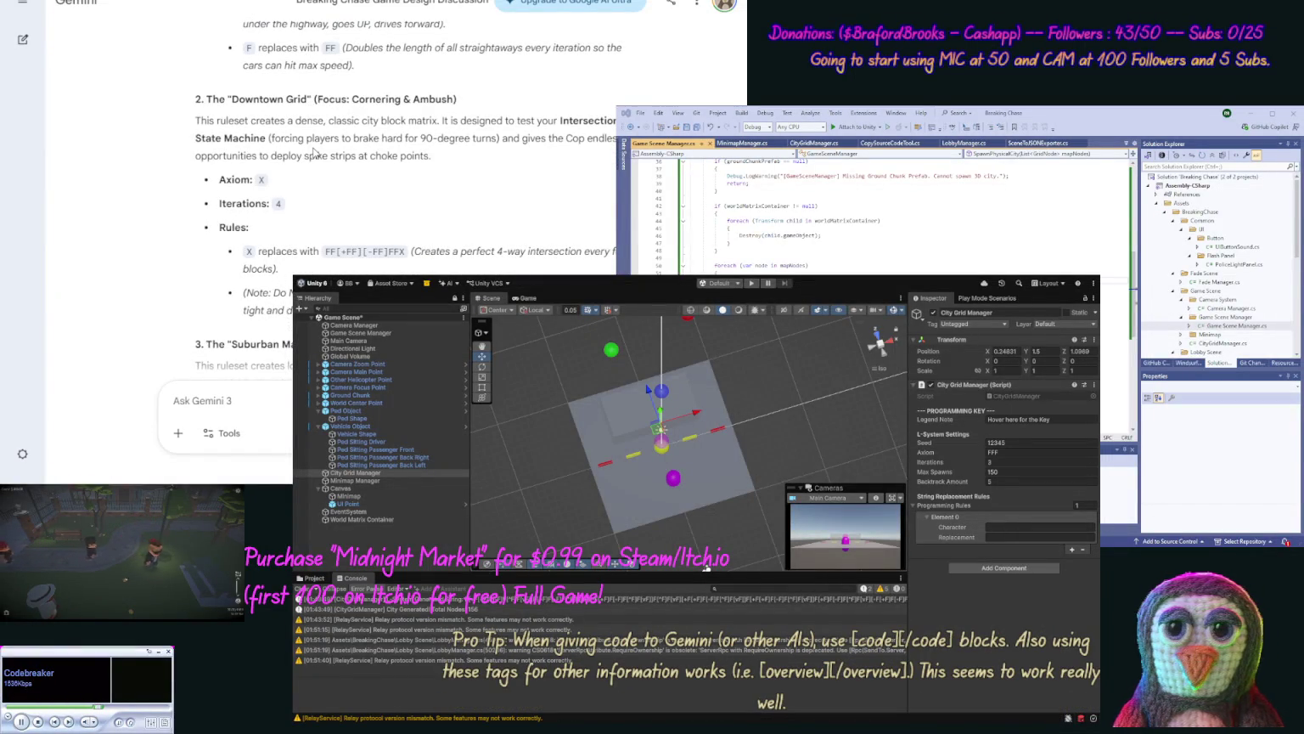
{"action": "scroll", "coordinate": [314, 153], "scroll_direction": "up", "scroll_amount": 5}
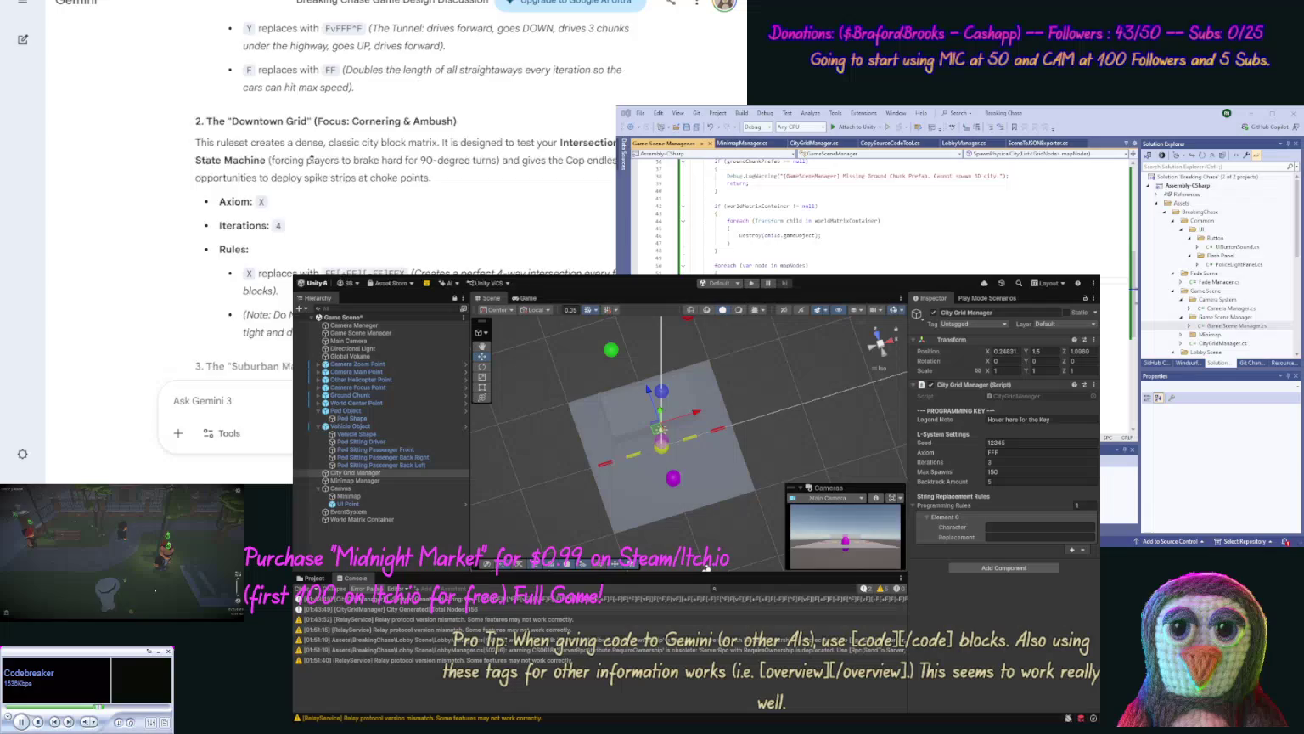
{"action": "scroll", "coordinate": [313, 158], "scroll_direction": "up", "scroll_amount": 1}
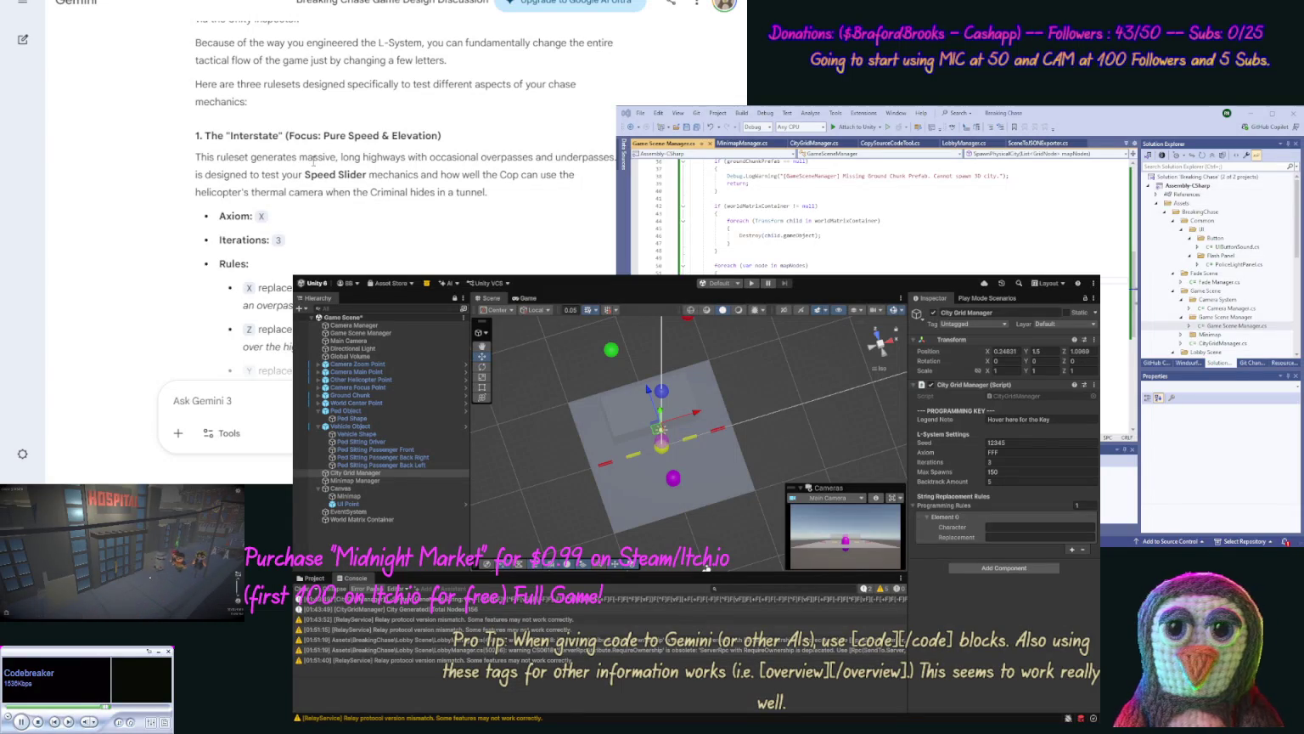
{"action": "scroll", "coordinate": [312, 161], "scroll_direction": "down", "scroll_amount": 2}
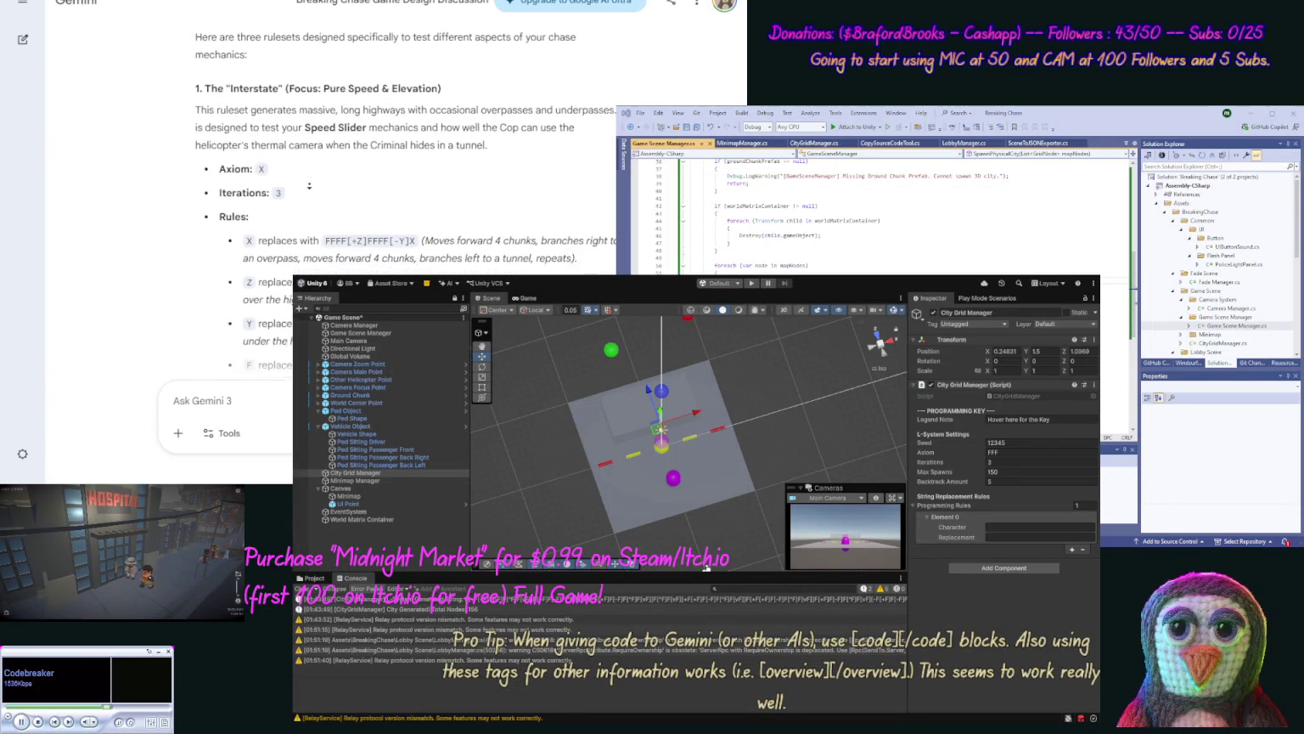
{"action": "scroll", "coordinate": [310, 192], "scroll_direction": "down", "scroll_amount": 2}
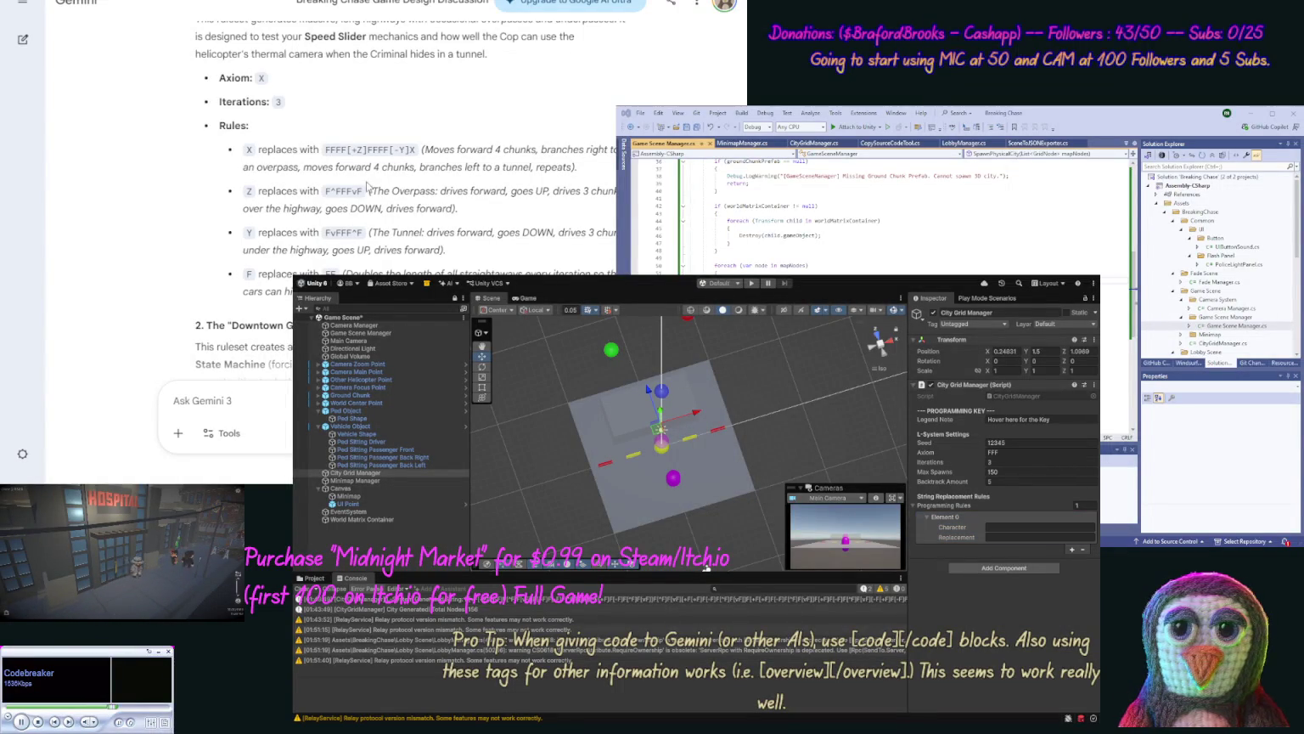
{"action": "scroll", "coordinate": [350, 184], "scroll_direction": "up", "scroll_amount": 8}
{"action": "type", "text": "I meant for attache"}
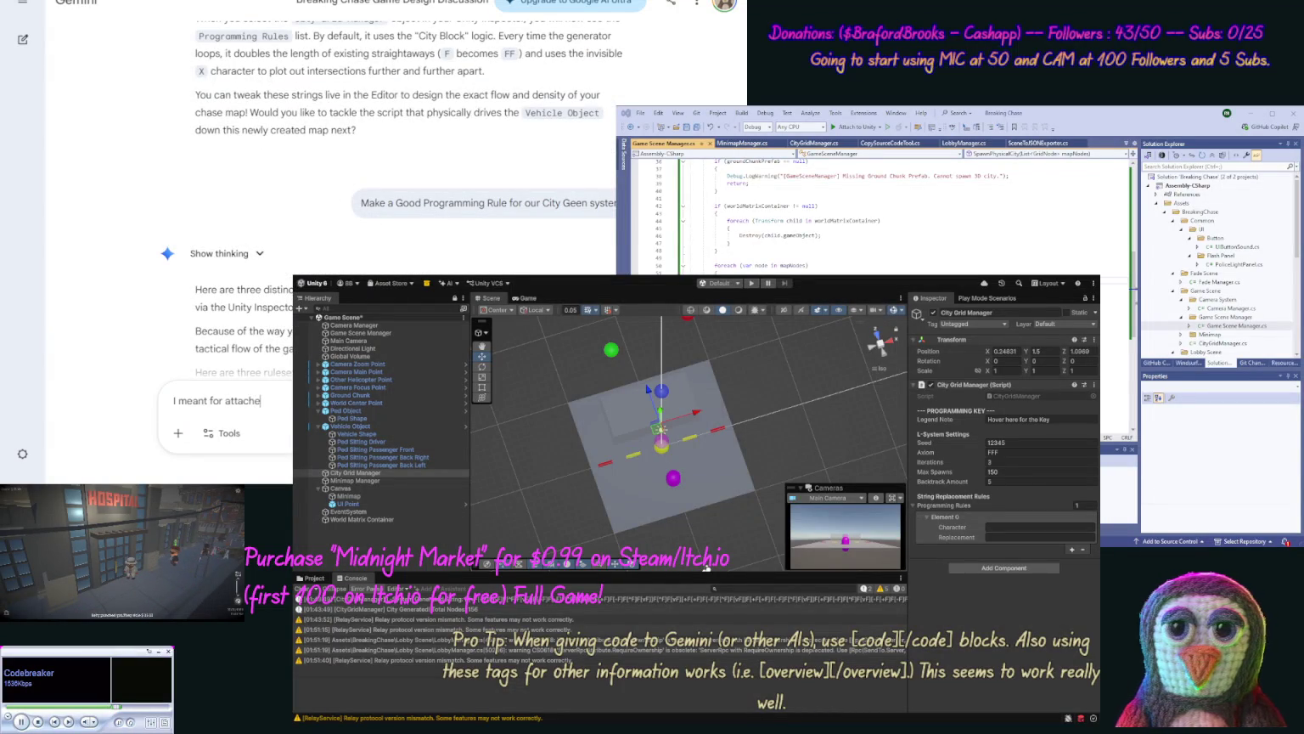
Step: Finish the follow-up, attach the empty-rule Inspector screenshot, and send it to Gemini
{"action": "type", "text": "d."}
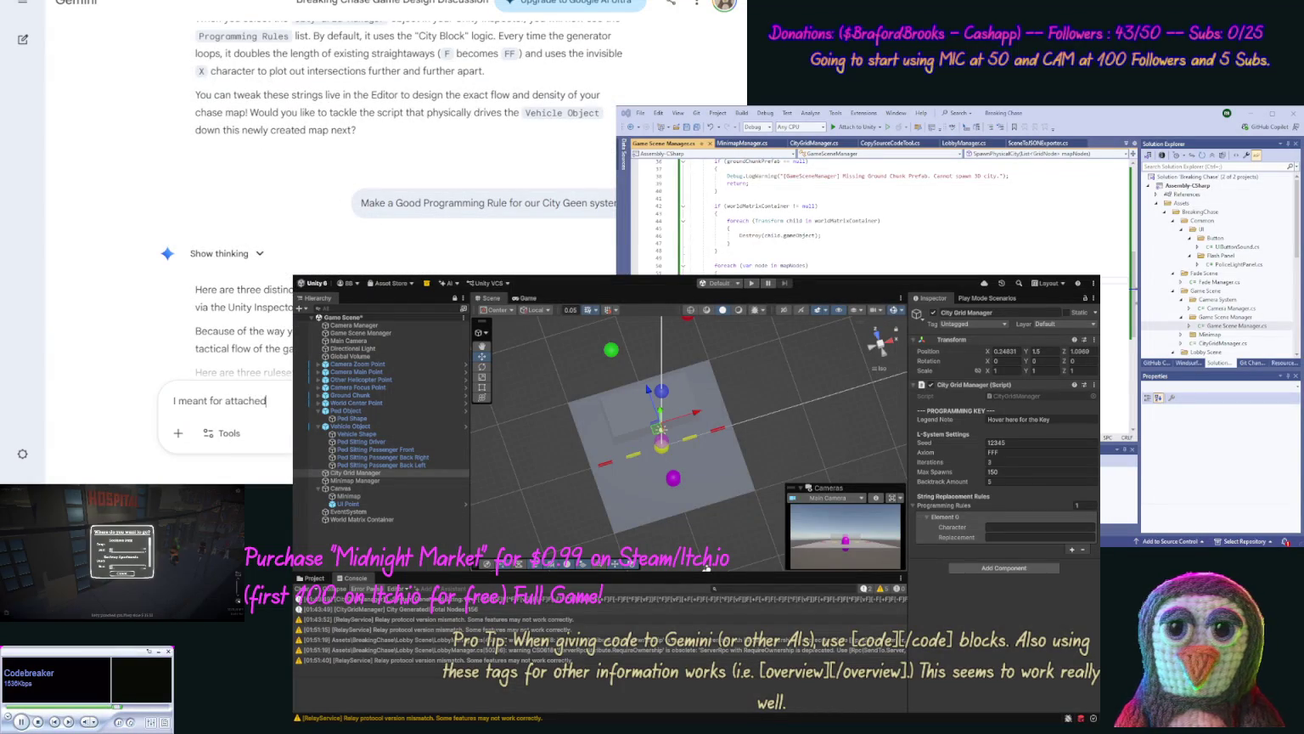
{"action": "key", "text": "ctrl+v"}
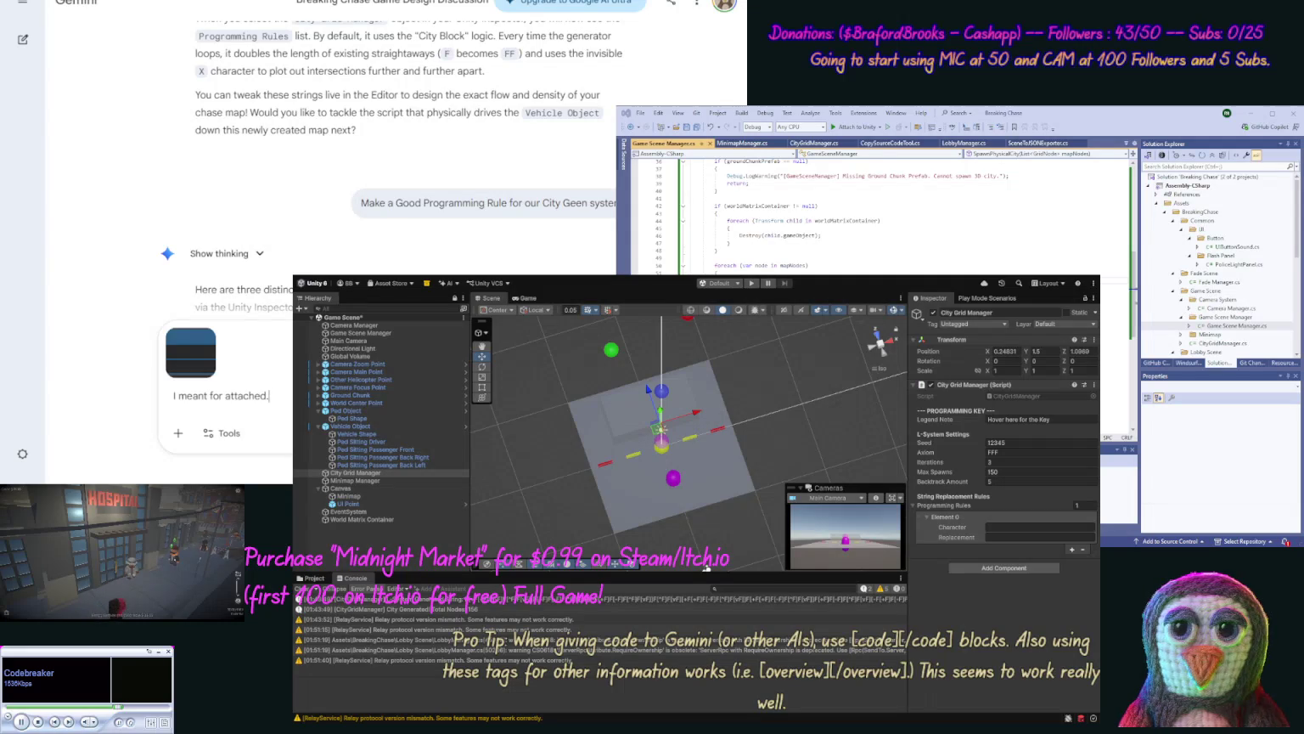
{"action": "key", "text": "Return"}
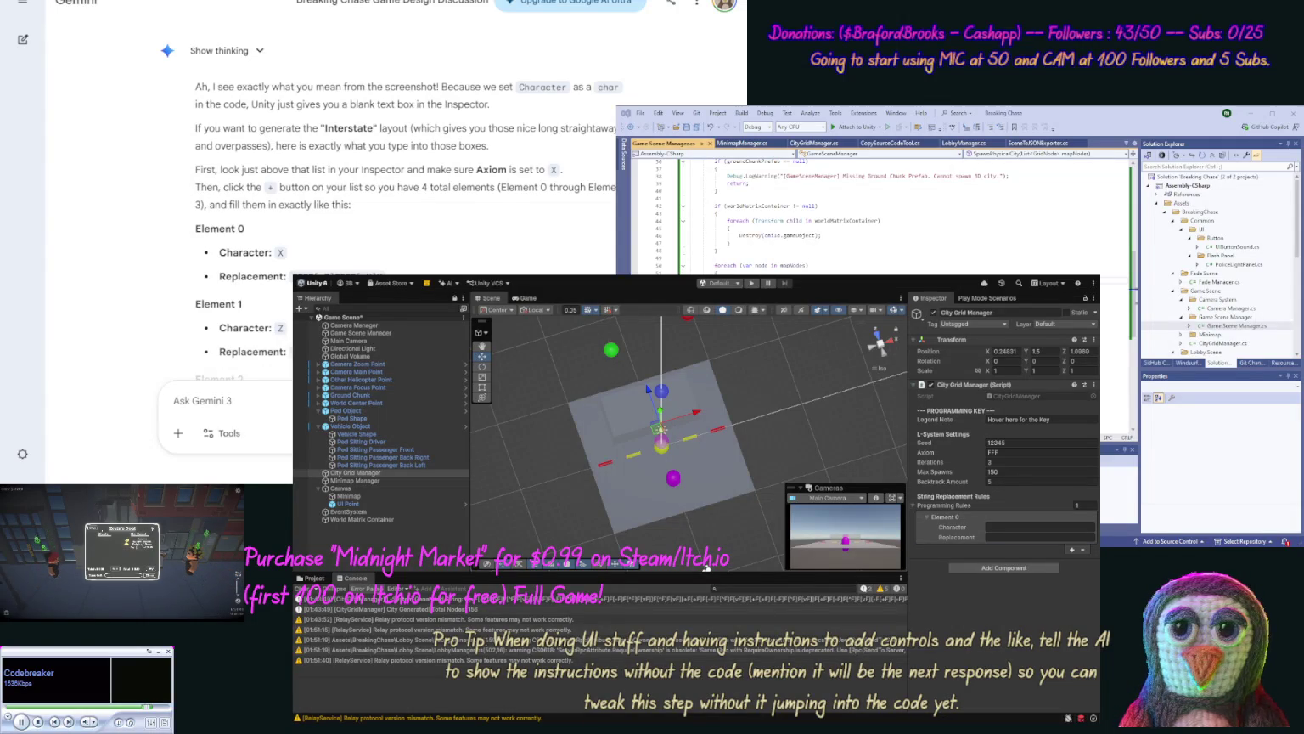
Step: Add three more programming rules and set the Axiom to X
{"action": "left_click", "coordinate": [1072, 550]}
{"action": "left_click", "coordinate": [1073, 561]}
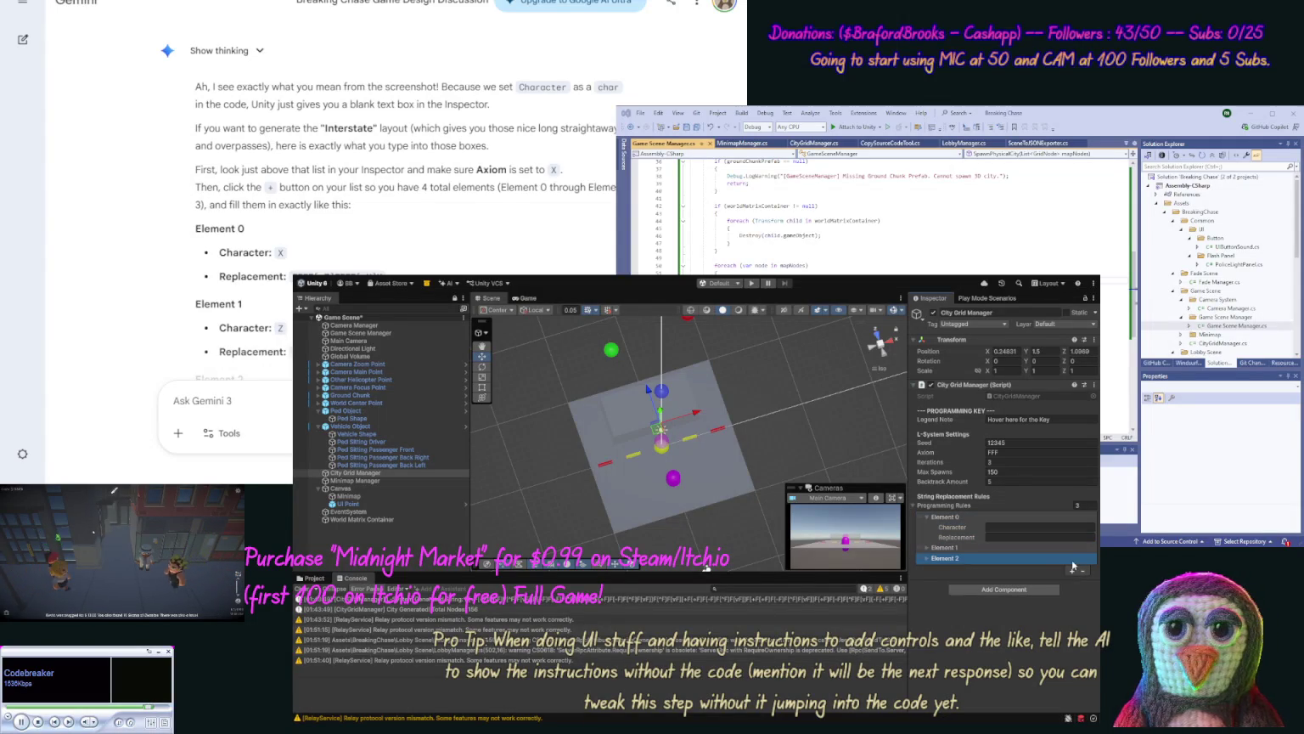
{"action": "left_click", "coordinate": [1073, 571]}
{"action": "left_click", "coordinate": [997, 452]}
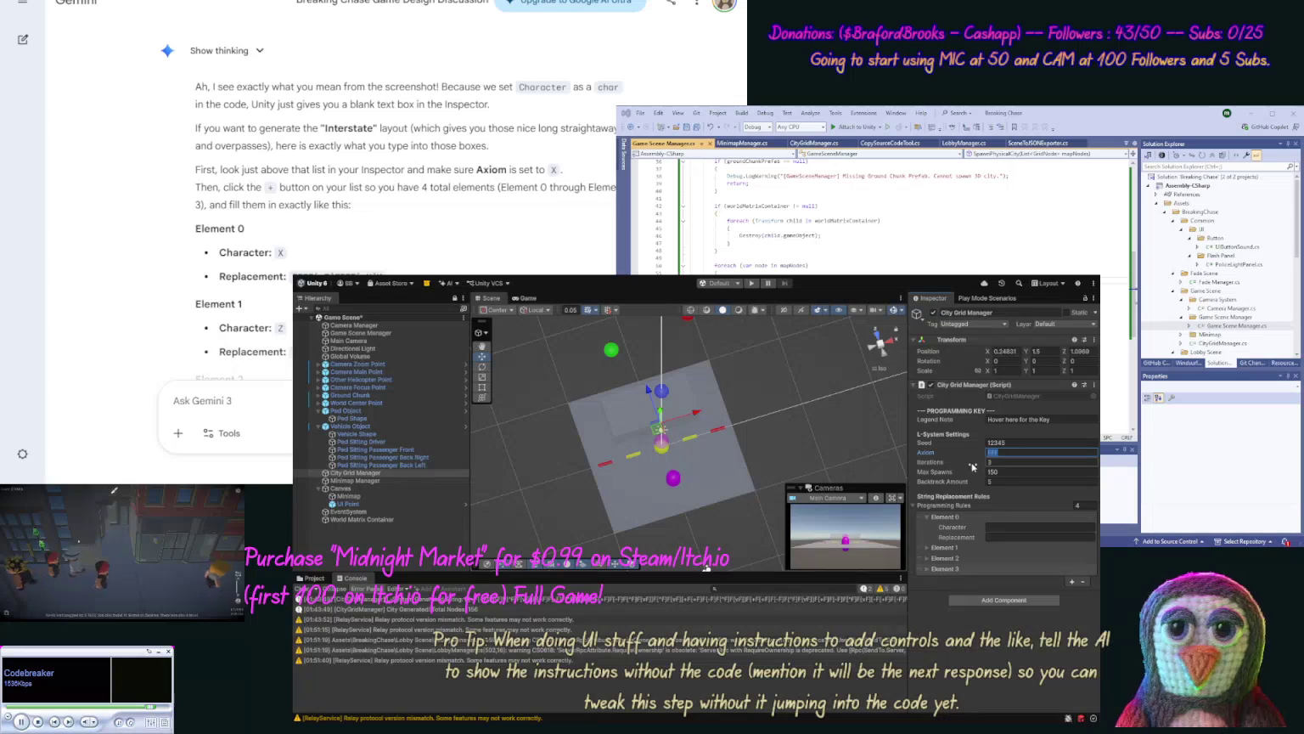
{"action": "type", "text": "X"}
{"action": "key", "text": "Return"}
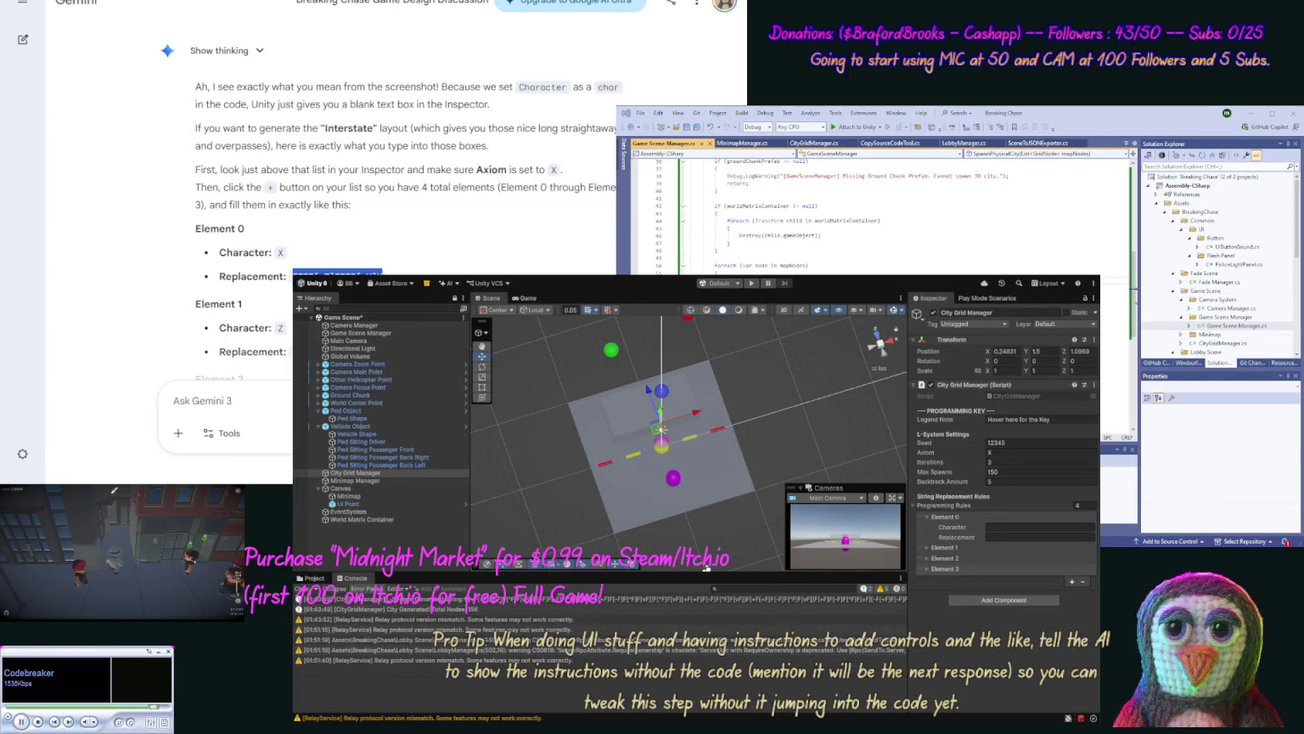
Step: Set Element 0's Character to X and paste in its Interstate replacement string
{"action": "left_click", "coordinate": [999, 528]}
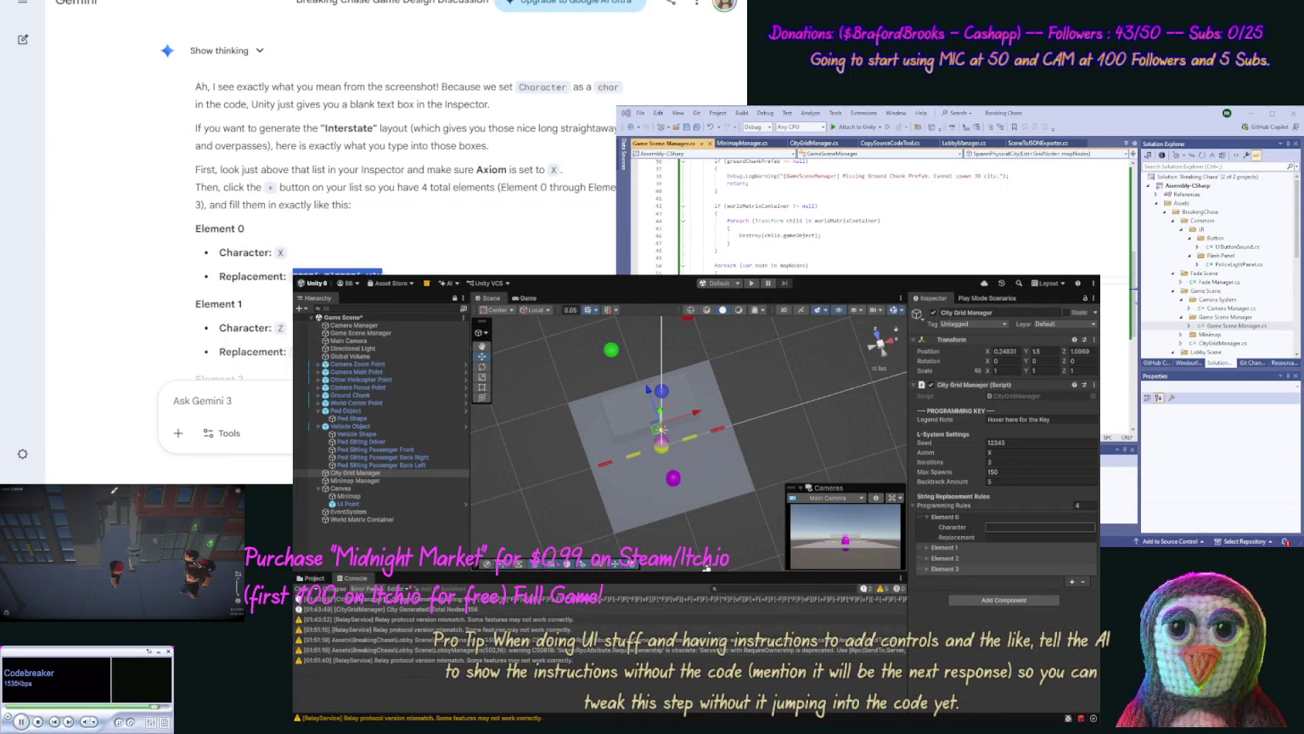
{"action": "type", "text": "X"}
{"action": "left_click", "coordinate": [995, 535]}
{"action": "key", "text": "ctrl+v"}
{"action": "key", "text": "Return"}
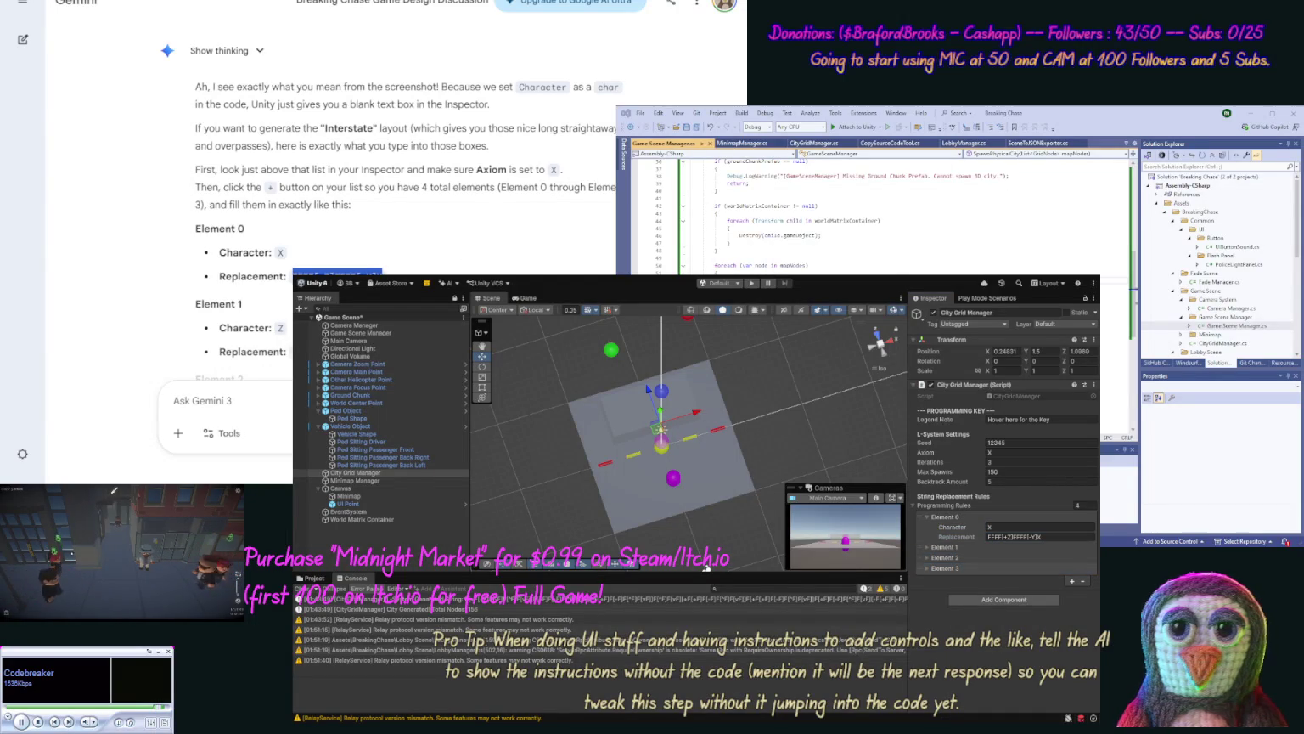
Step: Set Element 1 to Character Z with Replacement F^FFFvF
{"action": "left_click", "coordinate": [944, 547]}
{"action": "left_click", "coordinate": [987, 557]}
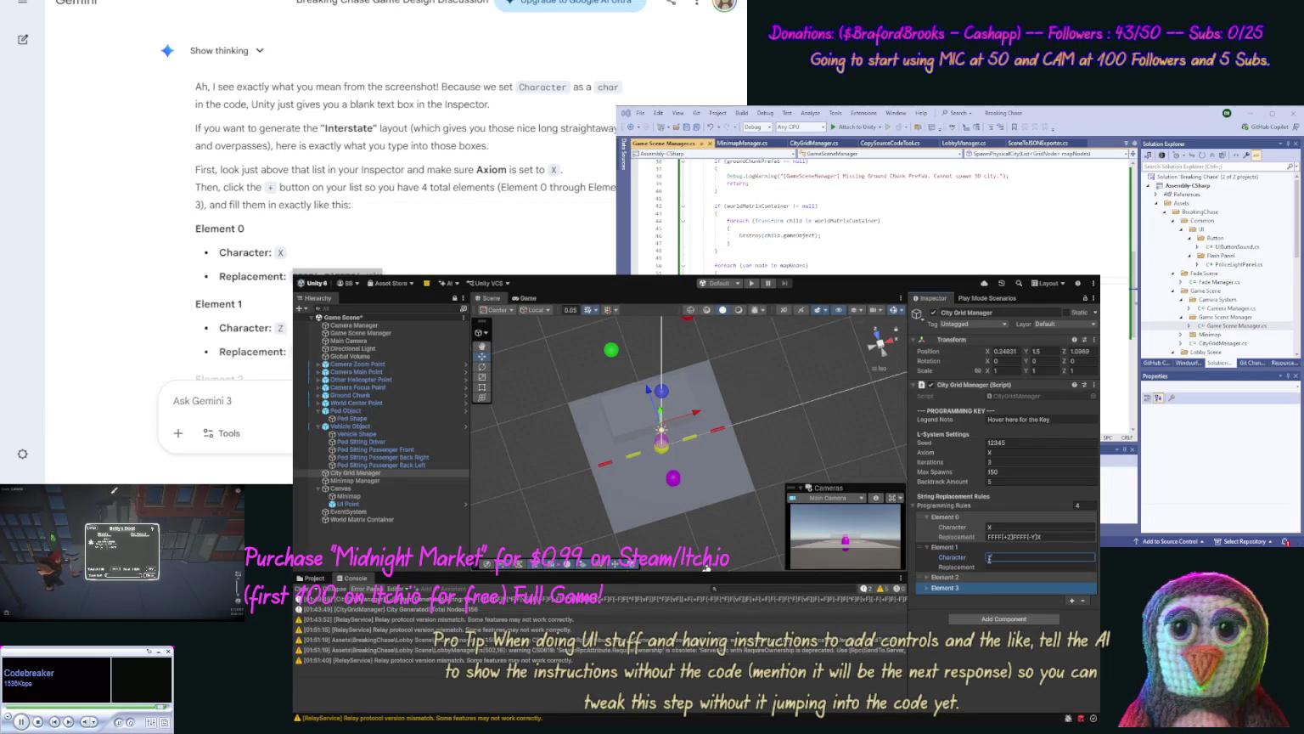
{"action": "type", "text": "Z"}
{"action": "key", "text": "Return"}
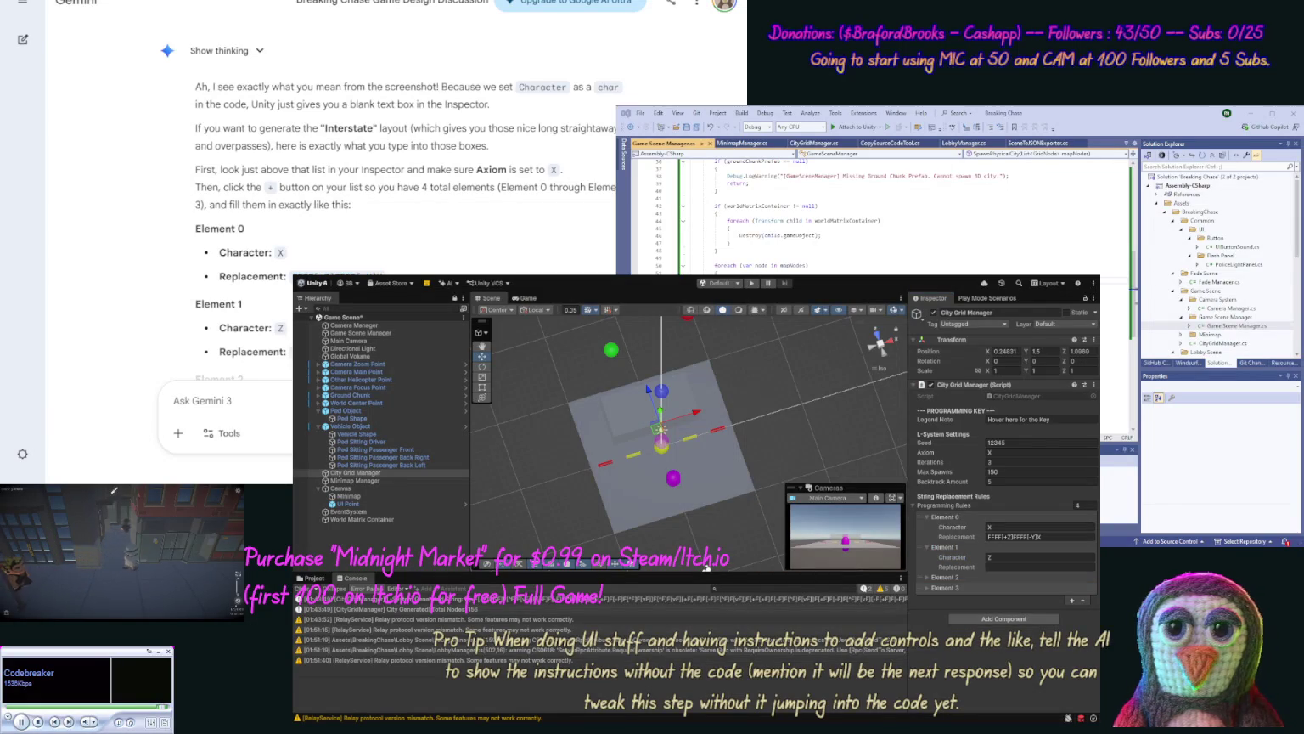
{"action": "left_click", "coordinate": [1036, 566]}
{"action": "type", "text": "F^FFFvF"}
{"action": "key", "text": "Return"}
Step: Set Element 2 to Character Y with Replacement FvFFF^F, copied from Gemini's answer
{"action": "left_click", "coordinate": [926, 577]}
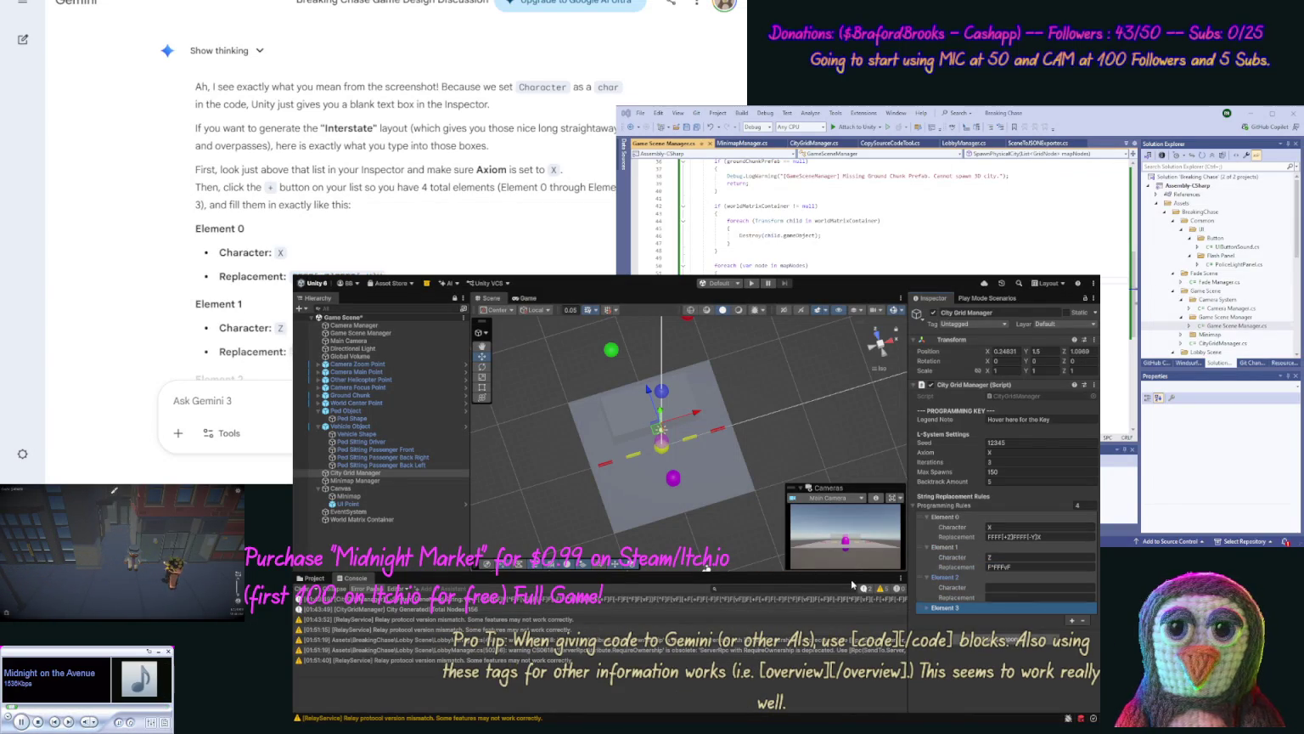
{"action": "scroll", "coordinate": [399, 212], "scroll_direction": "down", "scroll_amount": 2}
{"action": "scroll", "coordinate": [399, 212], "scroll_direction": "down", "scroll_amount": 1}
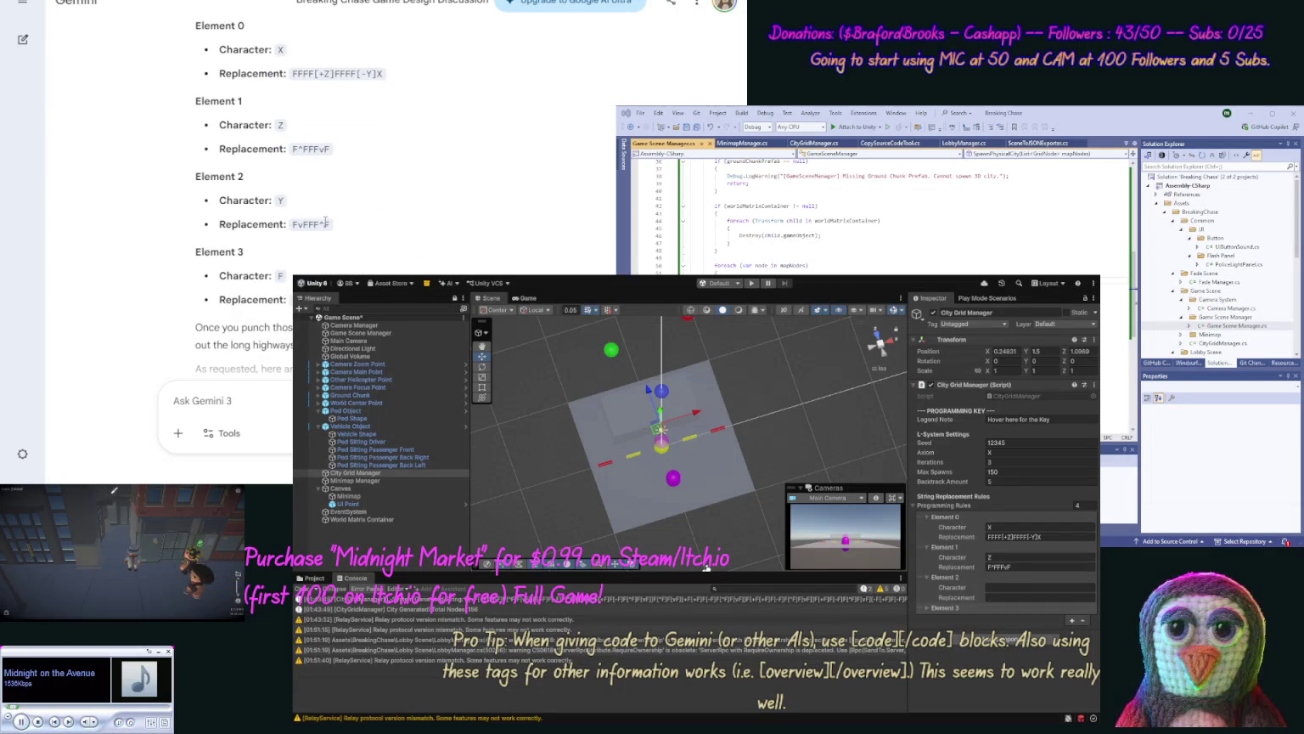
{"action": "double_click", "coordinate": [280, 200]}
{"action": "key", "text": "ctrl+c"}
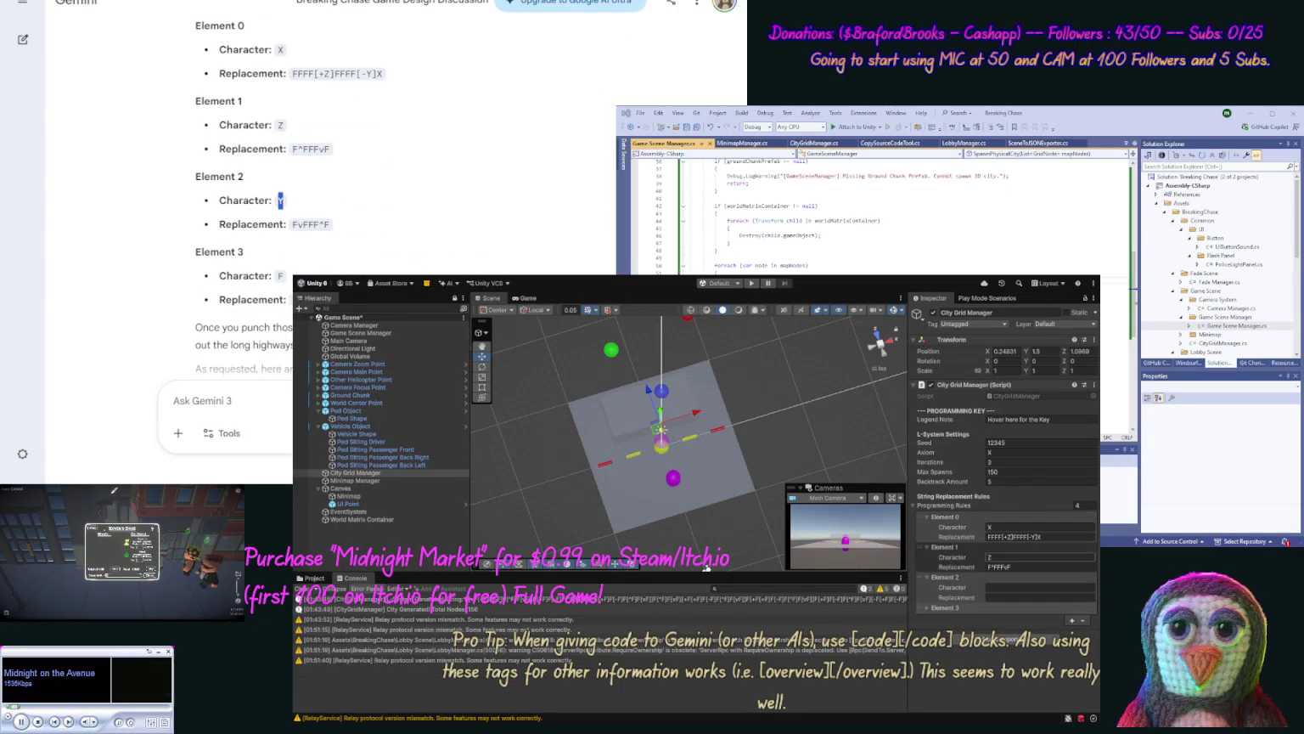
{"action": "left_click", "coordinate": [1002, 586]}
{"action": "key", "text": "ctrl+v"}
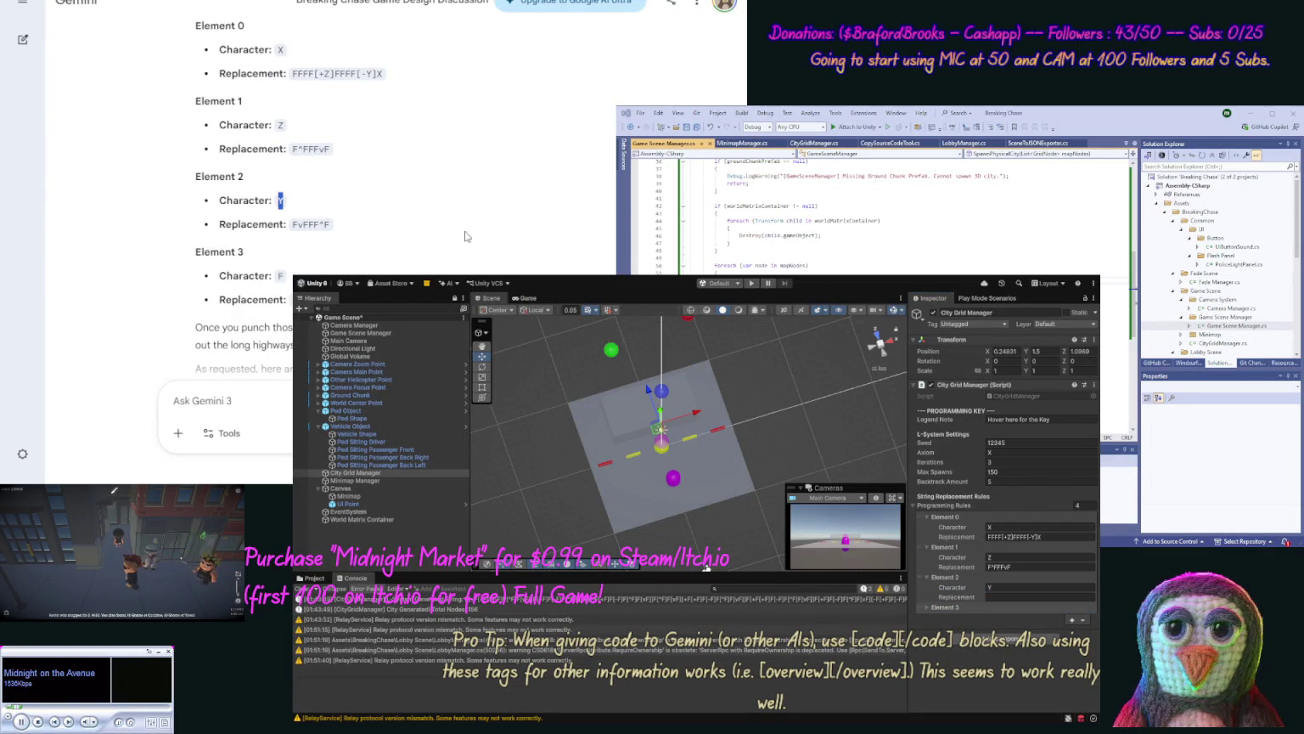
{"action": "double_click", "coordinate": [297, 225]}
{"action": "key", "text": "ctrl+c"}
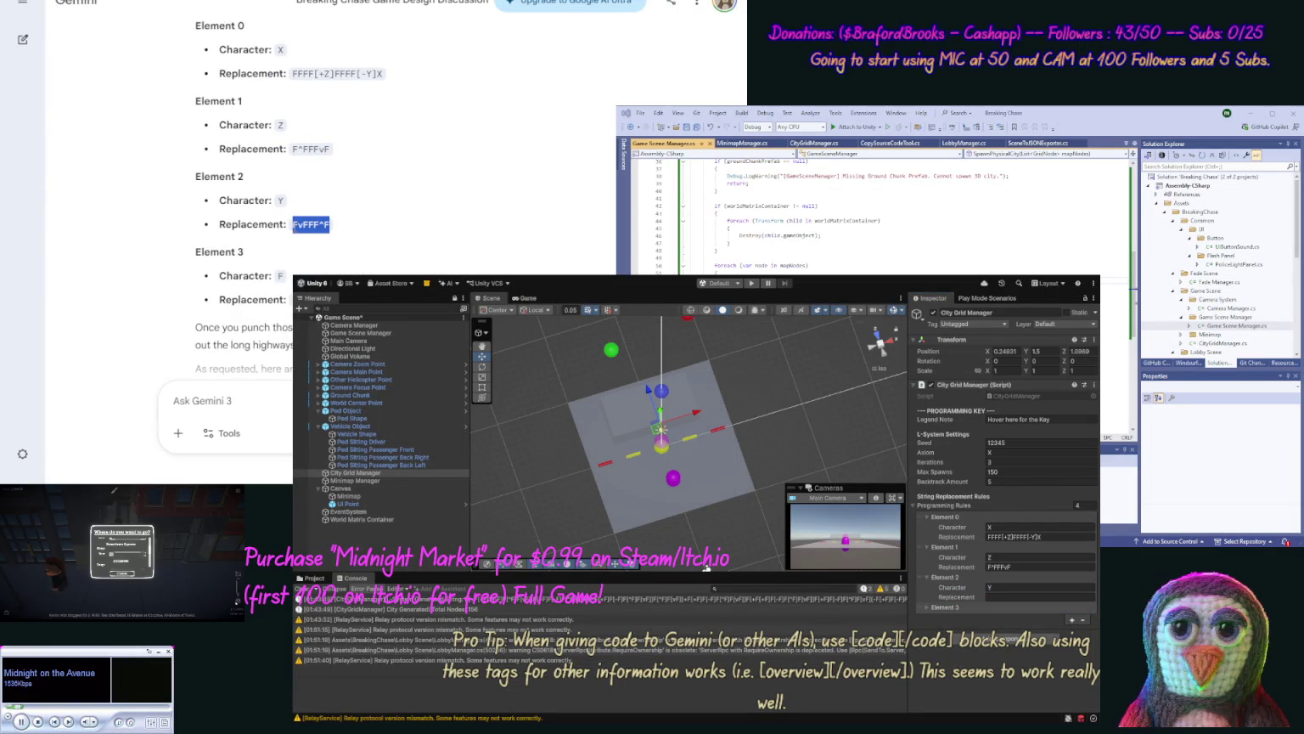
{"action": "left_click", "coordinate": [994, 597]}
{"action": "key", "text": "ctrl+v"}
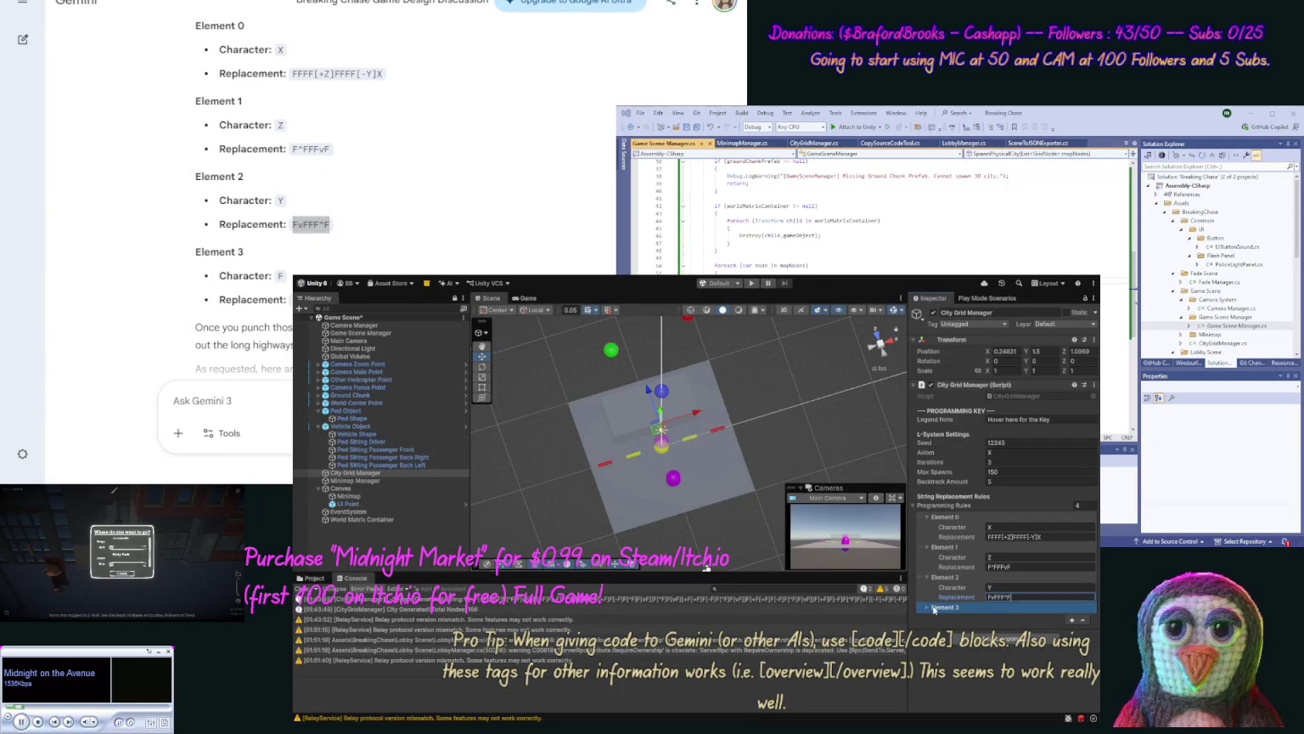
Step: Set Element 3 to Character F with Replacement FF
{"action": "left_click", "coordinate": [945, 607]}
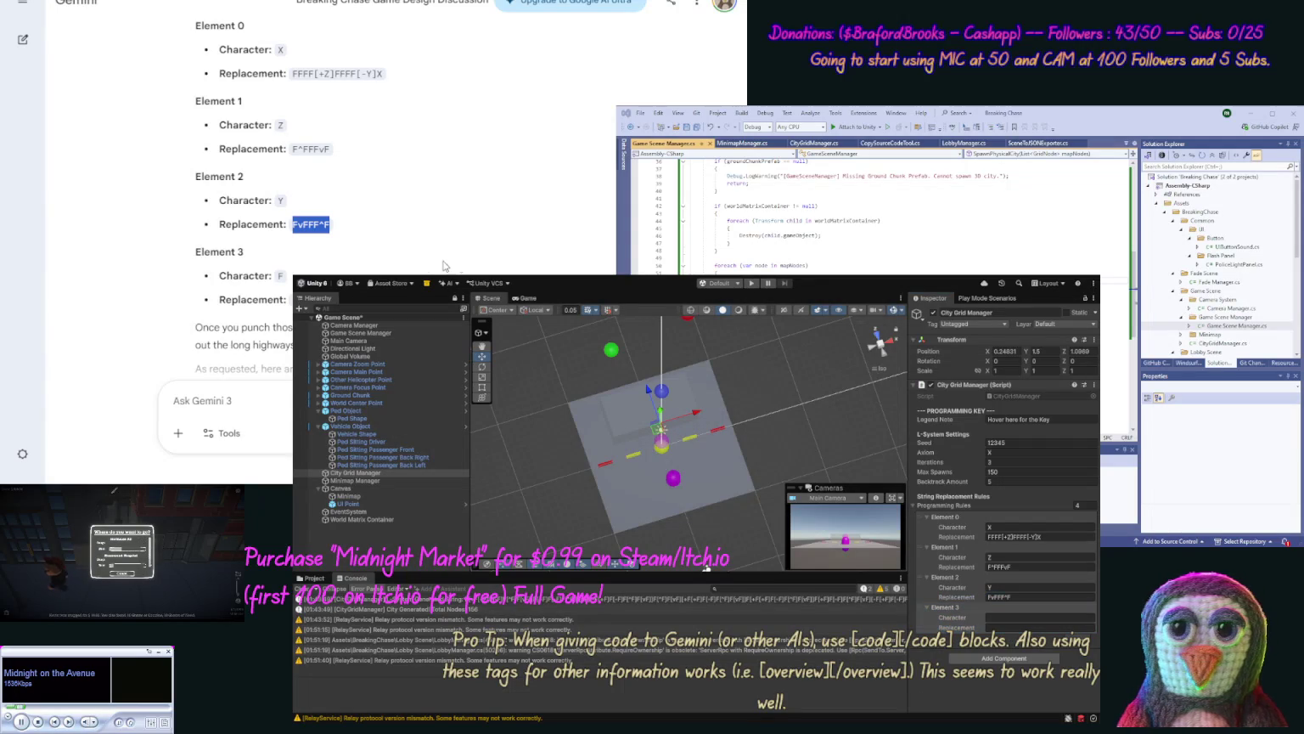
{"action": "double_click", "coordinate": [281, 275]}
{"action": "key", "text": "ctrl+c"}
{"action": "left_click", "coordinate": [1040, 618]}
{"action": "key", "text": "ctrl+v"}
{"action": "left_click", "coordinate": [706, 568]}
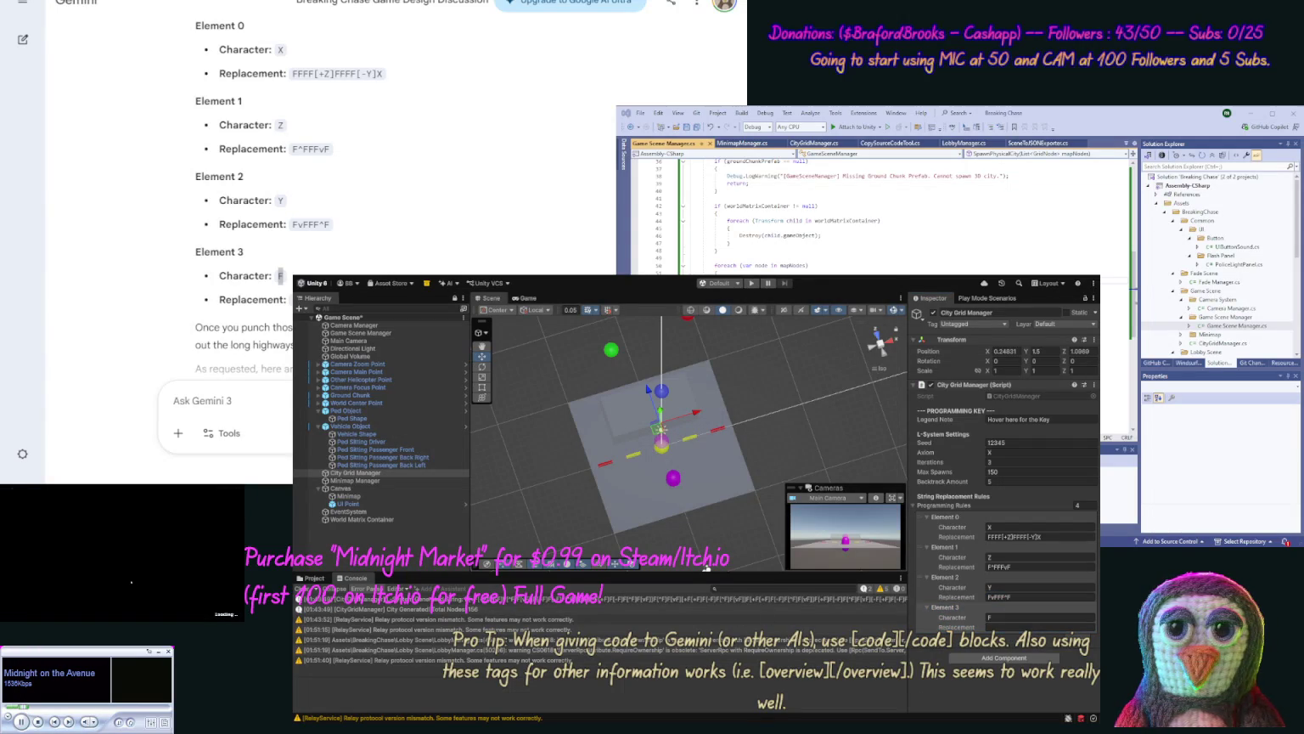
{"action": "left_click", "coordinate": [287, 299]}
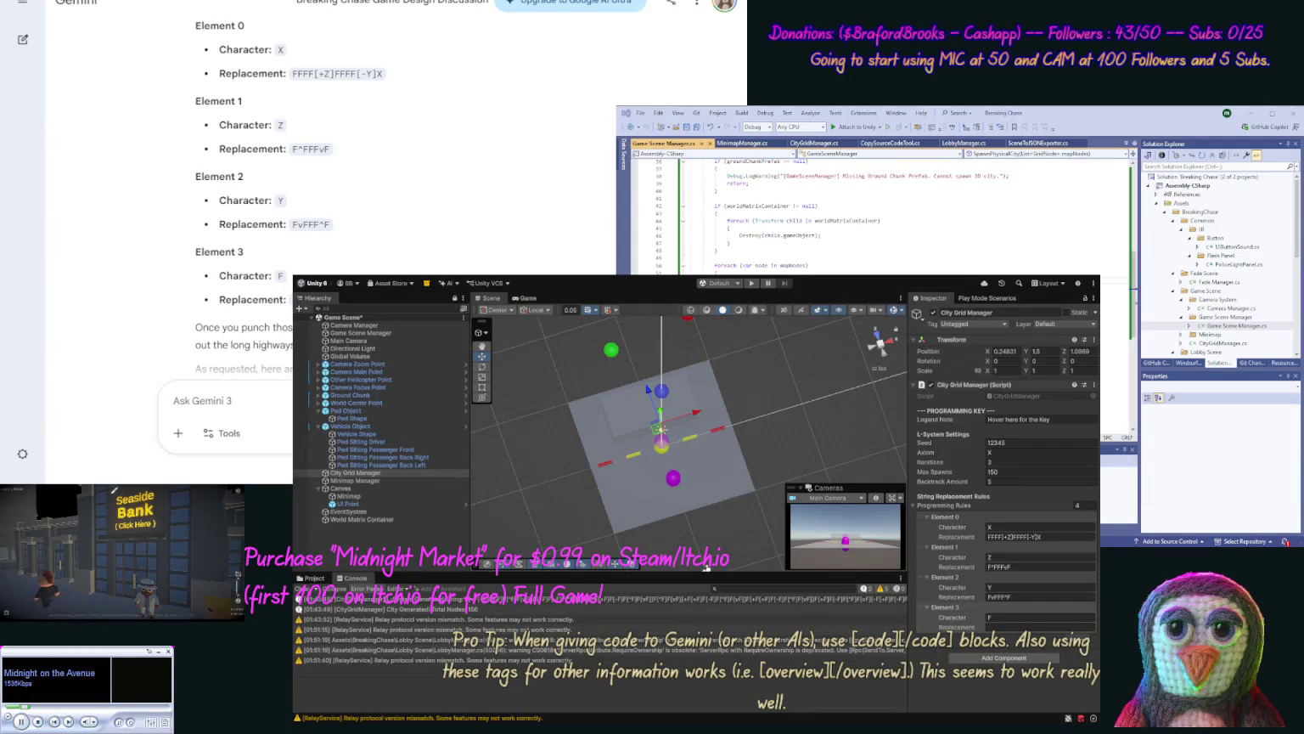
{"action": "type", "text": "F"}
{"action": "left_click", "coordinate": [995, 626]}
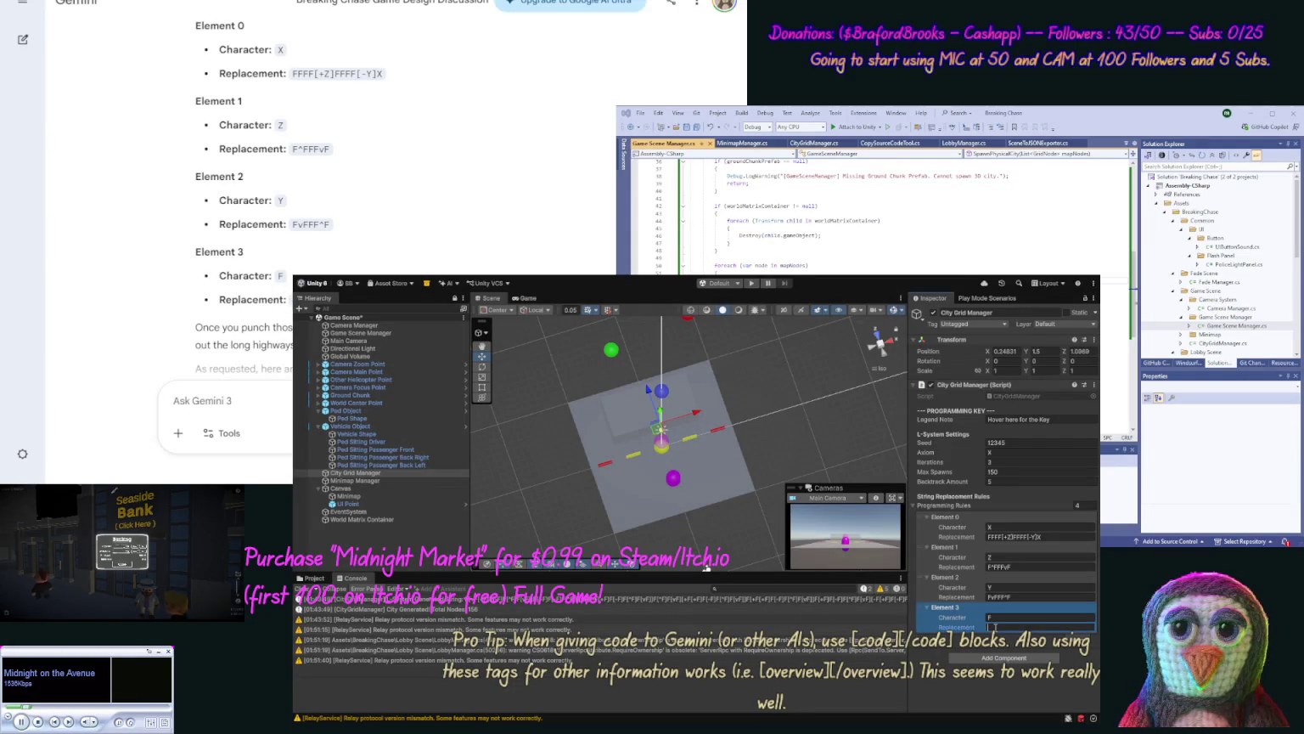
{"action": "key", "text": "Return"}
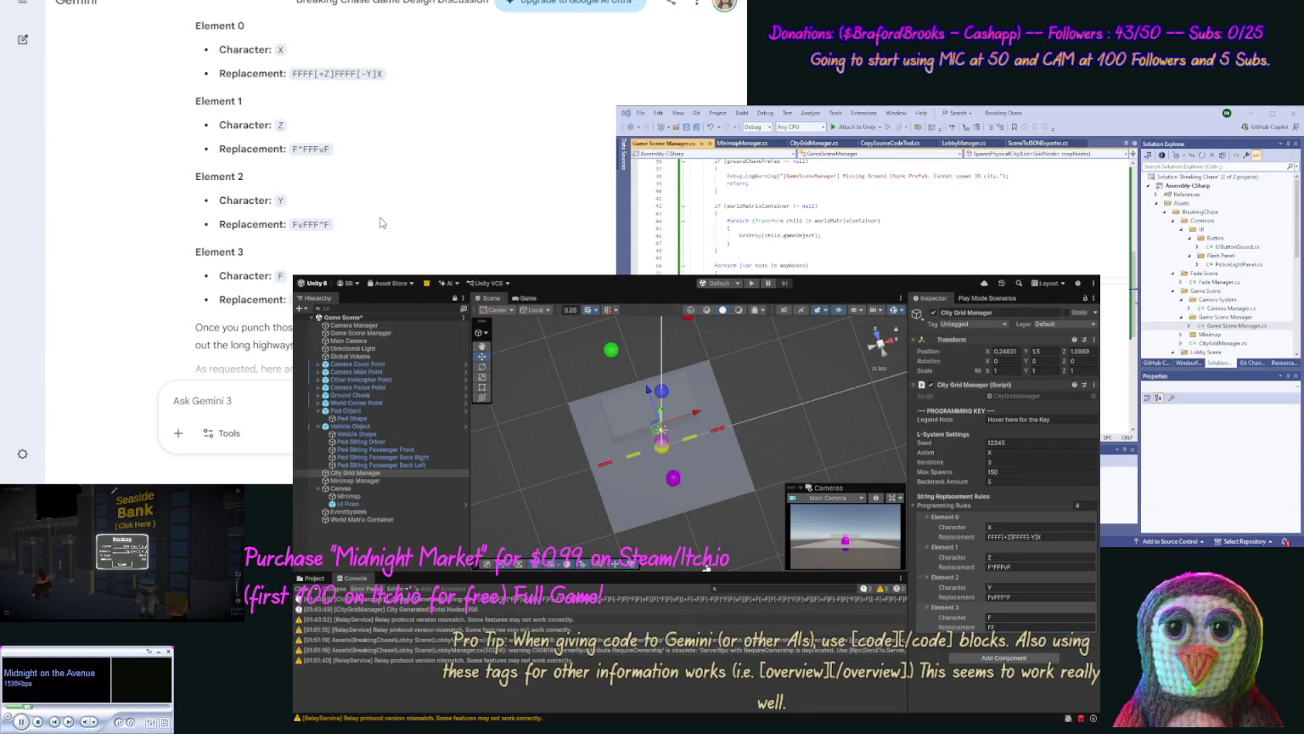
Step: Copy Gemini's CityGridManager code and reconfirm FF as Element 3's replacement
{"action": "scroll", "coordinate": [383, 237], "scroll_direction": "down", "scroll_amount": 1}
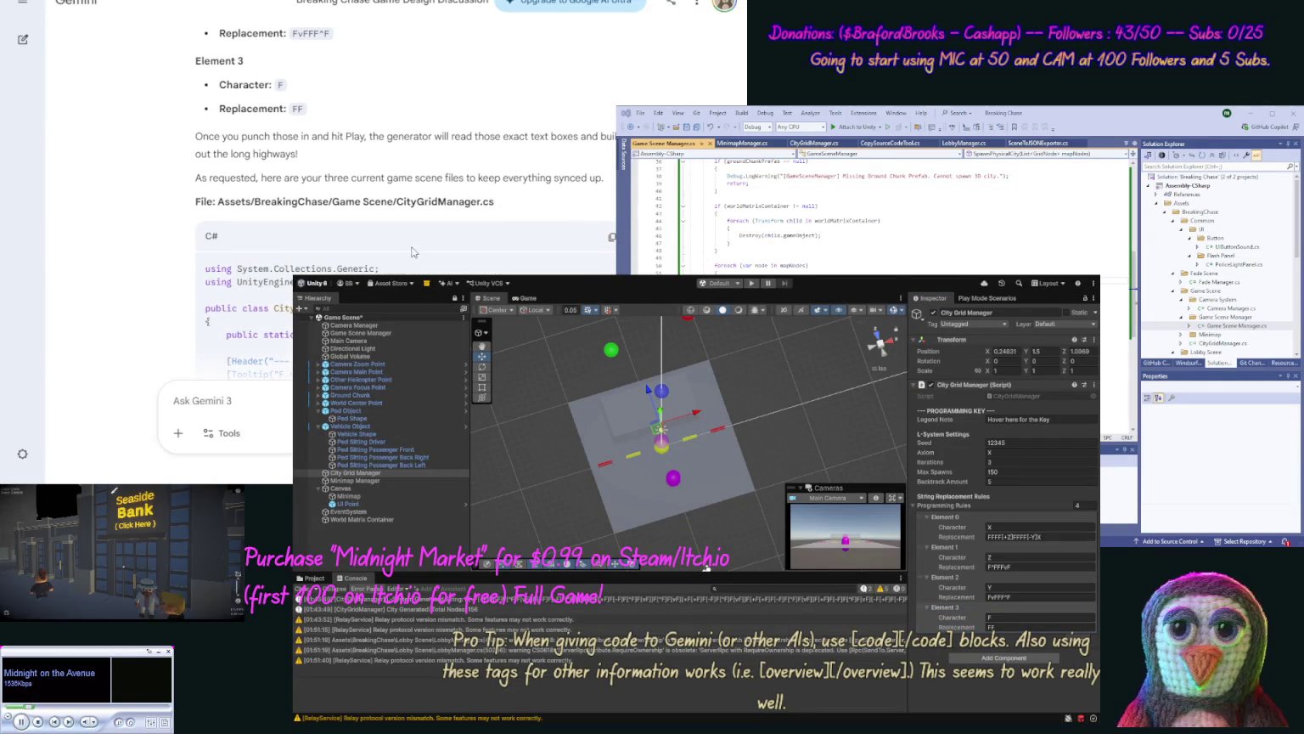
{"action": "left_click", "coordinate": [611, 236]}
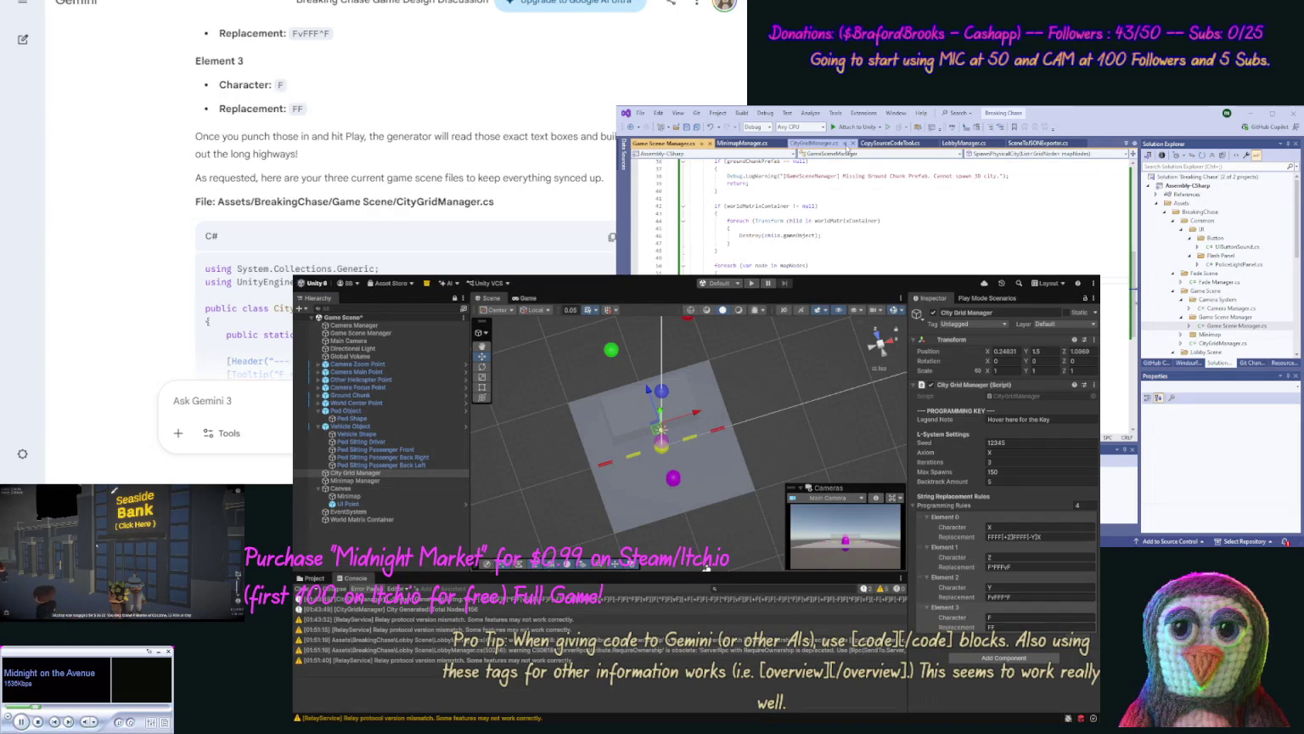
{"action": "left_click", "coordinate": [1019, 627]}
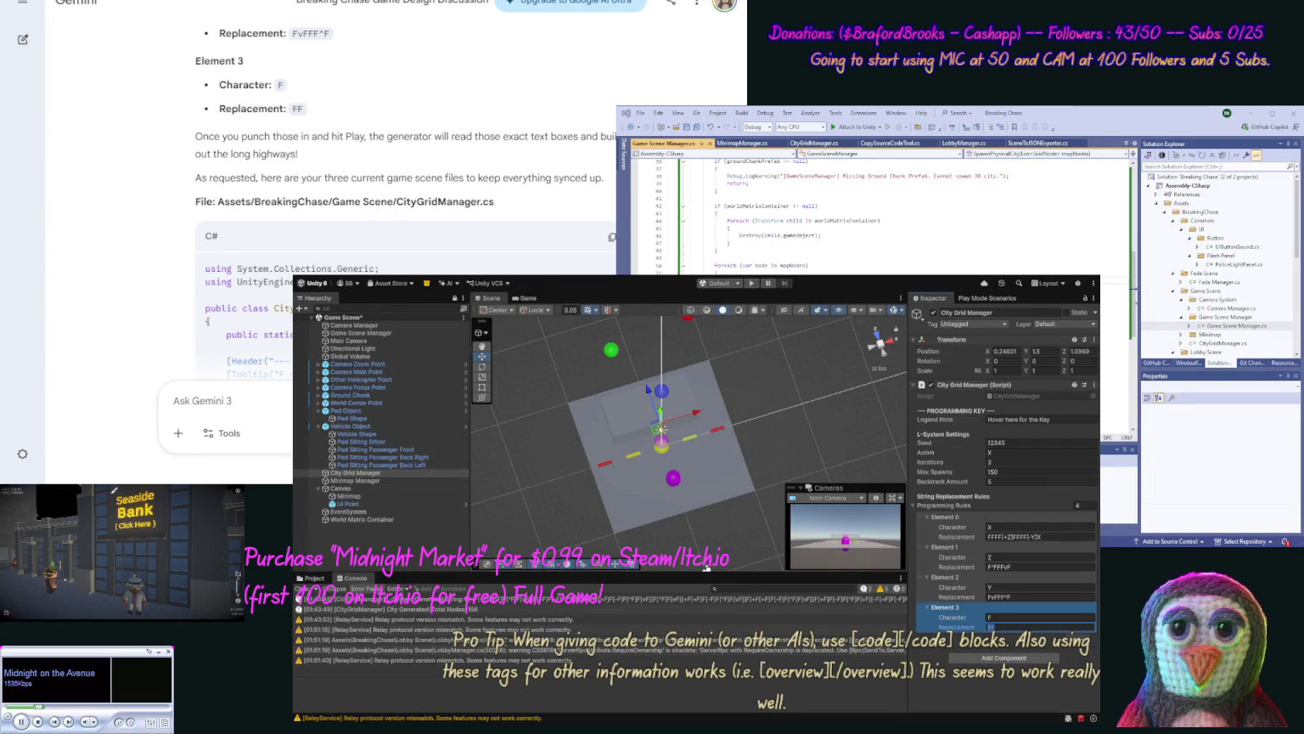
{"action": "key", "text": "Return"}
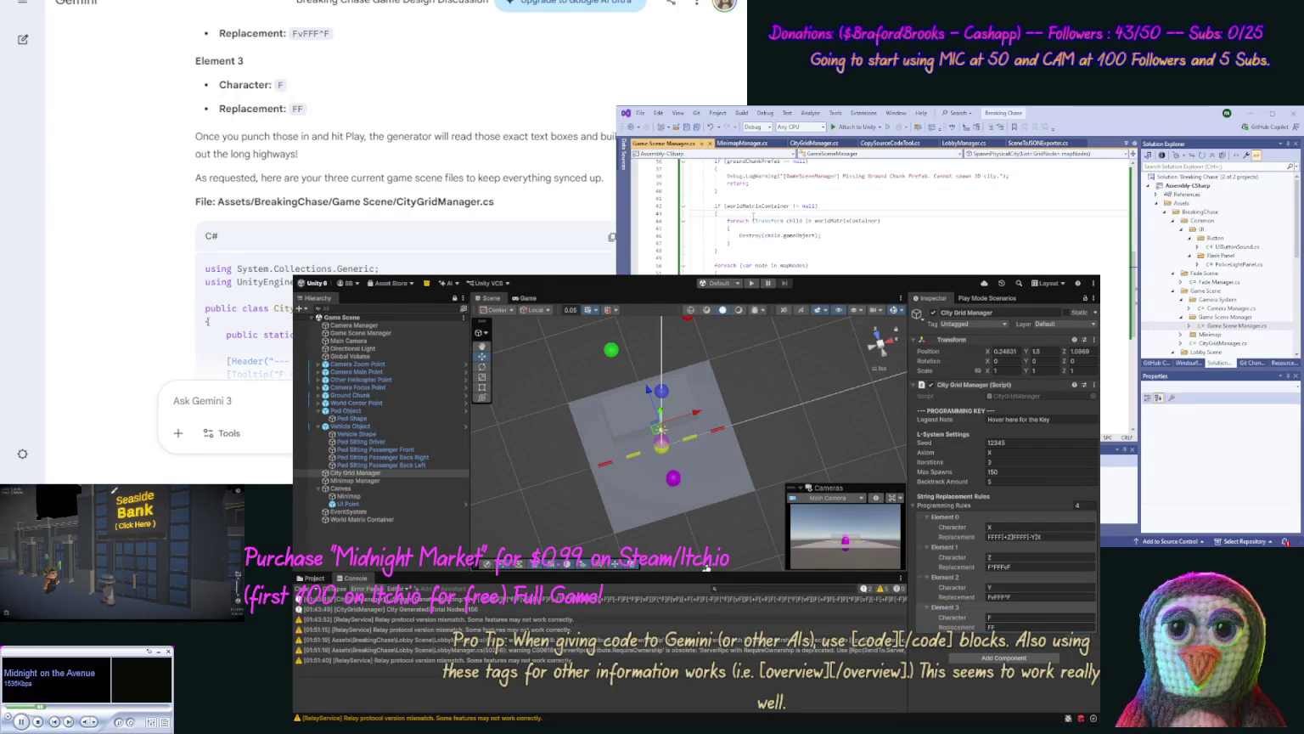
{"action": "left_click", "coordinate": [813, 143]}
Step: Replace the CityGridManager script with Gemini's new code
{"action": "key", "text": "ctrl+a"}
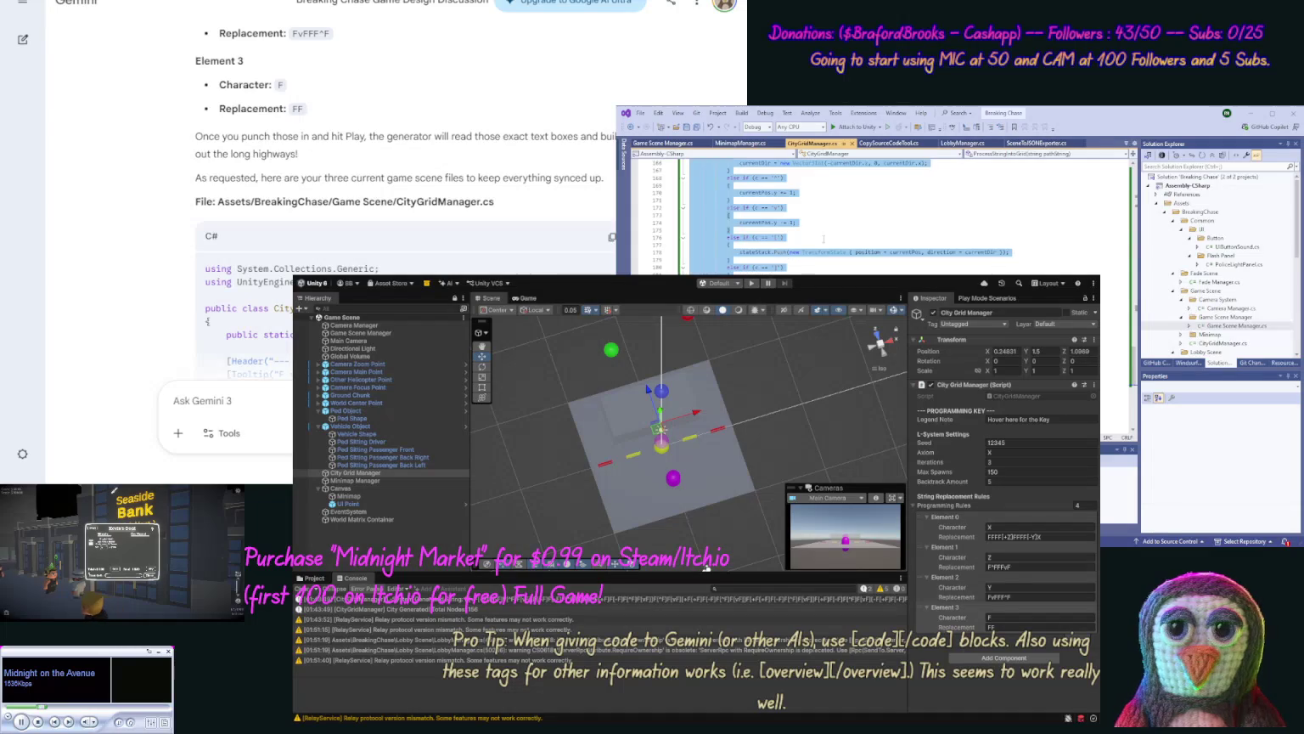
{"action": "key", "text": "ctrl+v"}
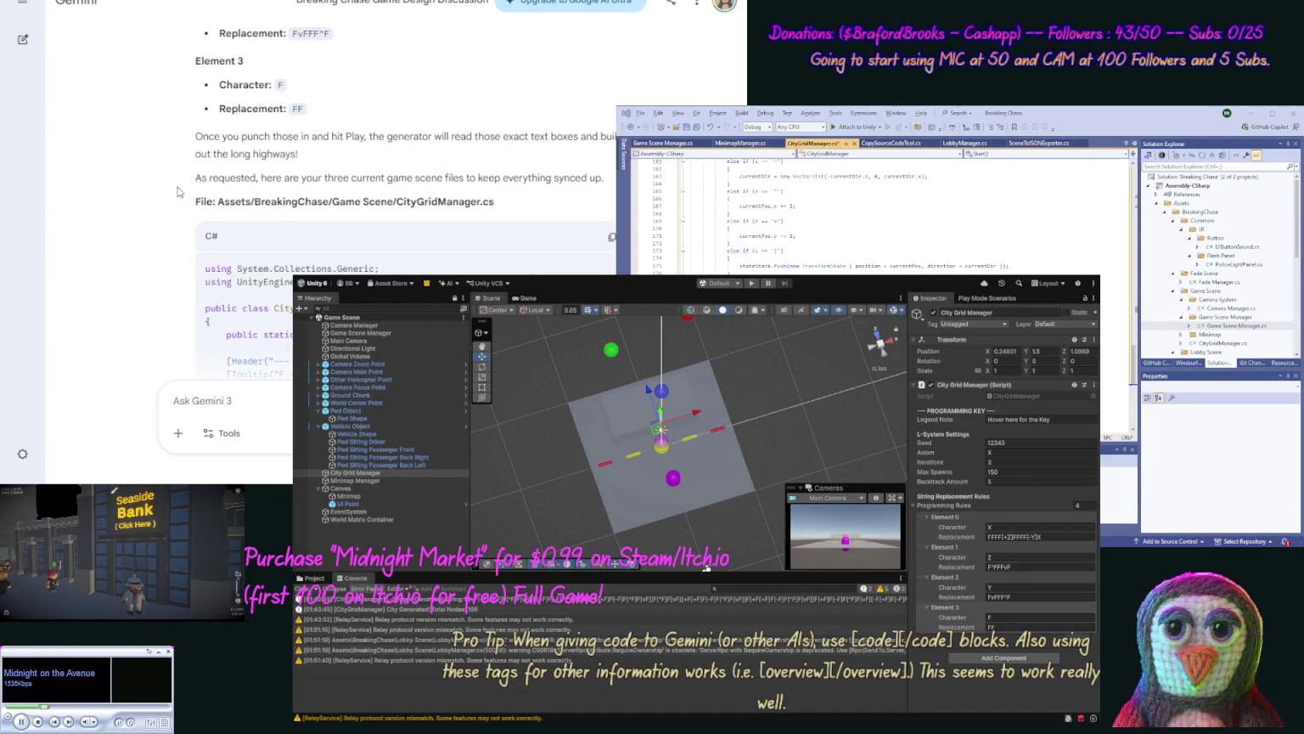
{"action": "scroll", "coordinate": [178, 192], "scroll_direction": "down", "scroll_amount": 15}
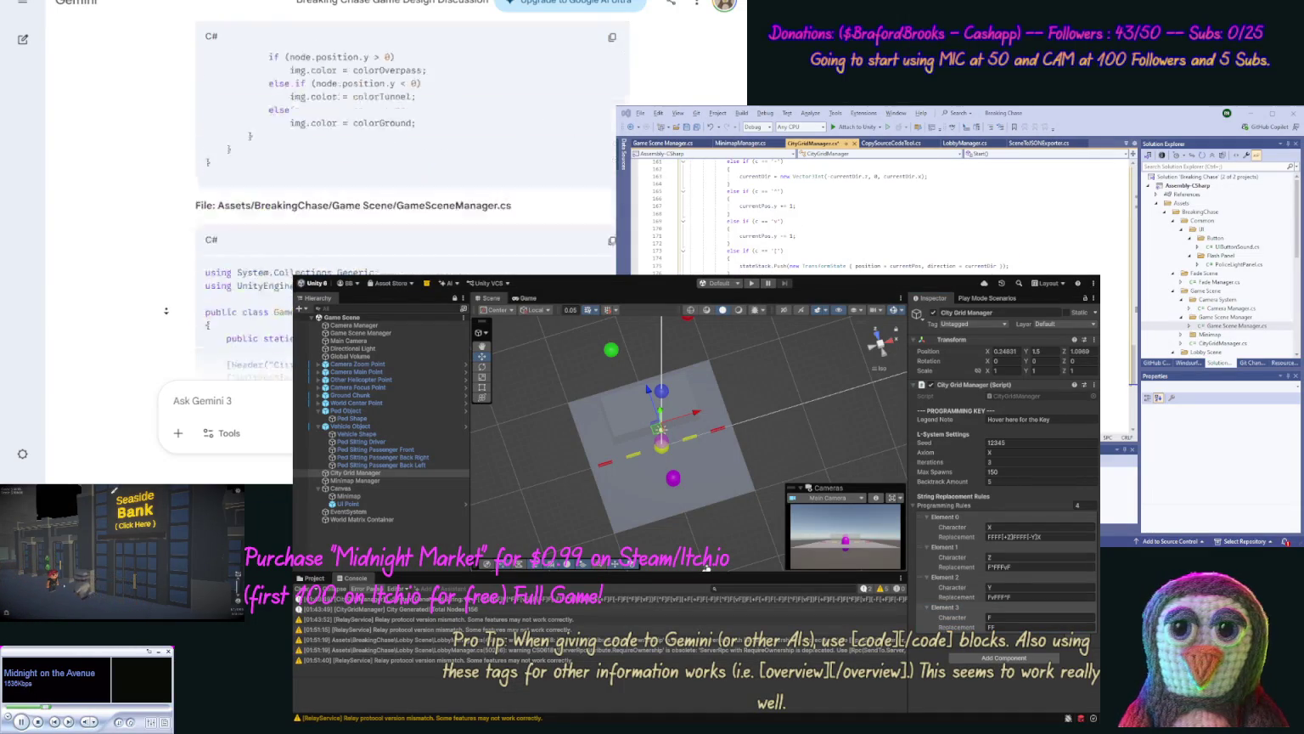
{"action": "scroll", "coordinate": [167, 311], "scroll_direction": "down", "scroll_amount": 15}
{"action": "scroll", "coordinate": [158, 230], "scroll_direction": "up", "scroll_amount": 6}
{"action": "scroll", "coordinate": [158, 272], "scroll_direction": "down", "scroll_amount": 2}
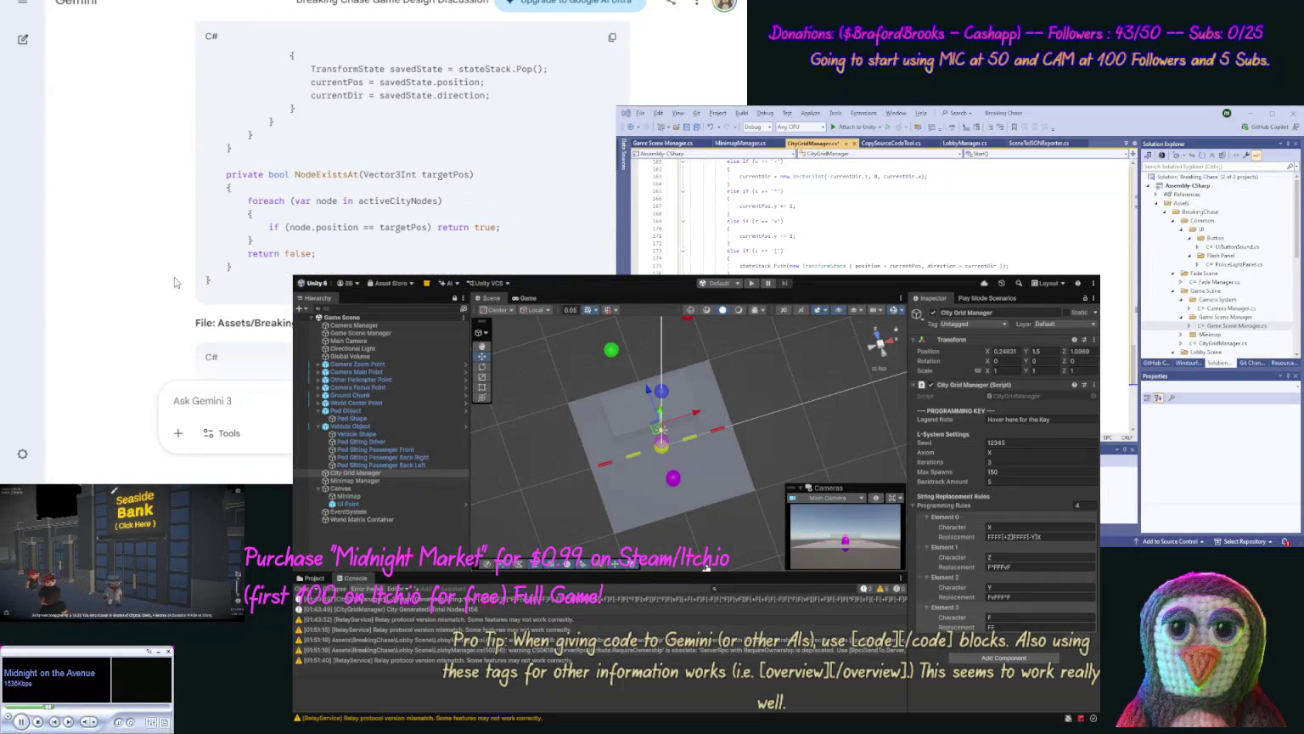
Step: Copy Gemini's MinimapManager code and switch to the MinimapManager script
{"action": "left_click", "coordinate": [611, 36]}
{"action": "left_click", "coordinate": [1040, 627]}
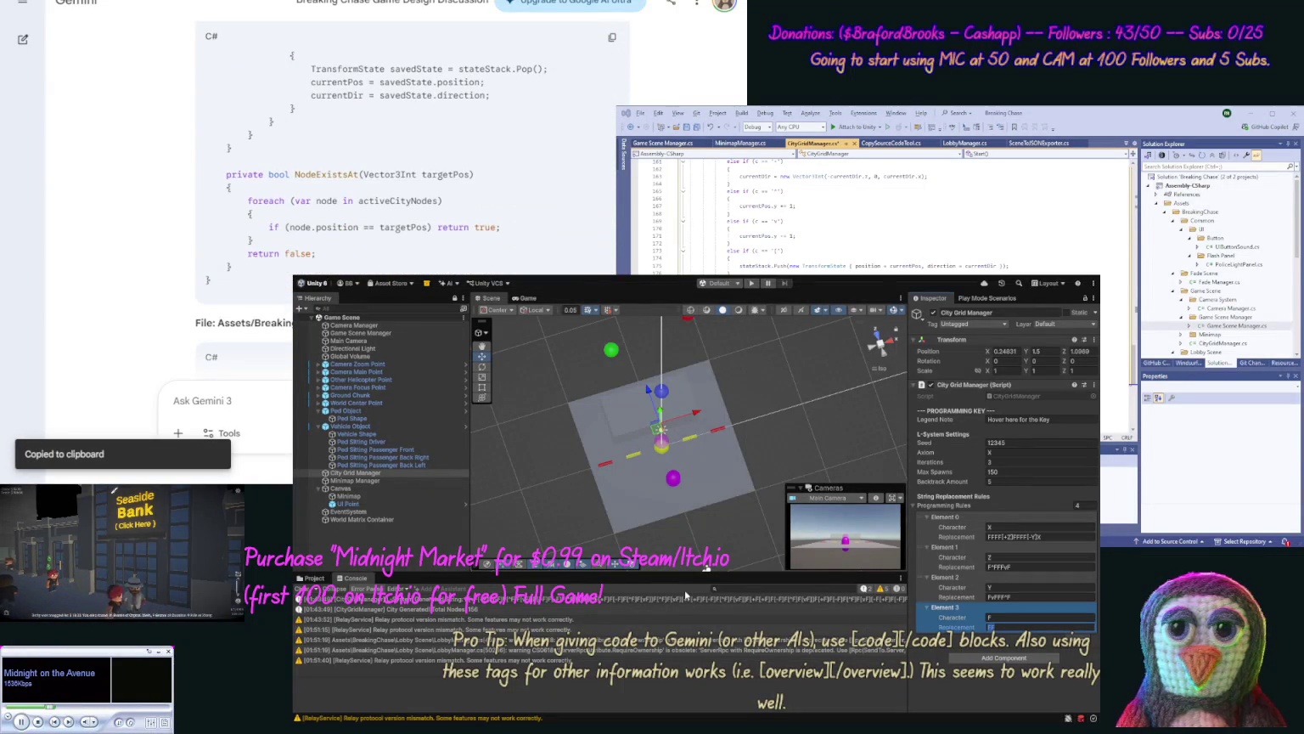
{"action": "key", "text": "Return"}
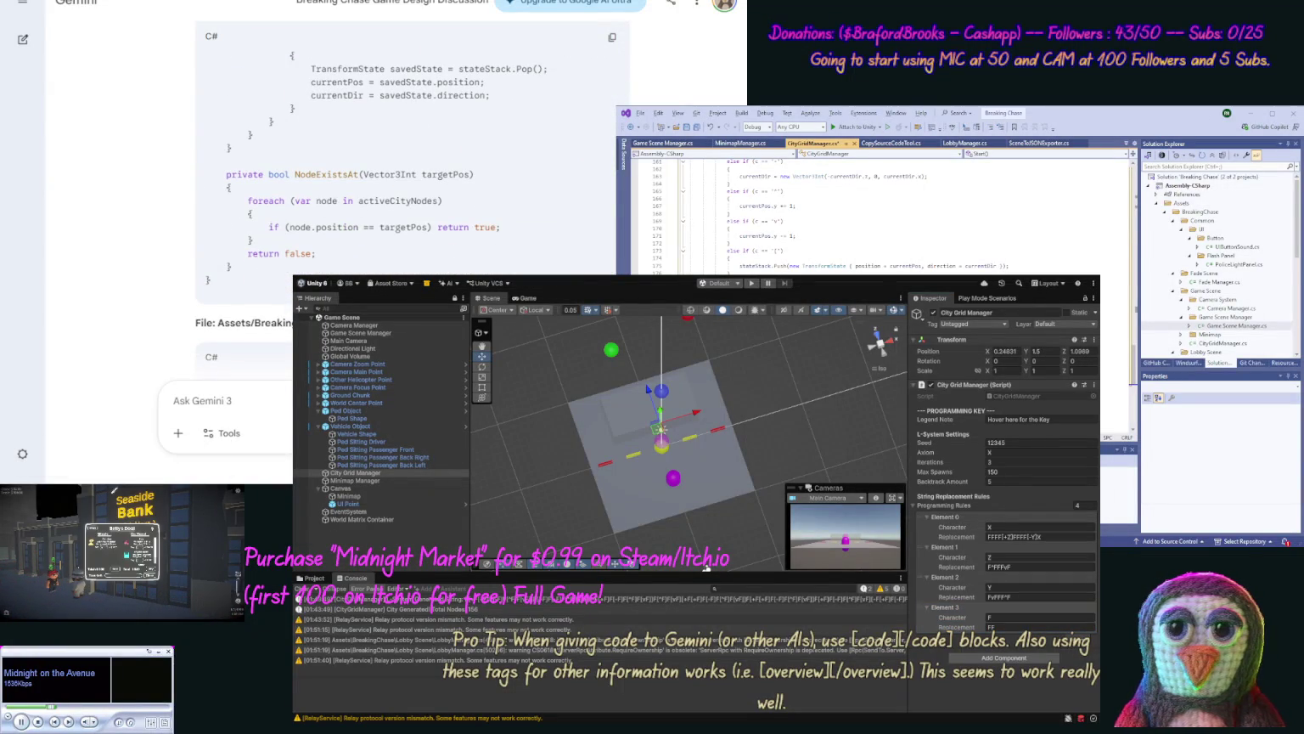
{"action": "key", "text": "ctrl+Tab"}
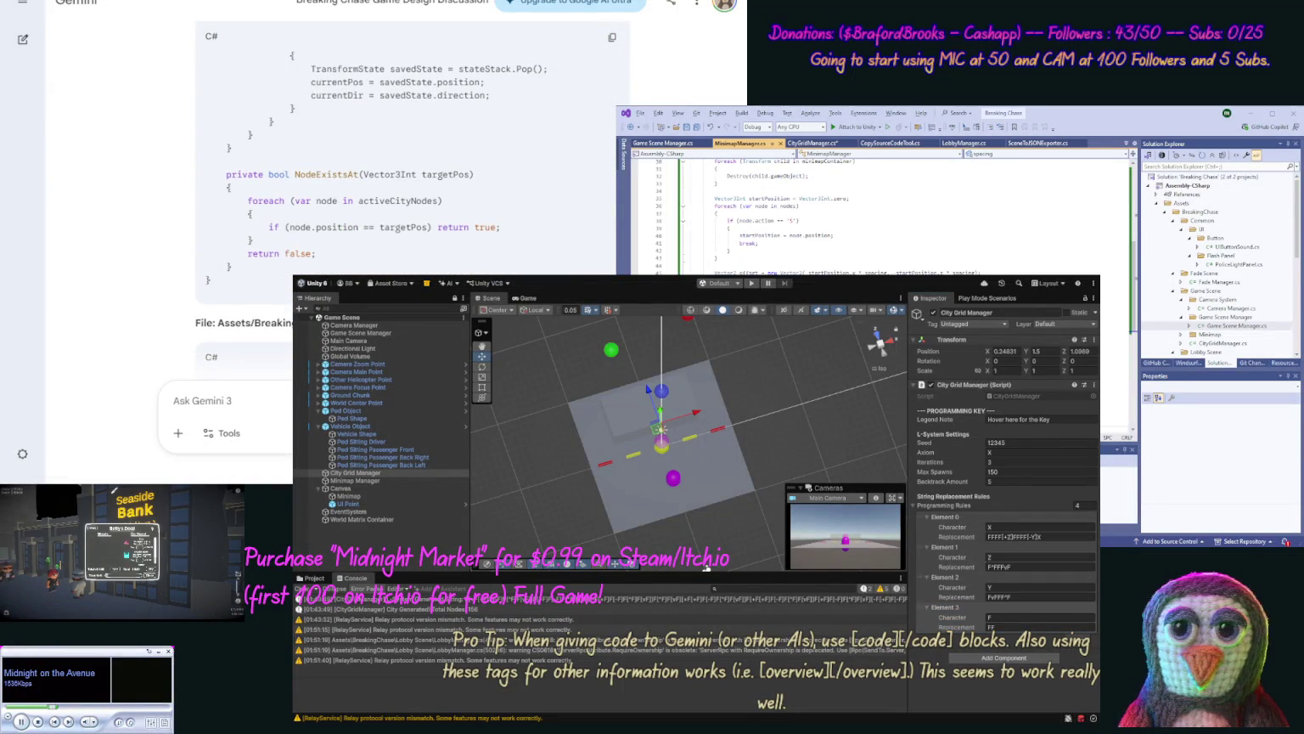
{"action": "key", "text": "ctrl+a"}
{"action": "key", "text": "Escape"}
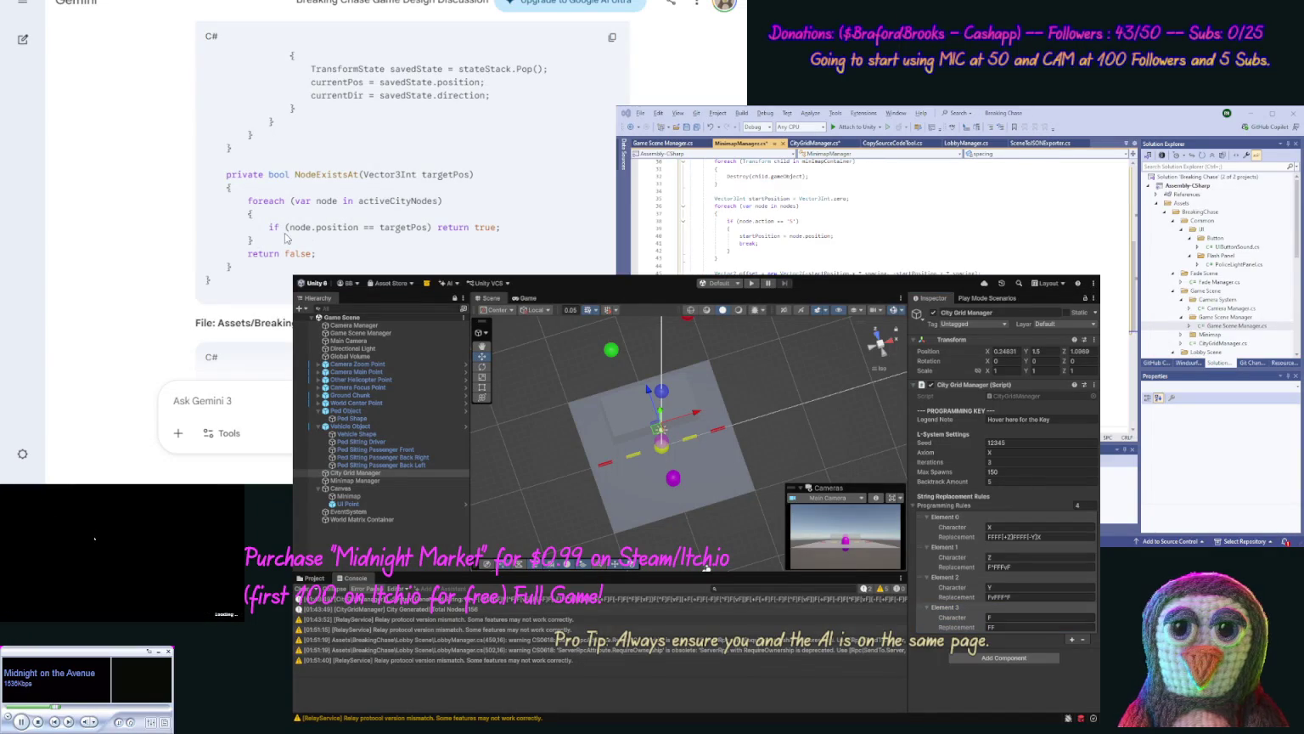
{"action": "scroll", "coordinate": [154, 308], "scroll_direction": "down", "scroll_amount": 15}
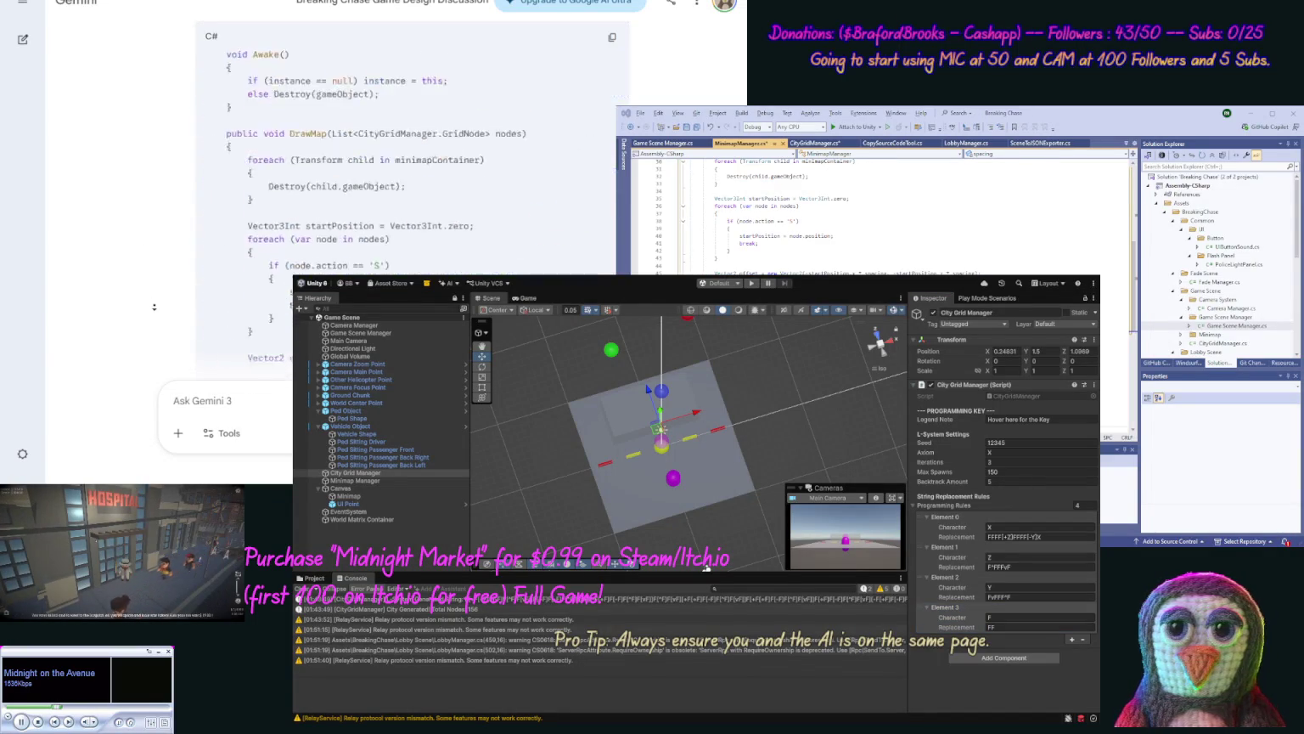
{"action": "scroll", "coordinate": [154, 308], "scroll_direction": "down", "scroll_amount": 3}
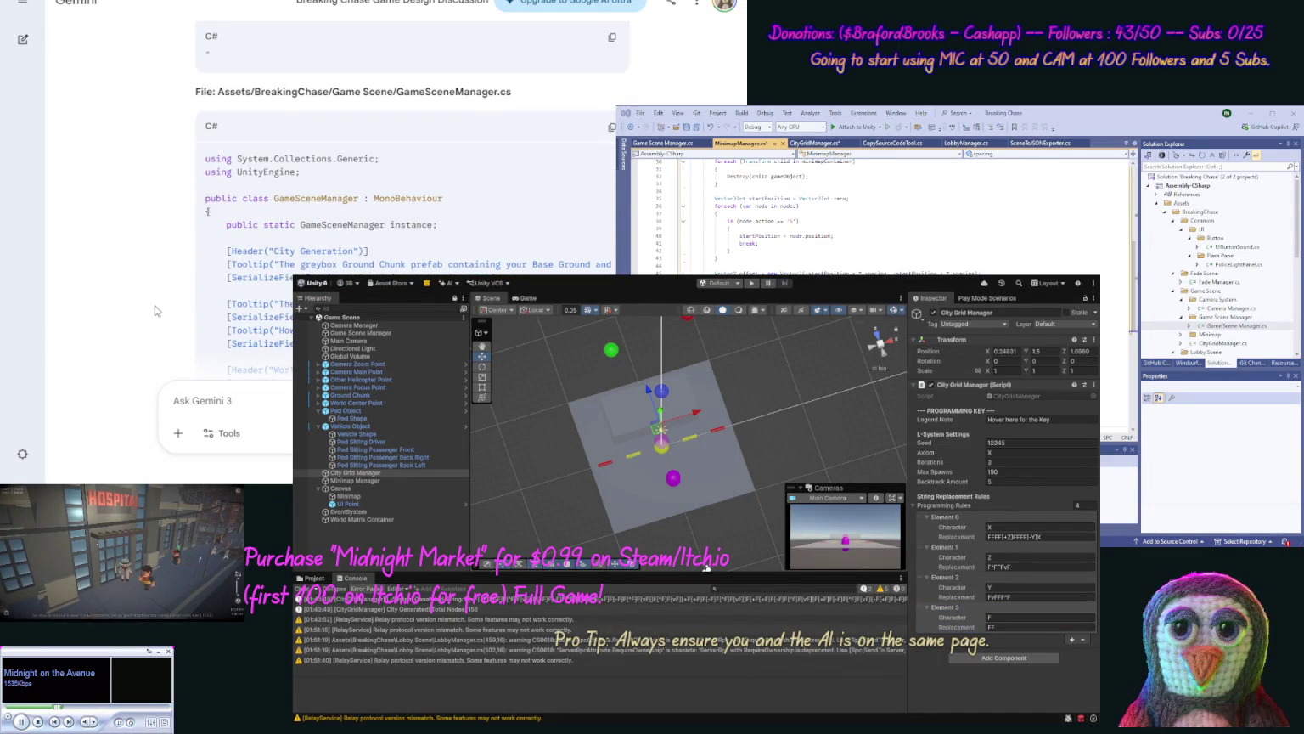
Step: Replace the Game Scene Manager code with Gemini's version, save all scripts, and start Play mode
{"action": "left_click", "coordinate": [612, 127]}
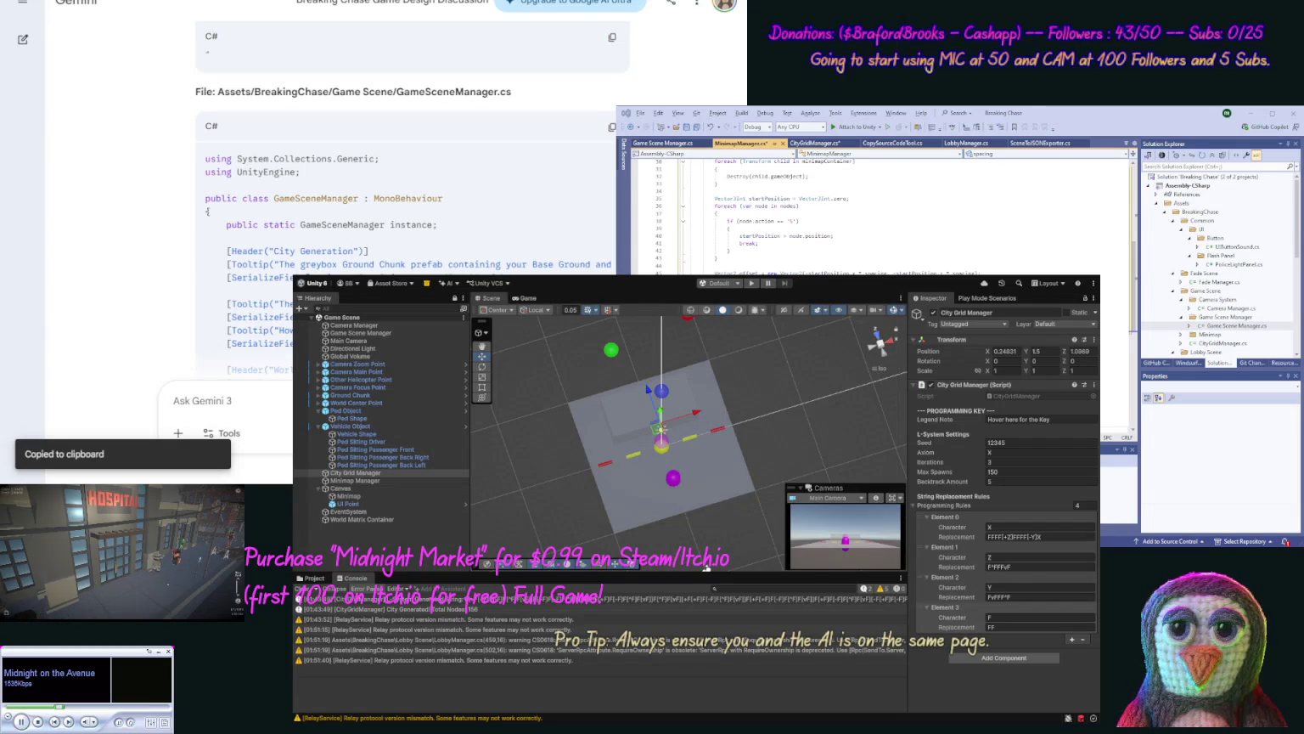
{"action": "left_click", "coordinate": [661, 143]}
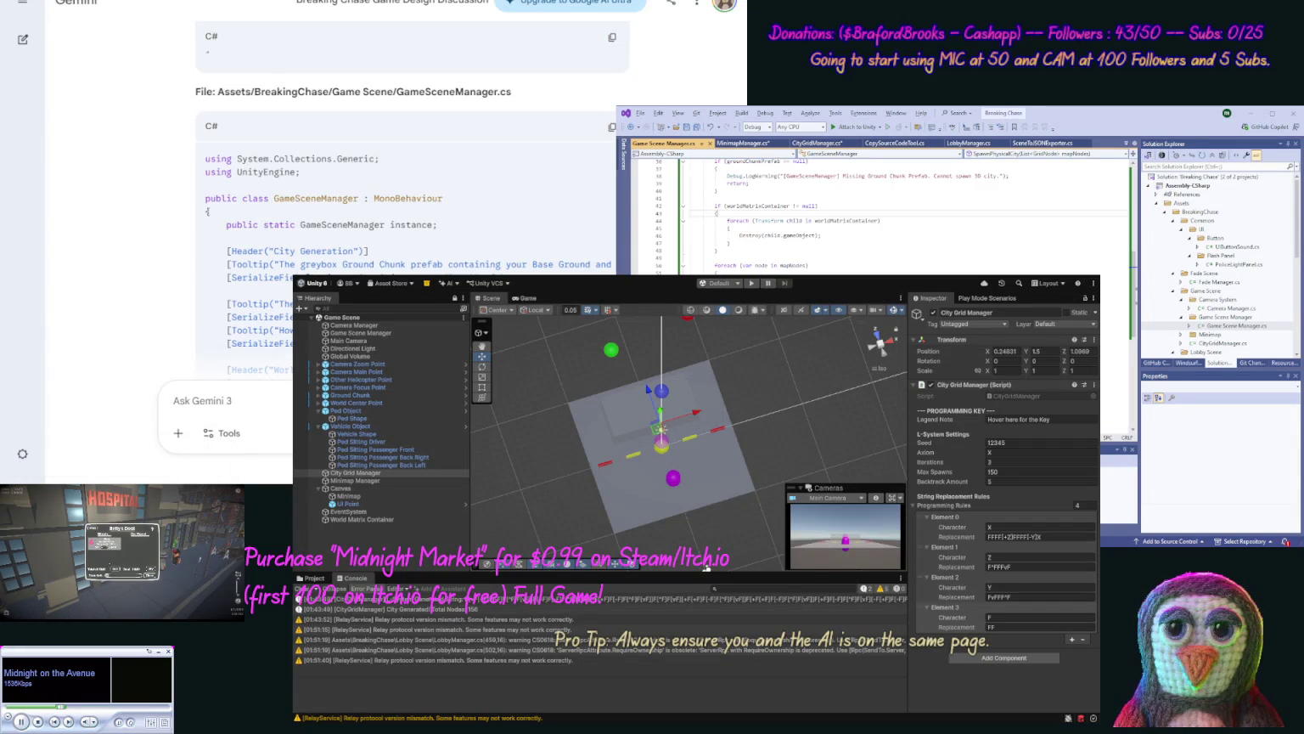
{"action": "key", "text": "ctrl+a"}
{"action": "key", "text": "ctrl+v"}
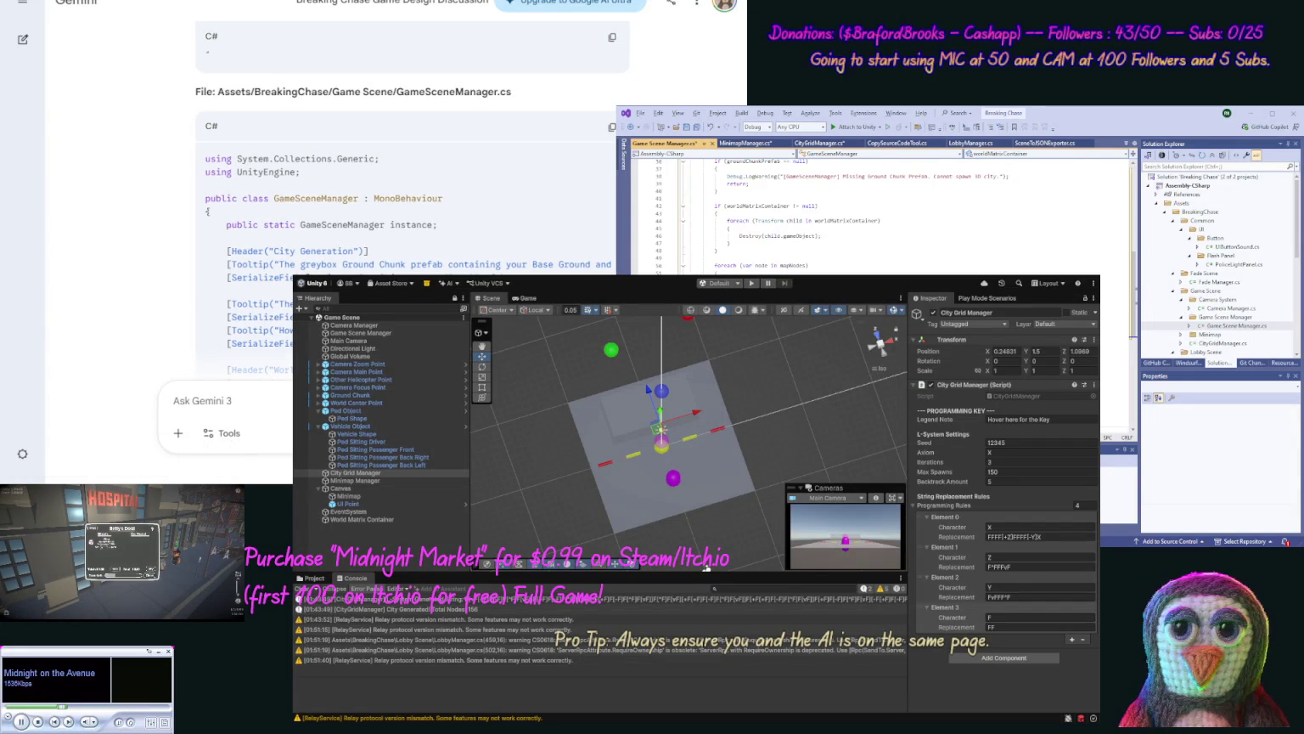
{"action": "scroll", "coordinate": [158, 194], "scroll_direction": "down", "scroll_amount": 15}
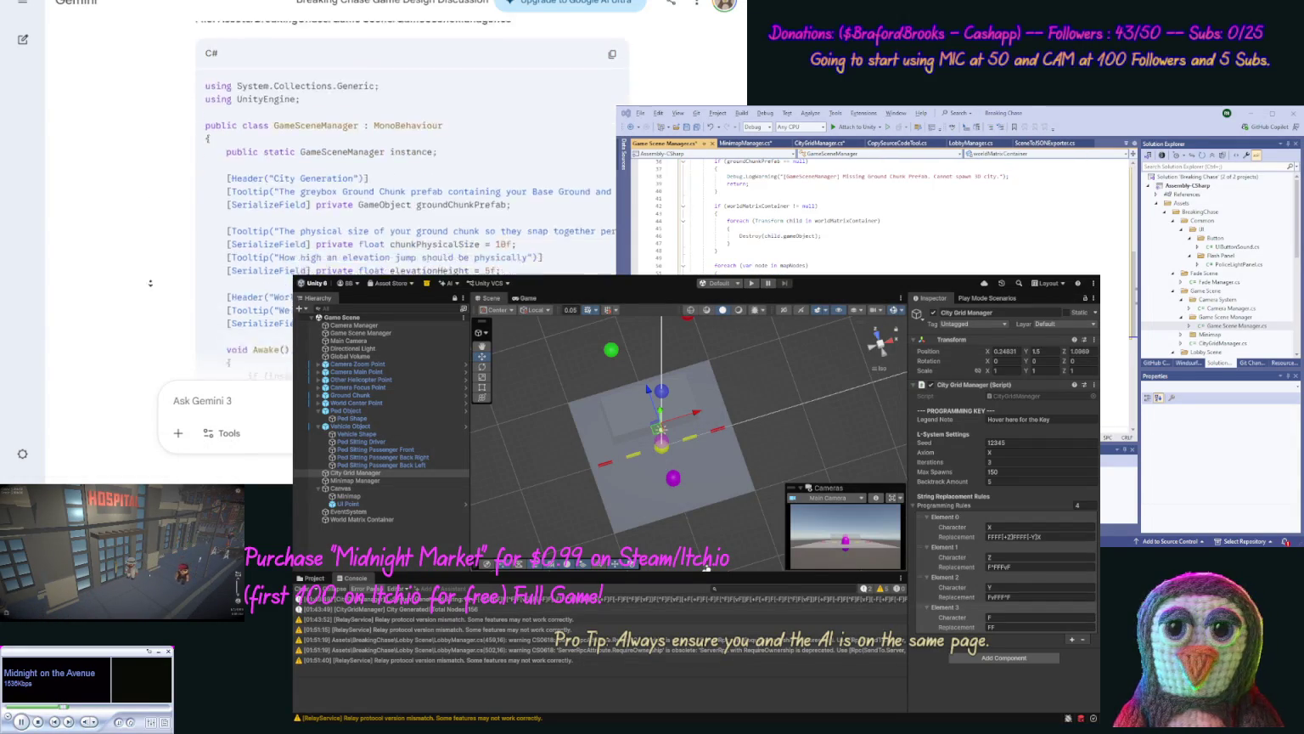
{"action": "key", "text": "ctrl+shift+s"}
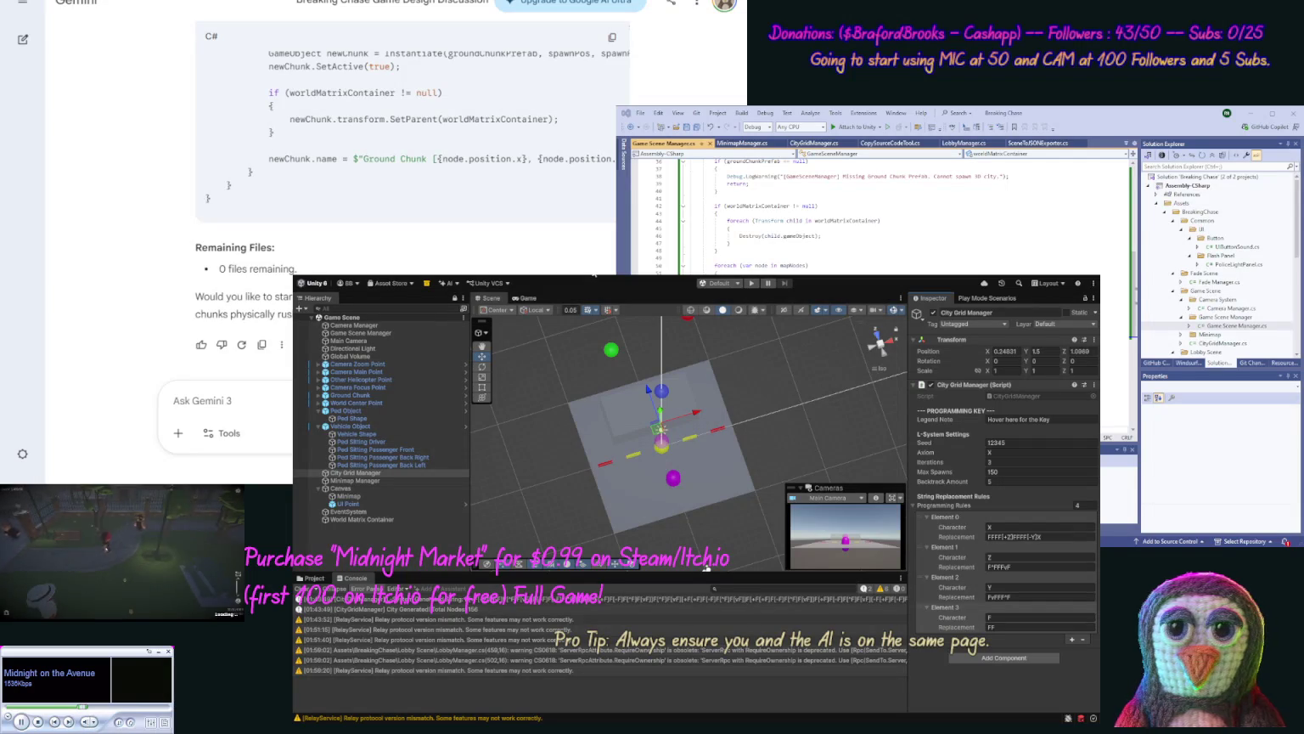
{"action": "left_click", "coordinate": [751, 285]}
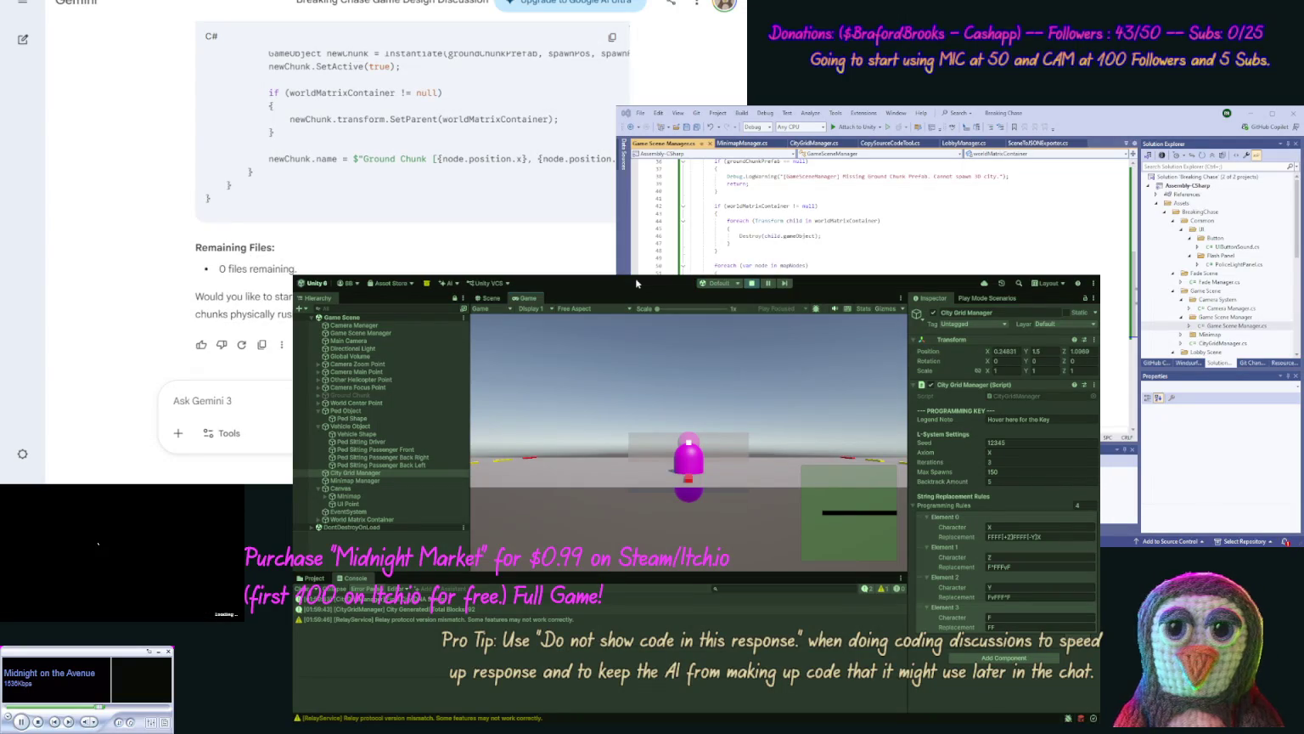
Step: Zoom out and pan the Scene view over the generated Interstate road network
{"action": "left_click", "coordinate": [490, 300]}
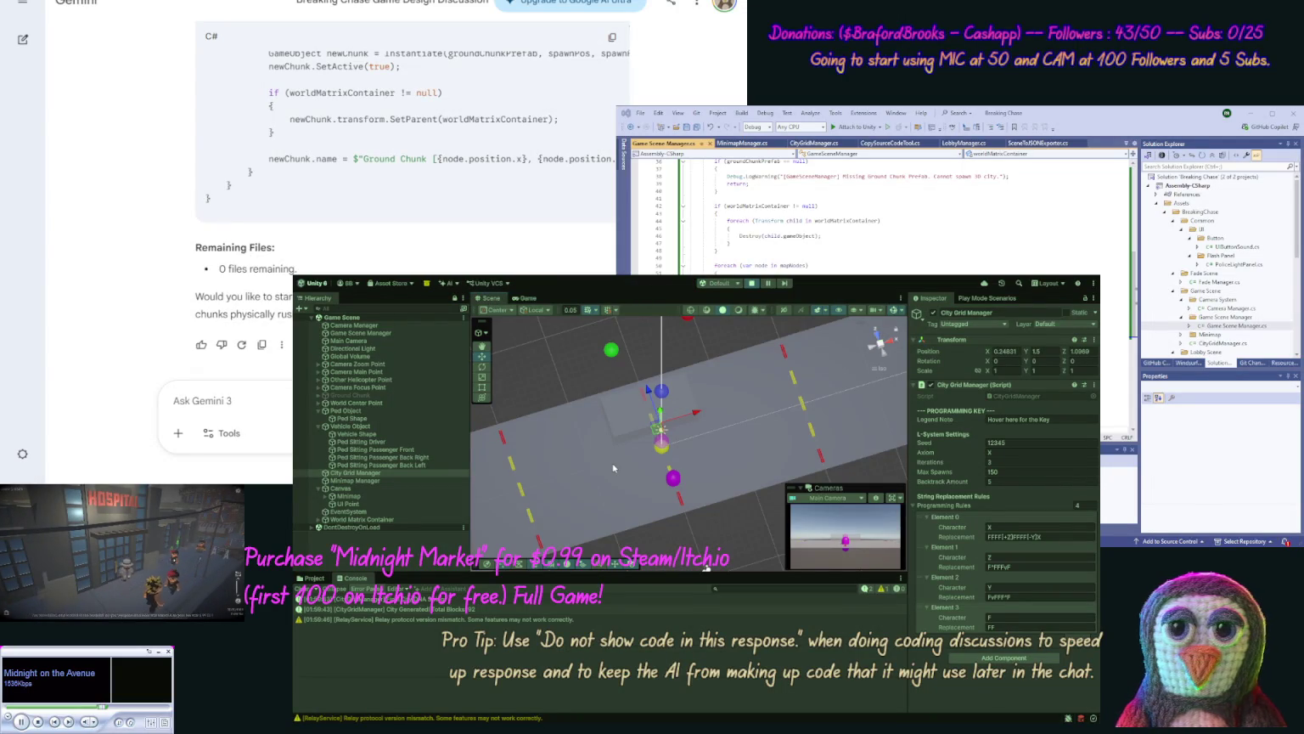
{"action": "scroll", "coordinate": [612, 462], "scroll_direction": "down", "scroll_amount": 3}
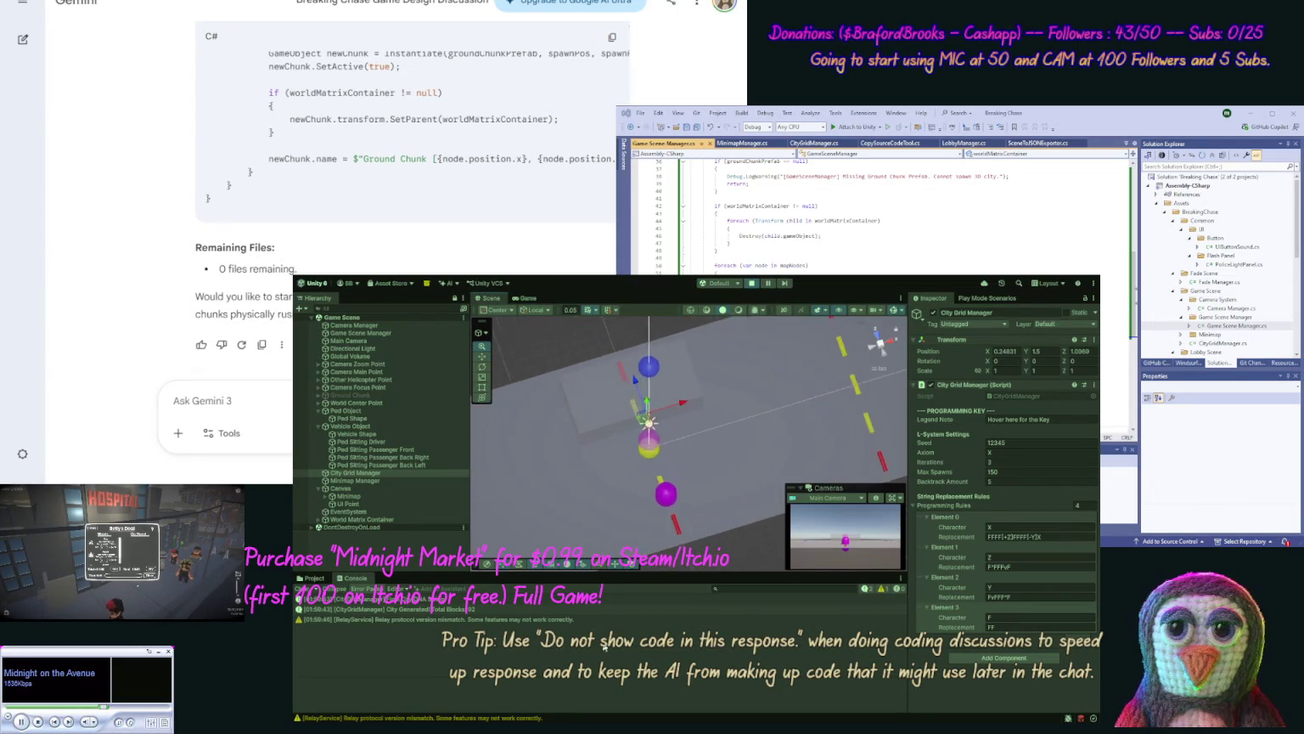
{"action": "scroll", "coordinate": [753, 442], "scroll_direction": "down", "scroll_amount": 5}
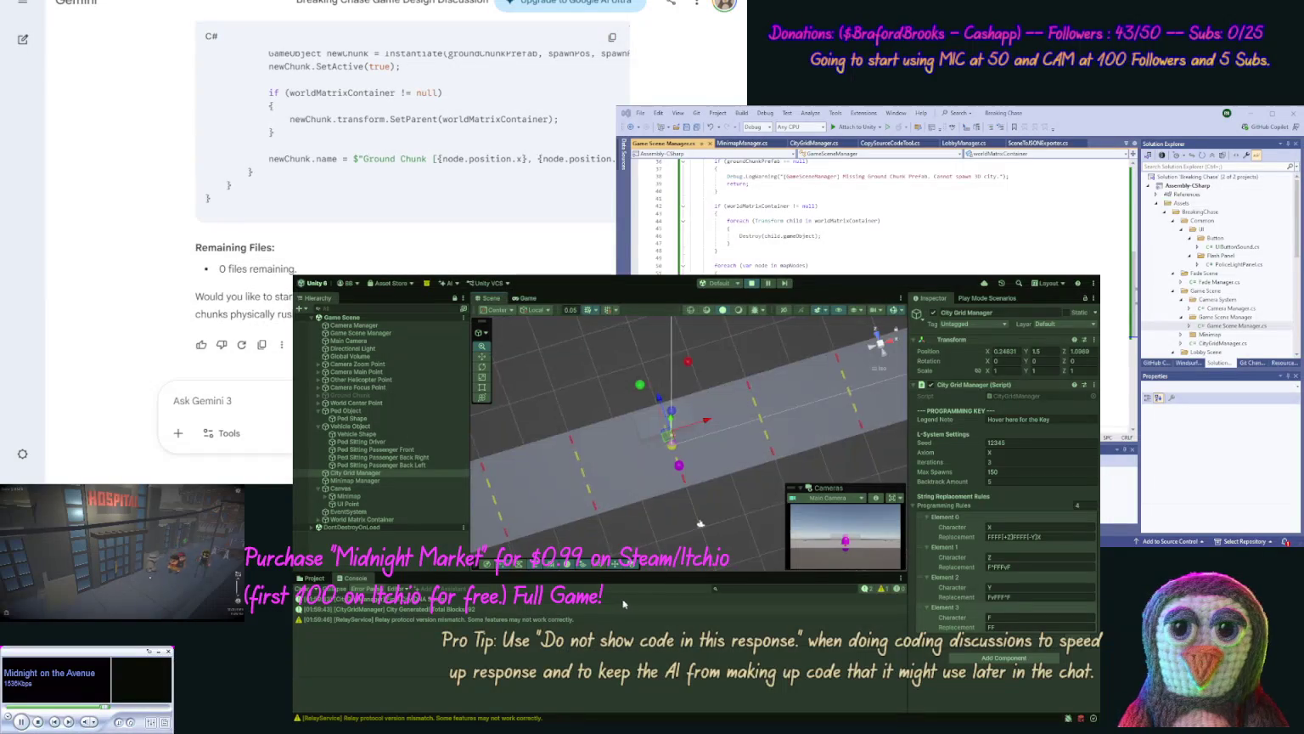
{"action": "scroll", "coordinate": [644, 342], "scroll_direction": "down", "scroll_amount": 2}
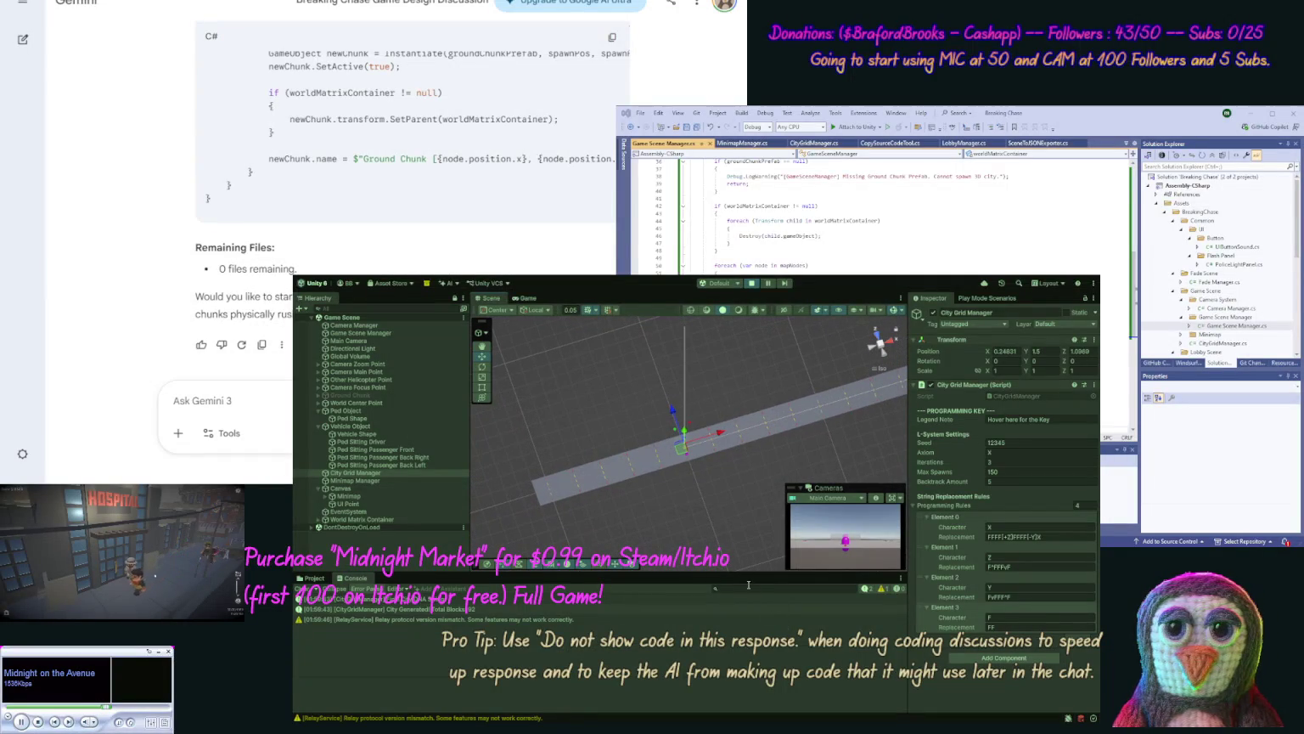
{"action": "mouse_move", "coordinate": [794, 469]}
{"action": "left_mouse_down"}
{"action": "mouse_move", "coordinate": [567, 520]}
{"action": "mouse_move", "coordinate": [734, 450]}
{"action": "mouse_move", "coordinate": [704, 510]}
{"action": "left_mouse_up"}
{"action": "scroll", "coordinate": [679, 458], "scroll_direction": "down", "scroll_amount": 3}
{"action": "scroll", "coordinate": [661, 410], "scroll_direction": "down", "scroll_amount": 2}
{"action": "scroll", "coordinate": [661, 410], "scroll_direction": "down", "scroll_amount": 2}
{"action": "scroll", "coordinate": [636, 505], "scroll_direction": "down", "scroll_amount": 3}
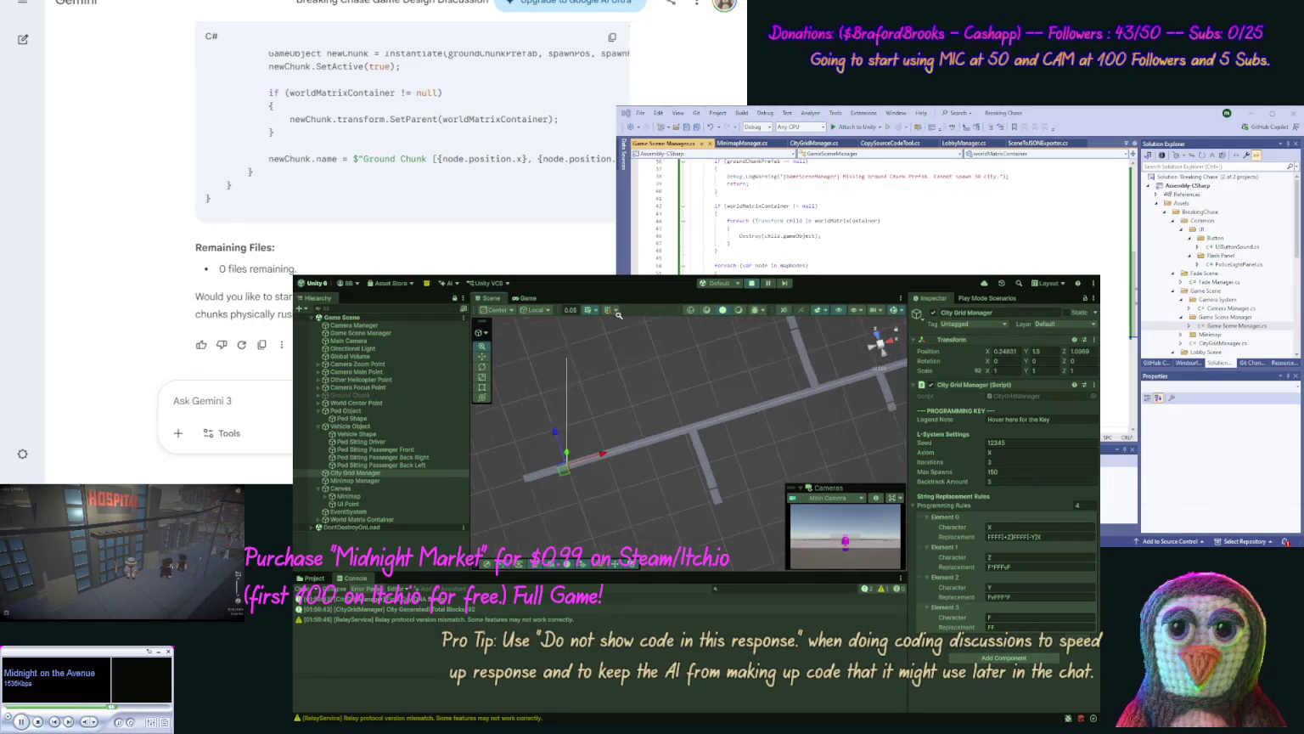
{"action": "scroll", "coordinate": [768, 473], "scroll_direction": "down", "scroll_amount": 2}
{"action": "scroll", "coordinate": [779, 479], "scroll_direction": "down", "scroll_amount": 2}
{"action": "scroll", "coordinate": [746, 459], "scroll_direction": "down", "scroll_amount": 2}
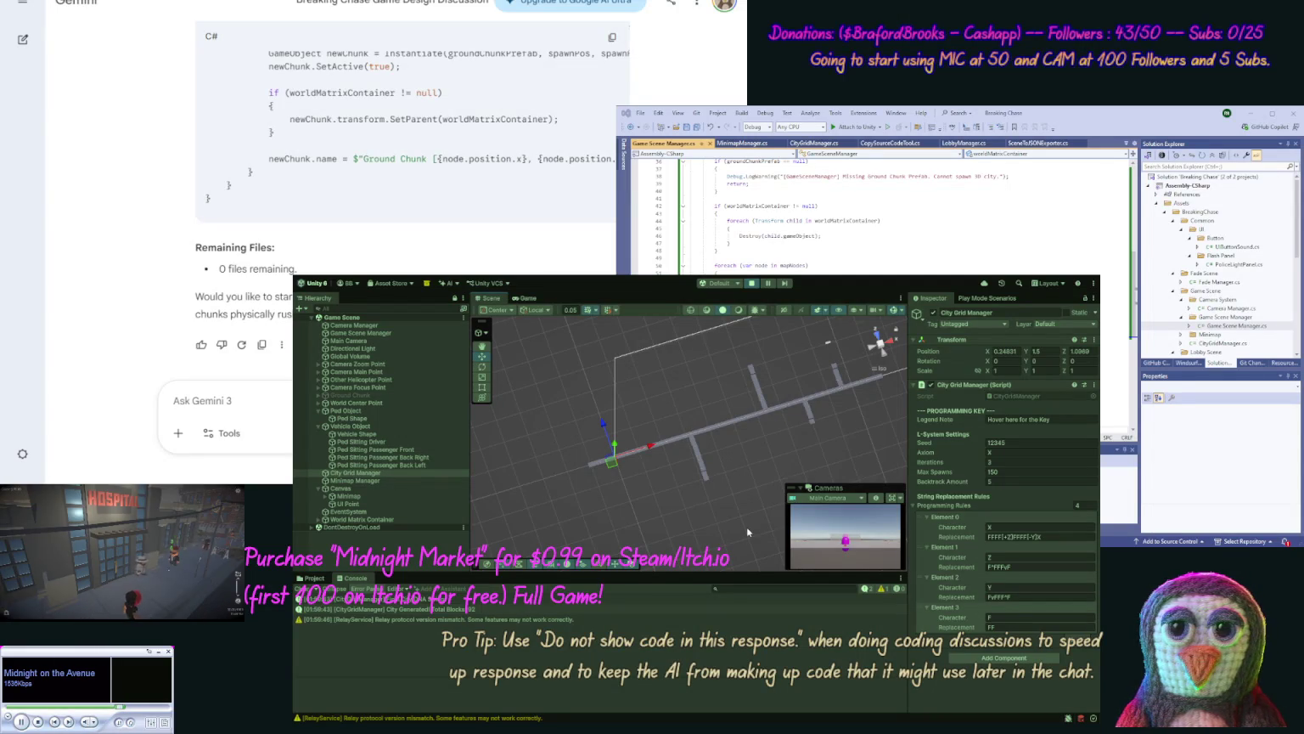
{"action": "left_click", "coordinate": [723, 450]}
{"action": "scroll", "coordinate": [720, 483], "scroll_direction": "up", "scroll_amount": 5}
{"action": "scroll", "coordinate": [658, 371], "scroll_direction": "up", "scroll_amount": 2}
{"action": "scroll", "coordinate": [630, 364], "scroll_direction": "down", "scroll_amount": 1}
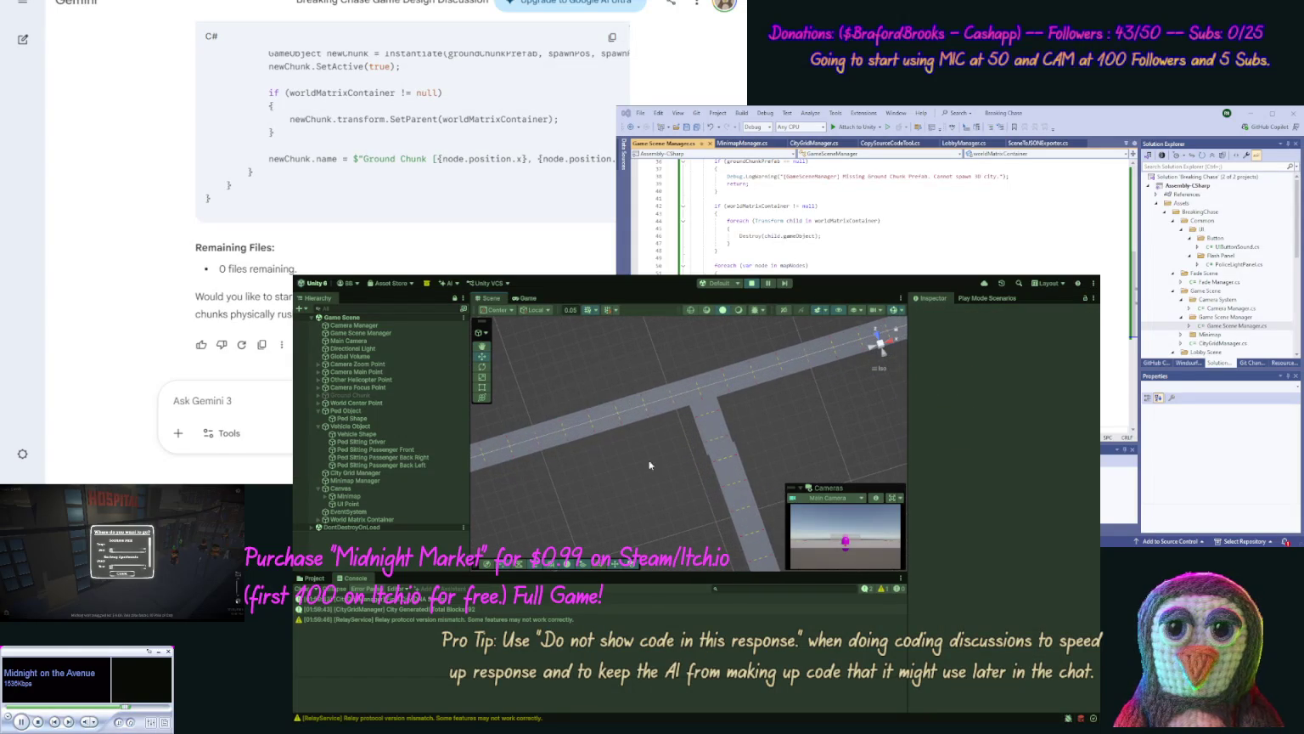
{"action": "scroll", "coordinate": [636, 382], "scroll_direction": "up", "scroll_amount": 5}
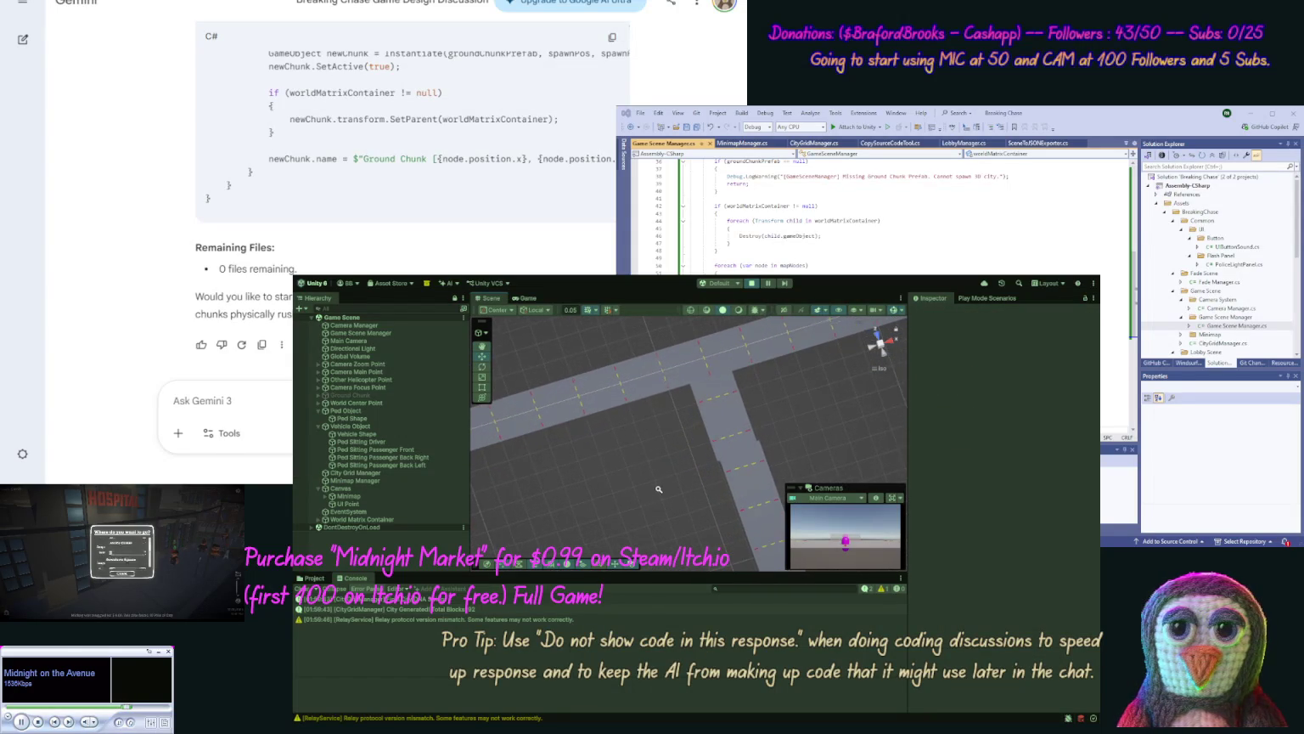
{"action": "scroll", "coordinate": [658, 475], "scroll_direction": "up", "scroll_amount": 2}
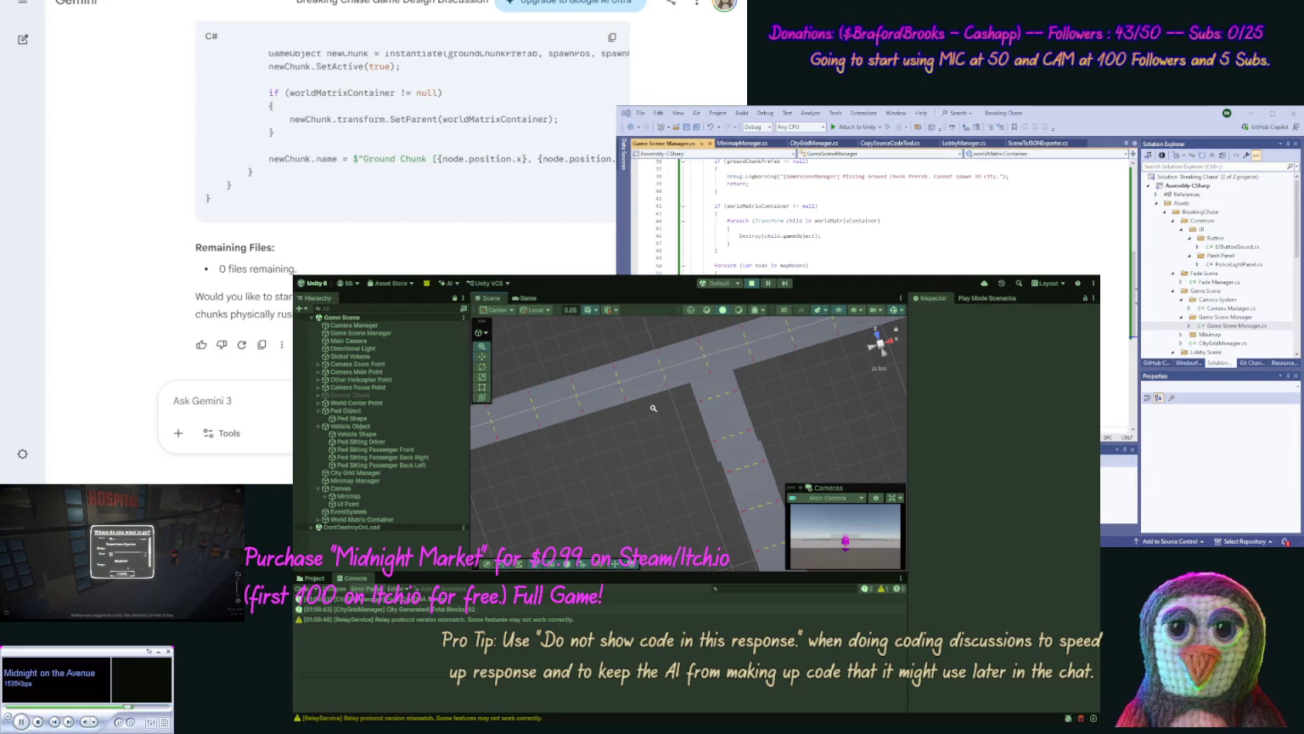
{"action": "scroll", "coordinate": [670, 429], "scroll_direction": "up", "scroll_amount": 1}
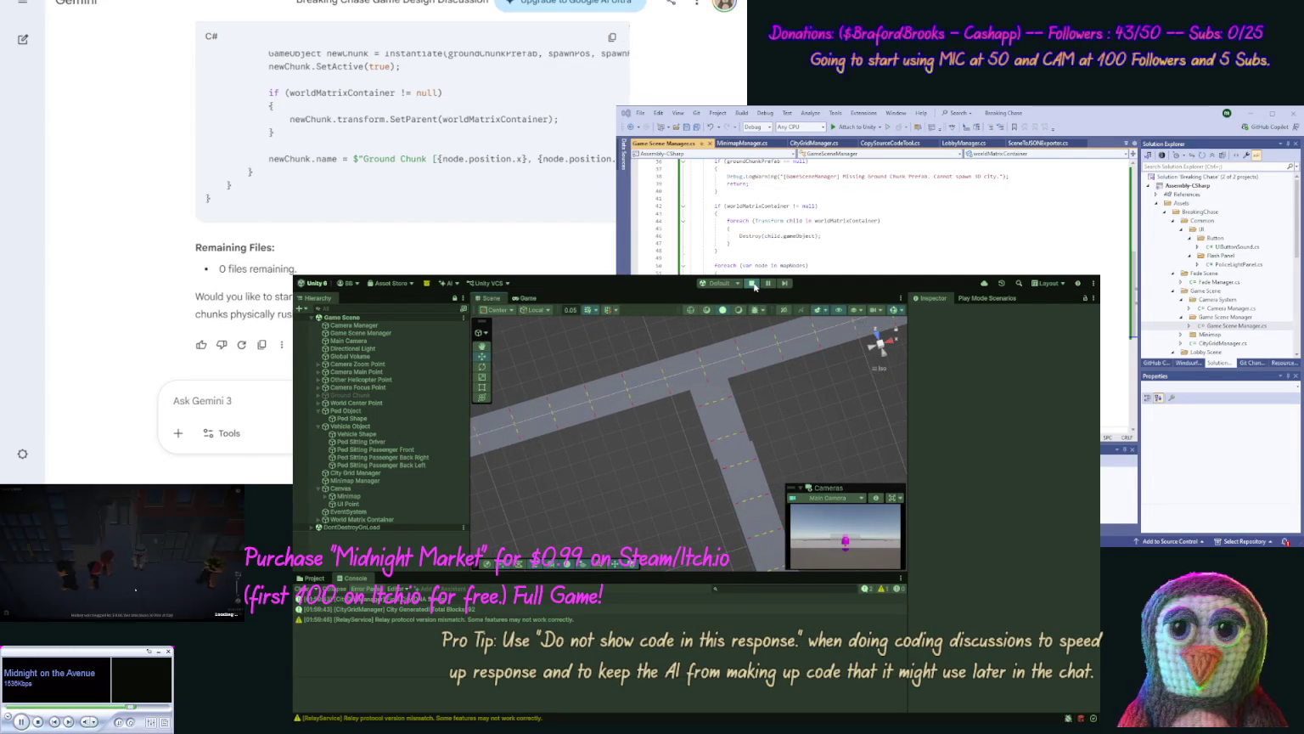
{"action": "left_click", "coordinate": [750, 293]}
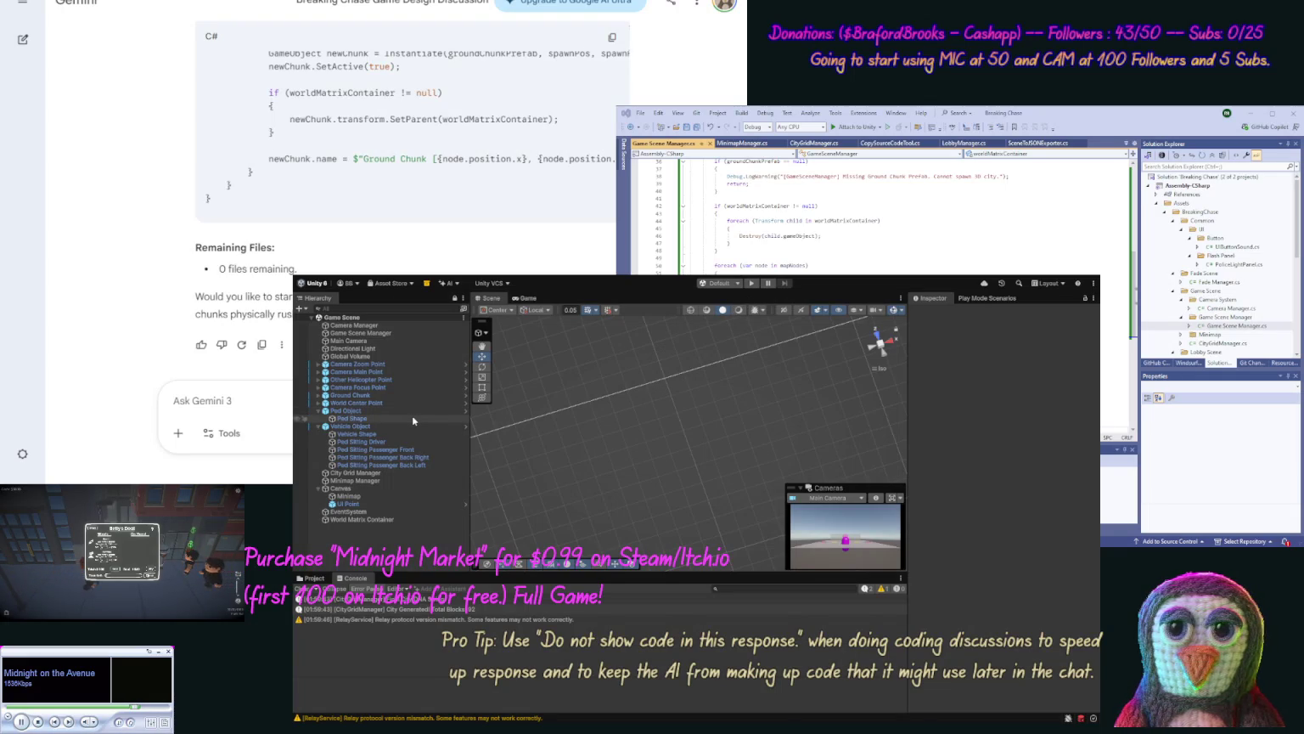
Step: Frame and face the Ground Chunk plane, then begin a Gemini message 'When we'
{"action": "left_click", "coordinate": [319, 397]}
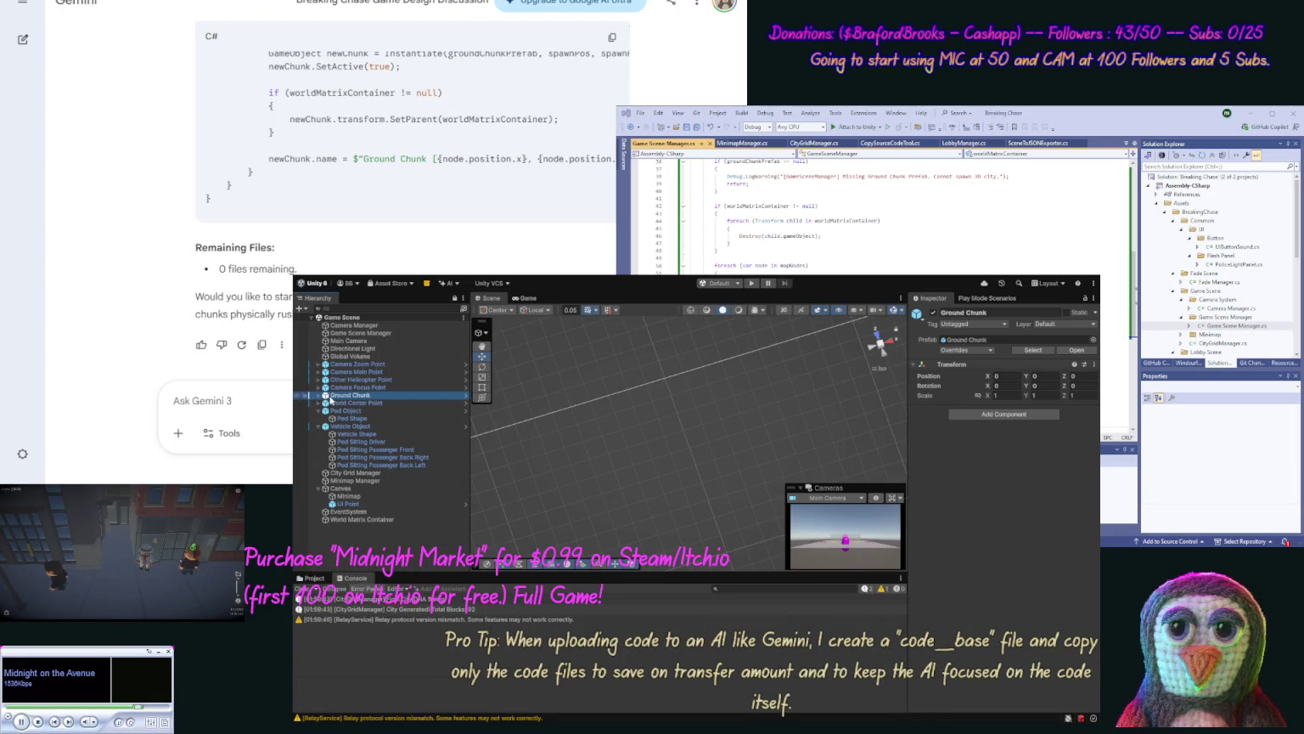
{"action": "double_click", "coordinate": [319, 398]}
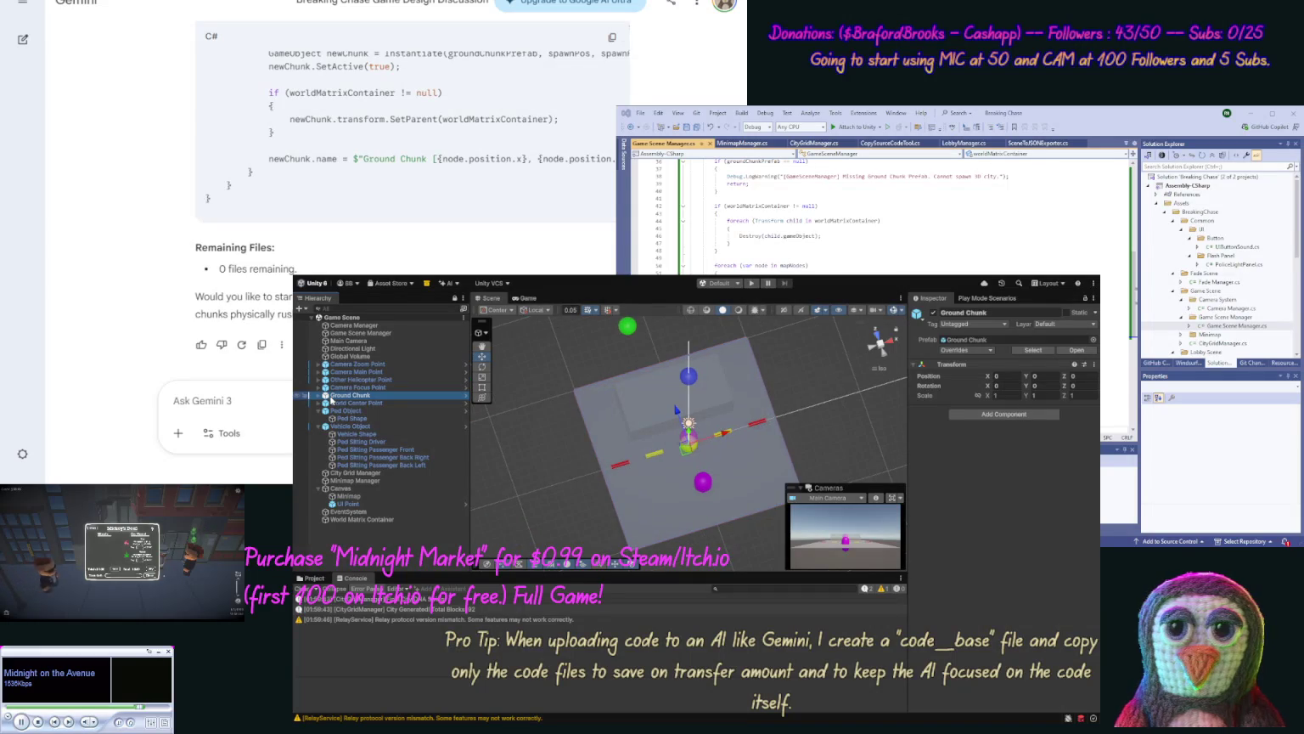
{"action": "left_click_drag", "start_coordinate": [569, 479], "coordinate": [513, 450]}
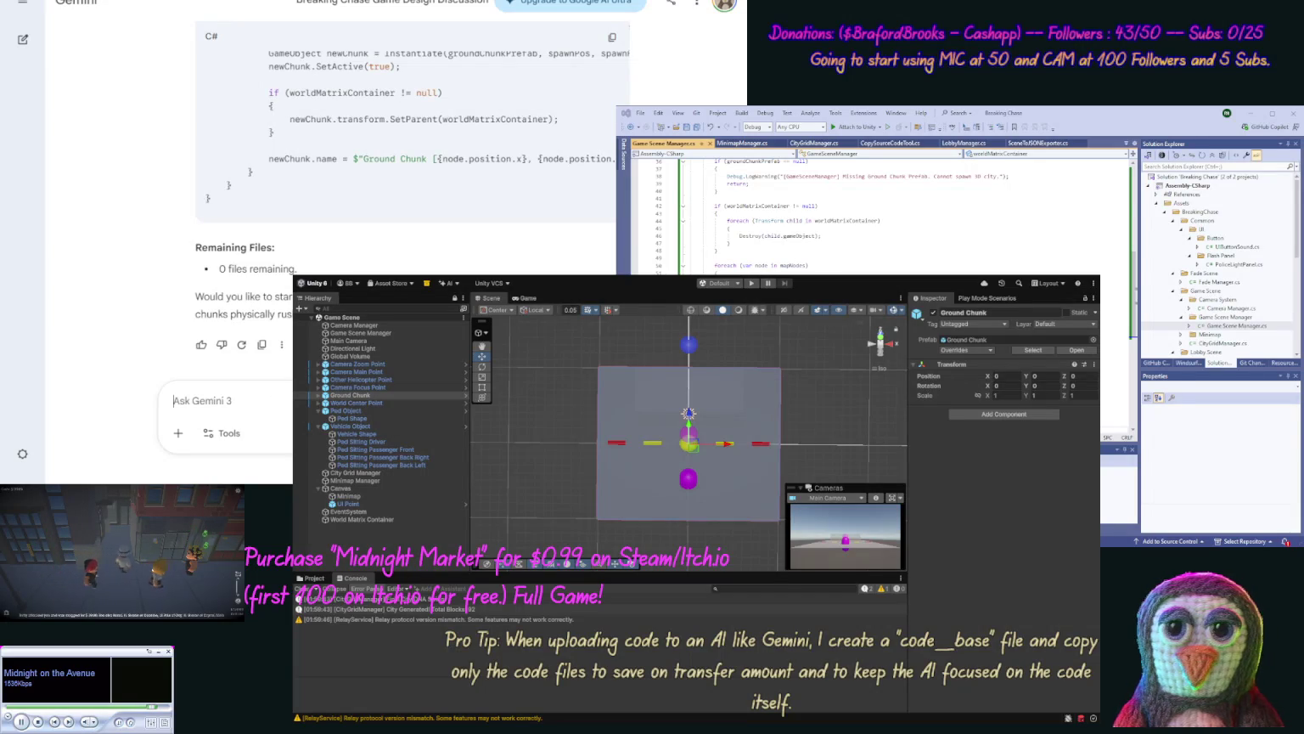
{"action": "type", "text": "When"}
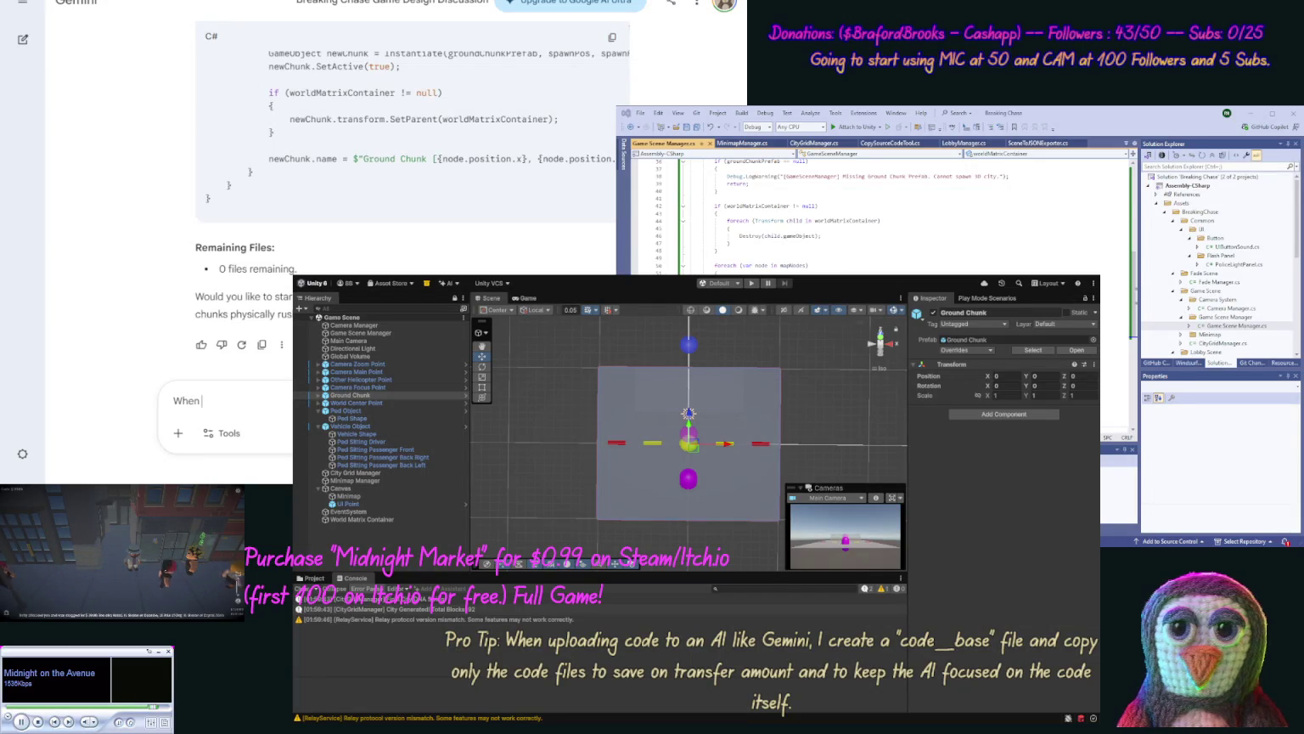
{"action": "type", "text": " we"}
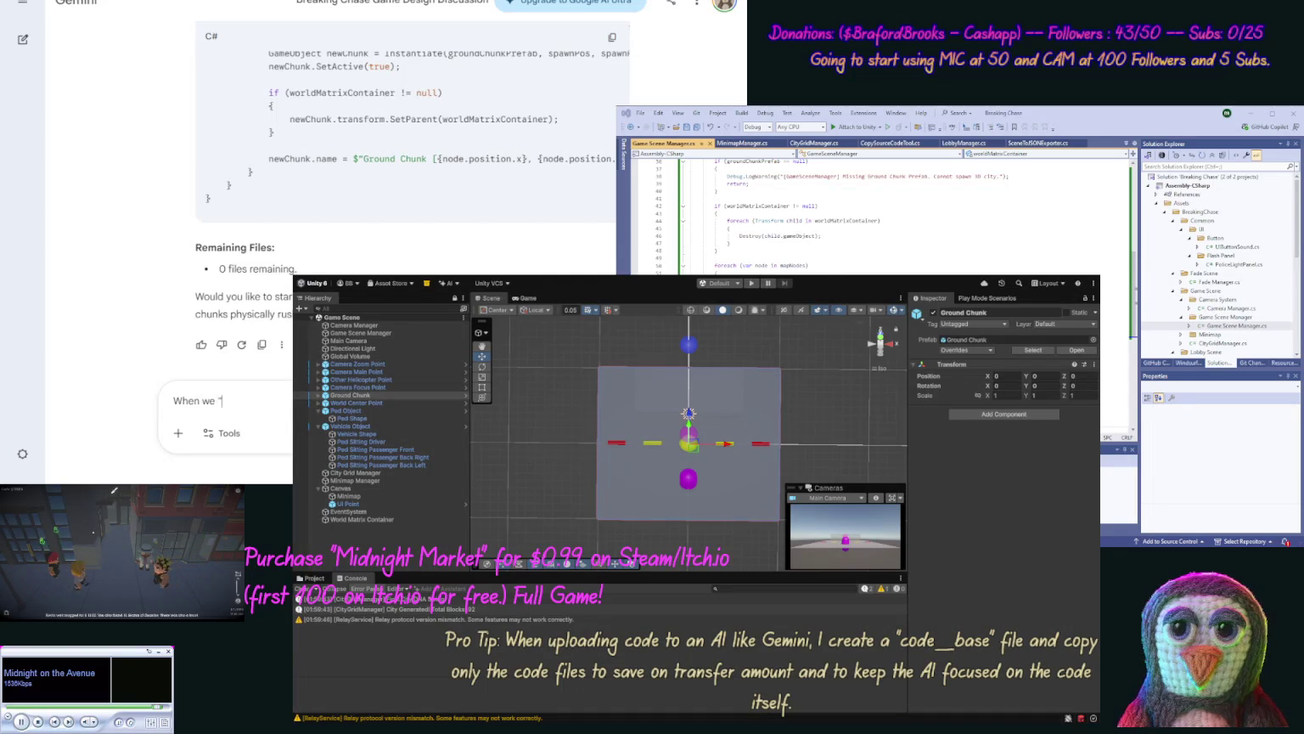
Step: Begin the Gemini question on L-system turns from the base forward chunk at an intersection road
{"action": "type", "text": "in our L-s"}
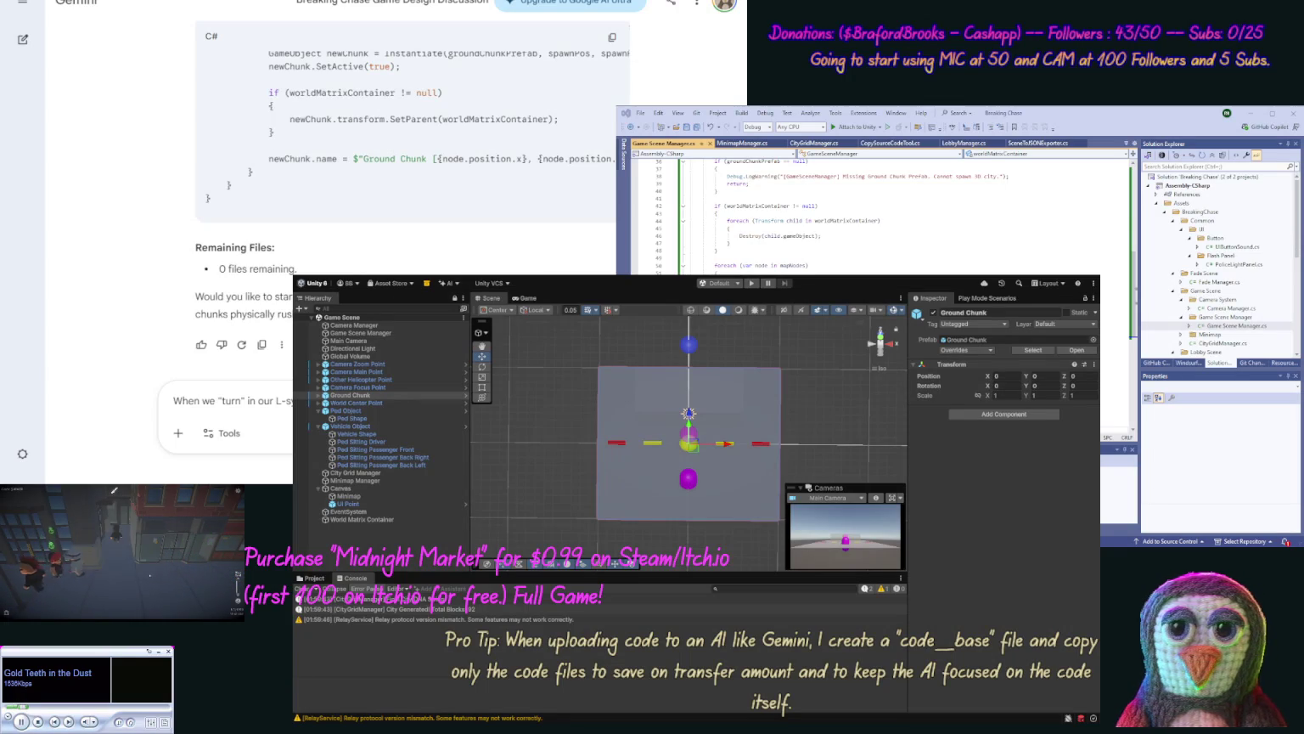
{"action": "type", "text": "base forward ch"}
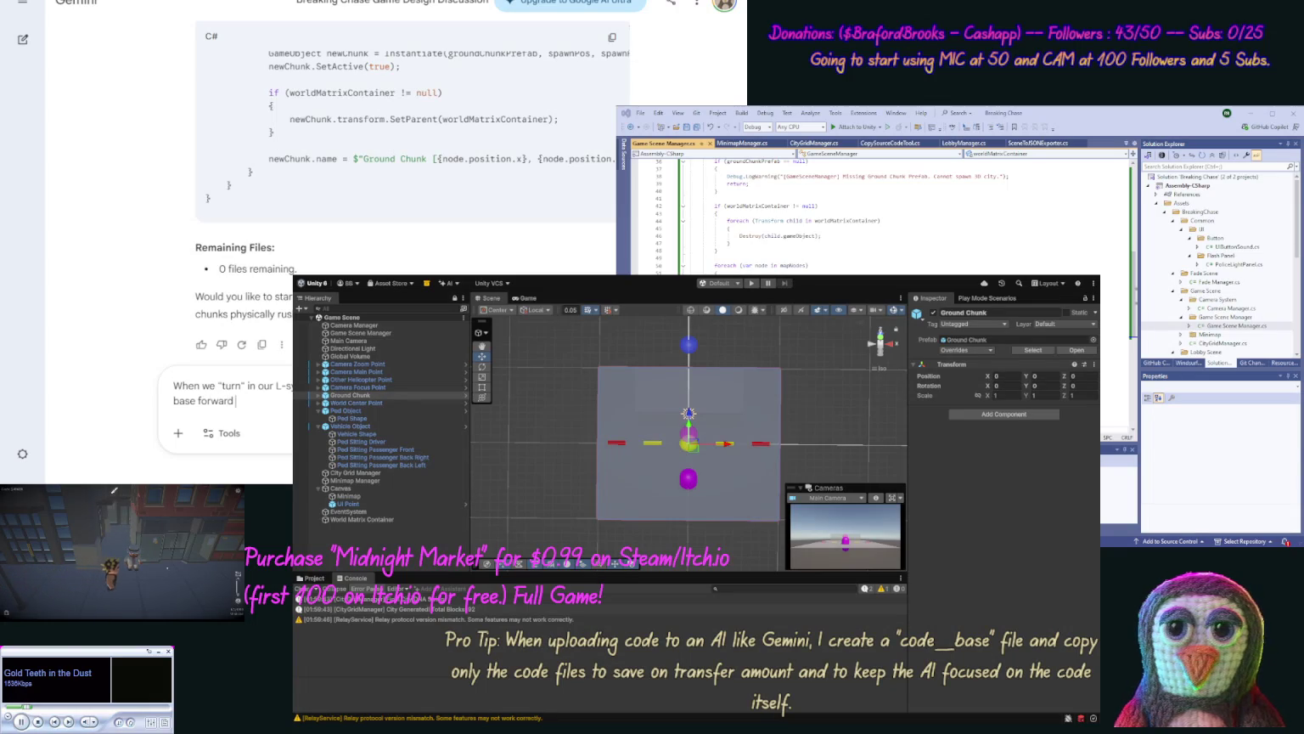
{"action": "type", "text": "unk"}
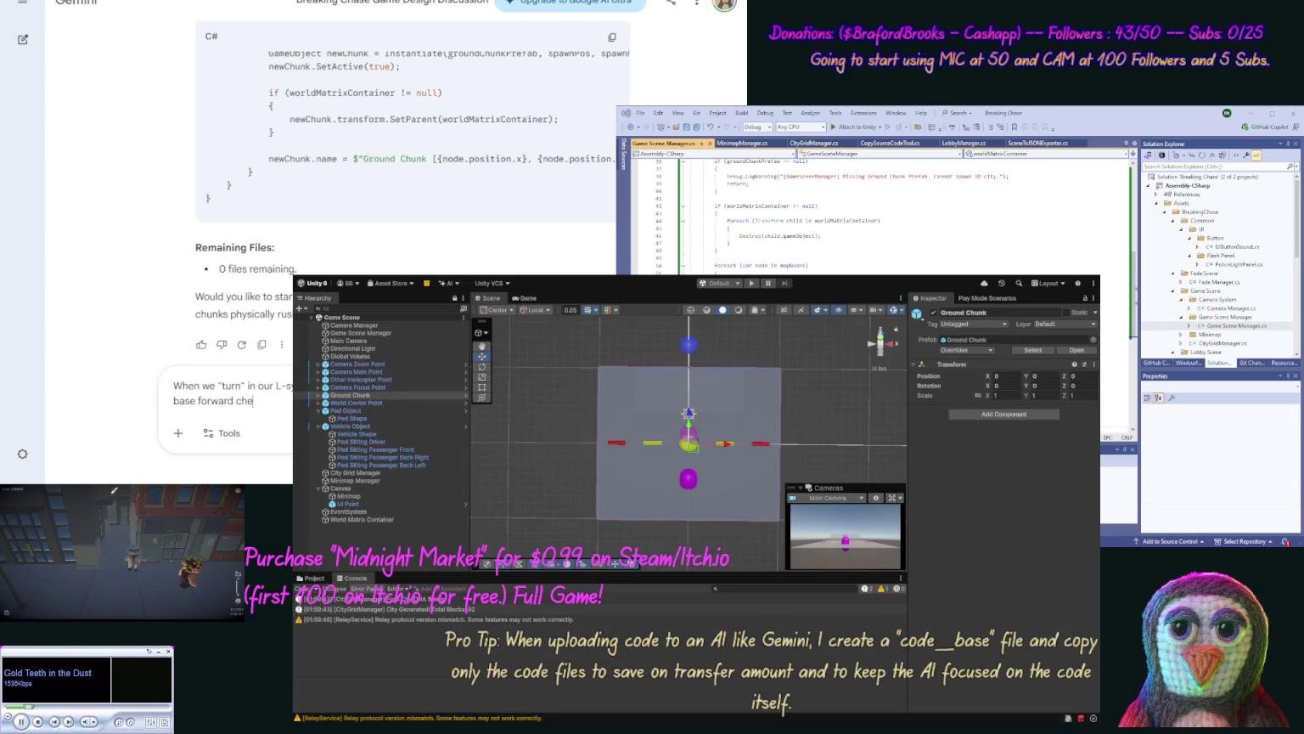
{"action": "type", "text": ", and"}
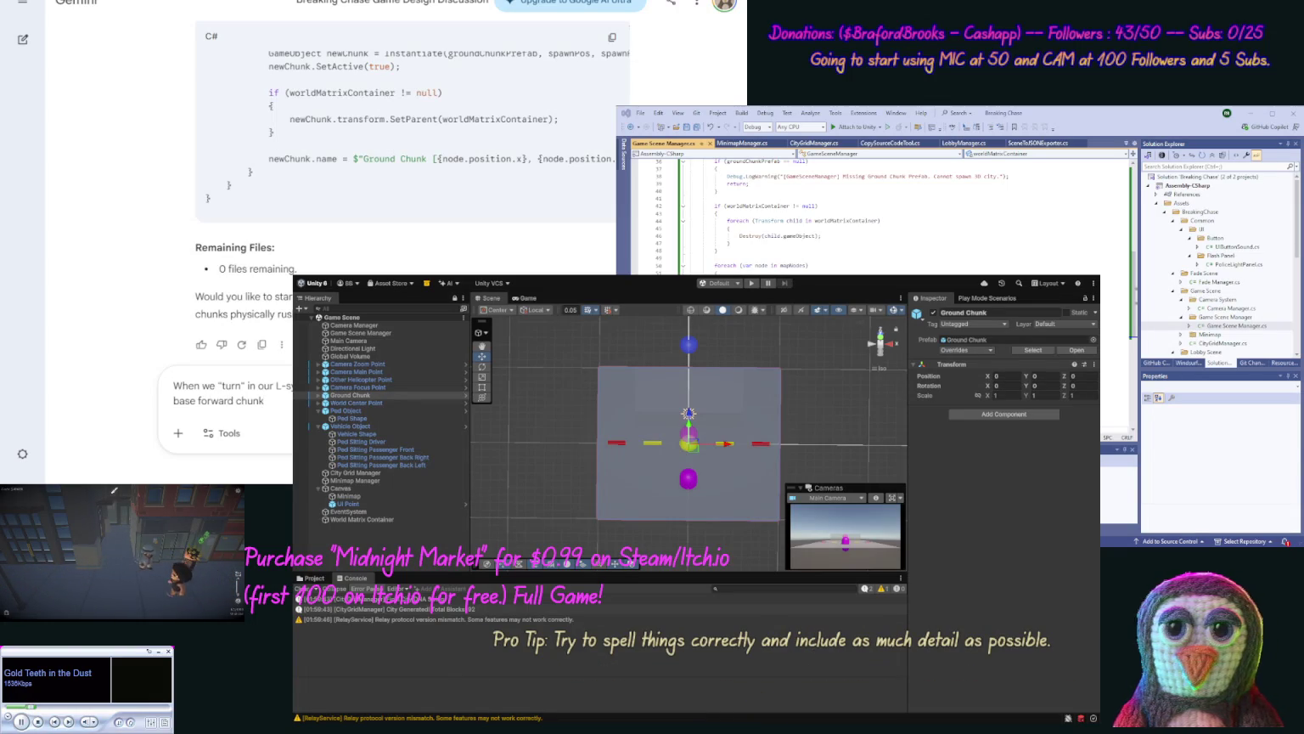
{"action": "type", "text": " in"}
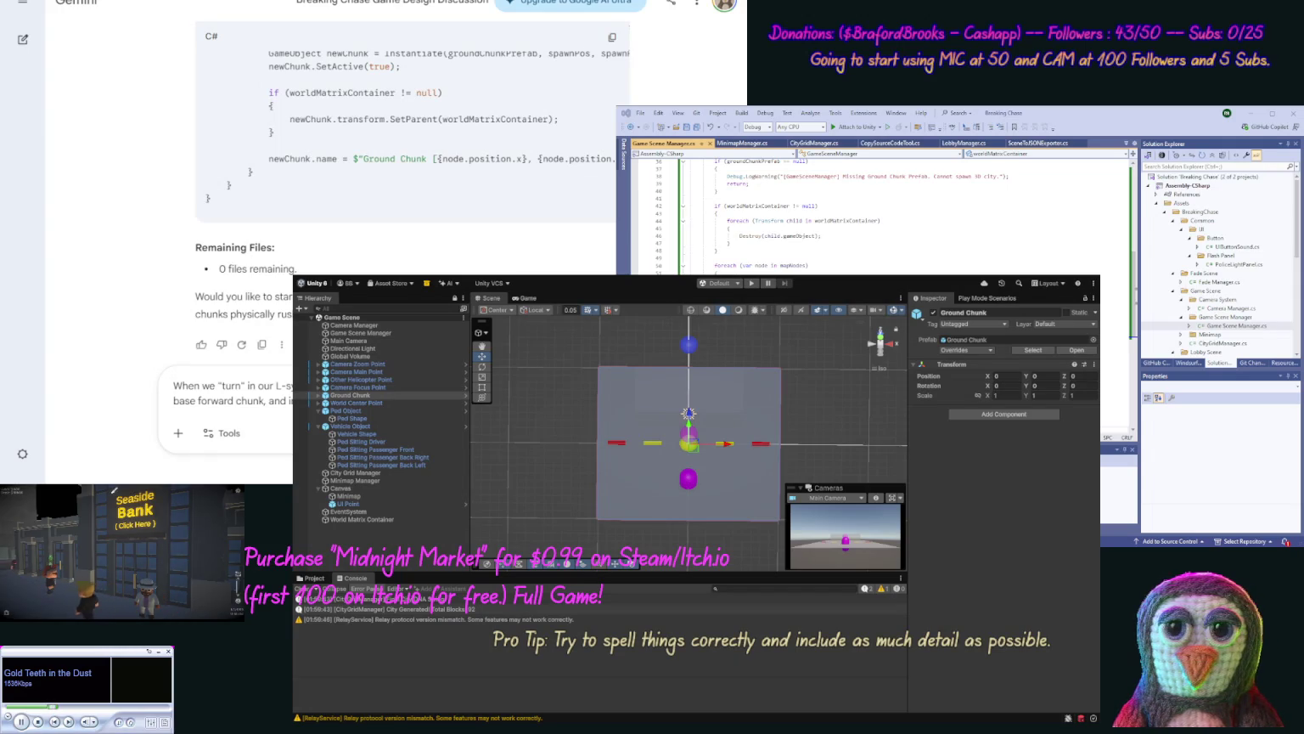
{"action": "type", "text": "inters se"}
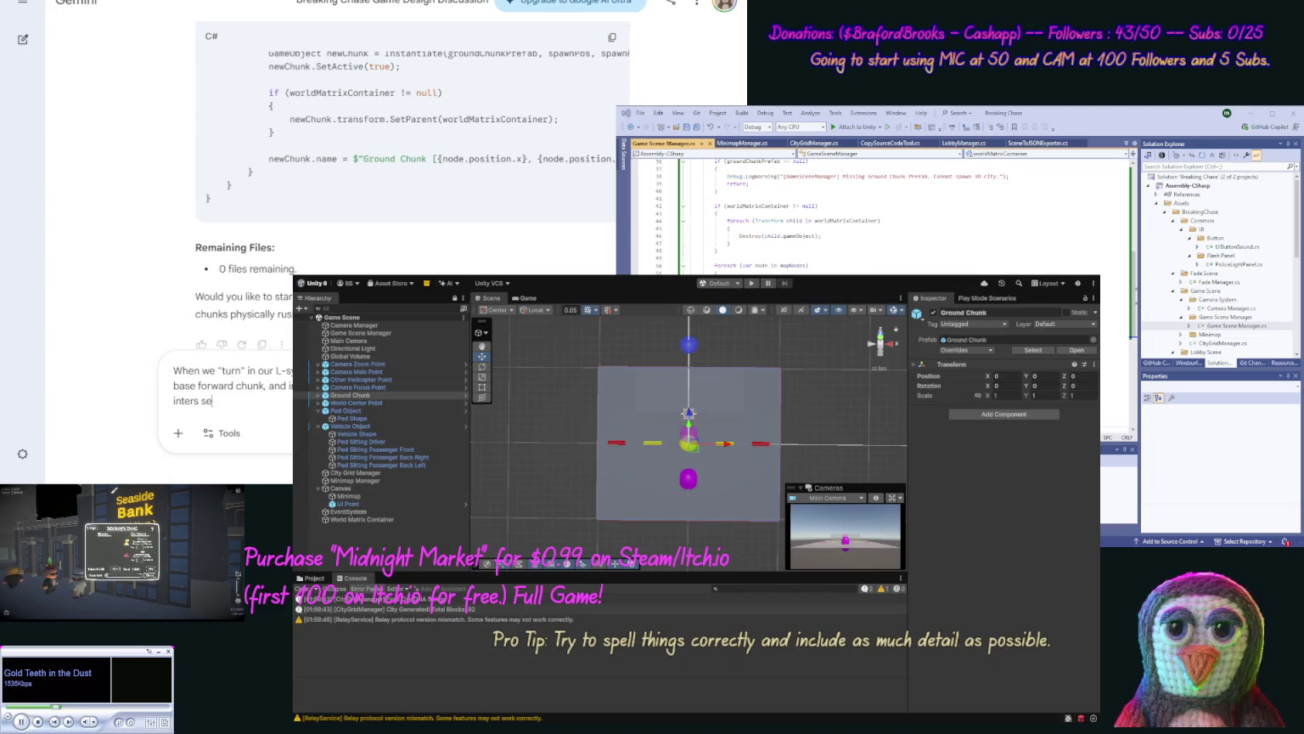
{"action": "type", "text": "ction/ road"}
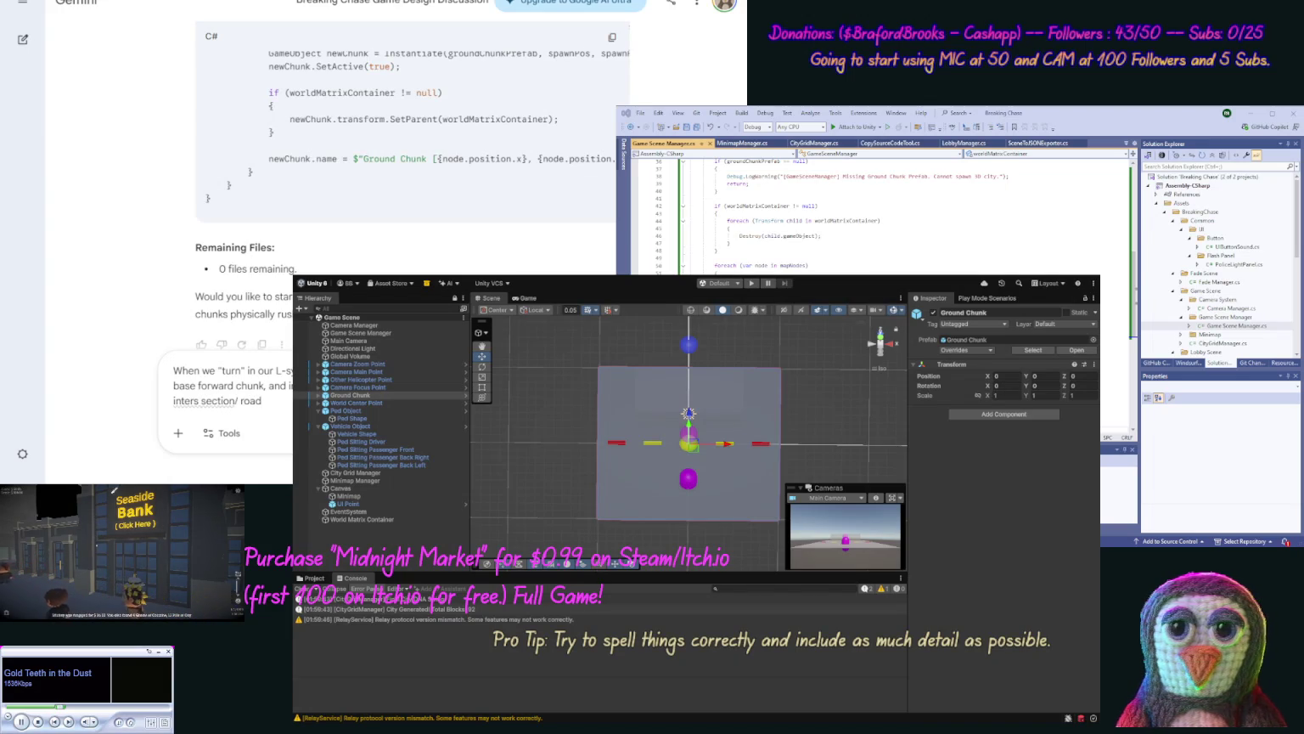
{"action": "left_click", "coordinate": [236, 400]}
Step: Correct the misspelled 'inters section/' in the draft so it reads 'intersection'
{"action": "key", "text": "ctrl+Left"}
{"action": "key", "text": "BackSpace"}
{"action": "key", "text": "ctrl+Right"}
{"action": "key", "text": "Delete"}
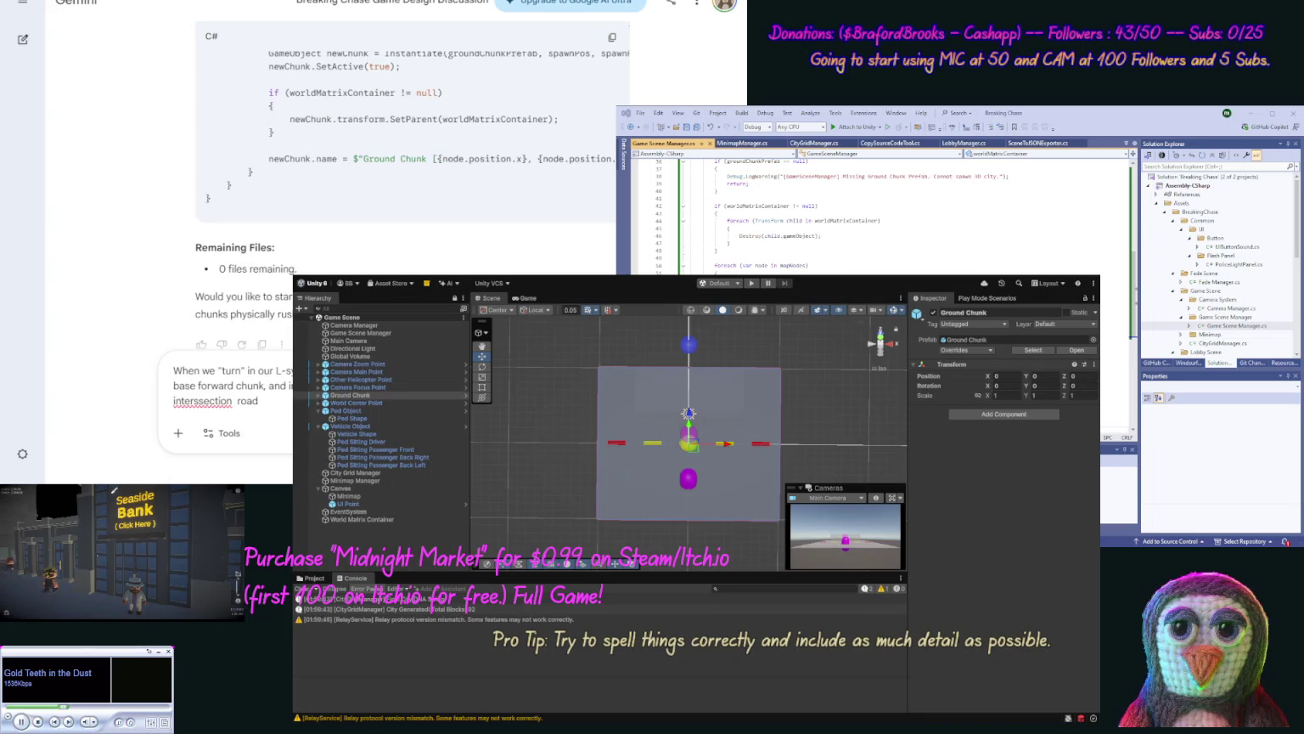
{"action": "key", "text": "BackSpace"}
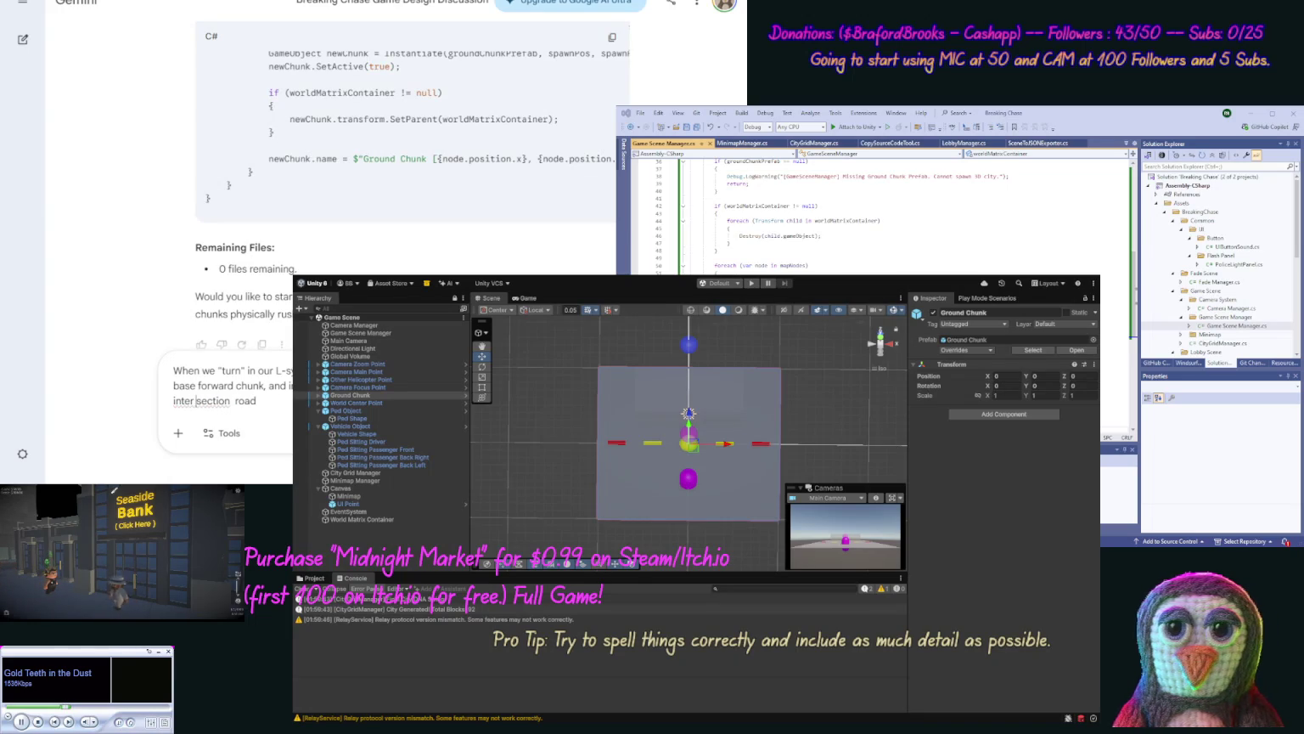
Step: Continue the draft with ', road forward,' and a coordinate value
{"action": "left_click", "coordinate": [193, 401]}
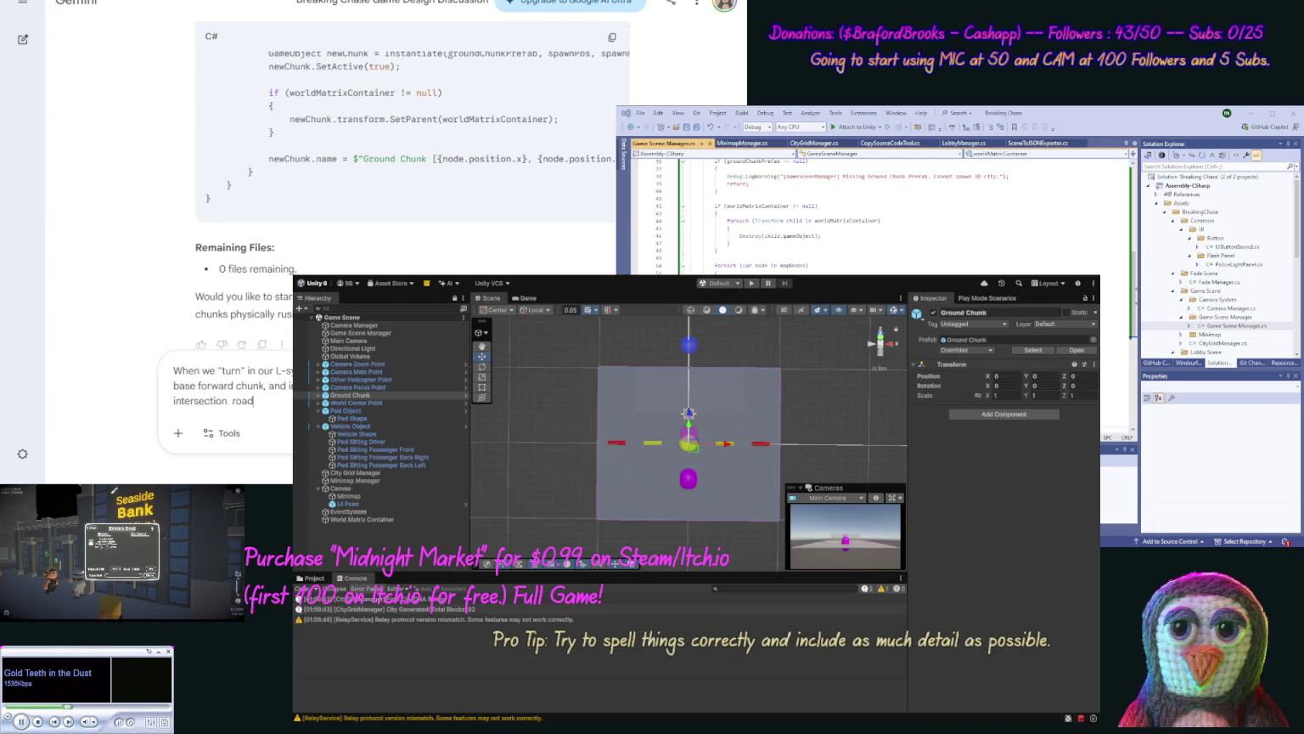
{"action": "type", "text": ", road"}
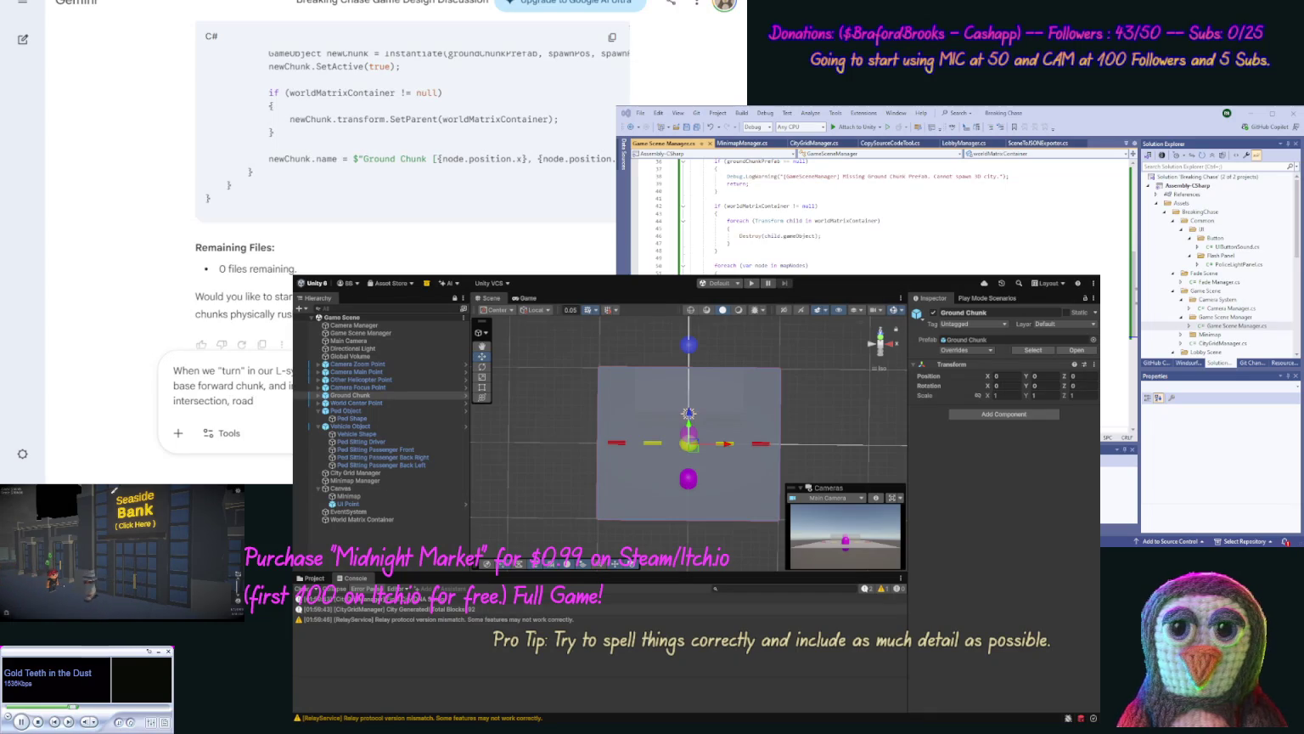
{"action": "type", "text": " forward"}
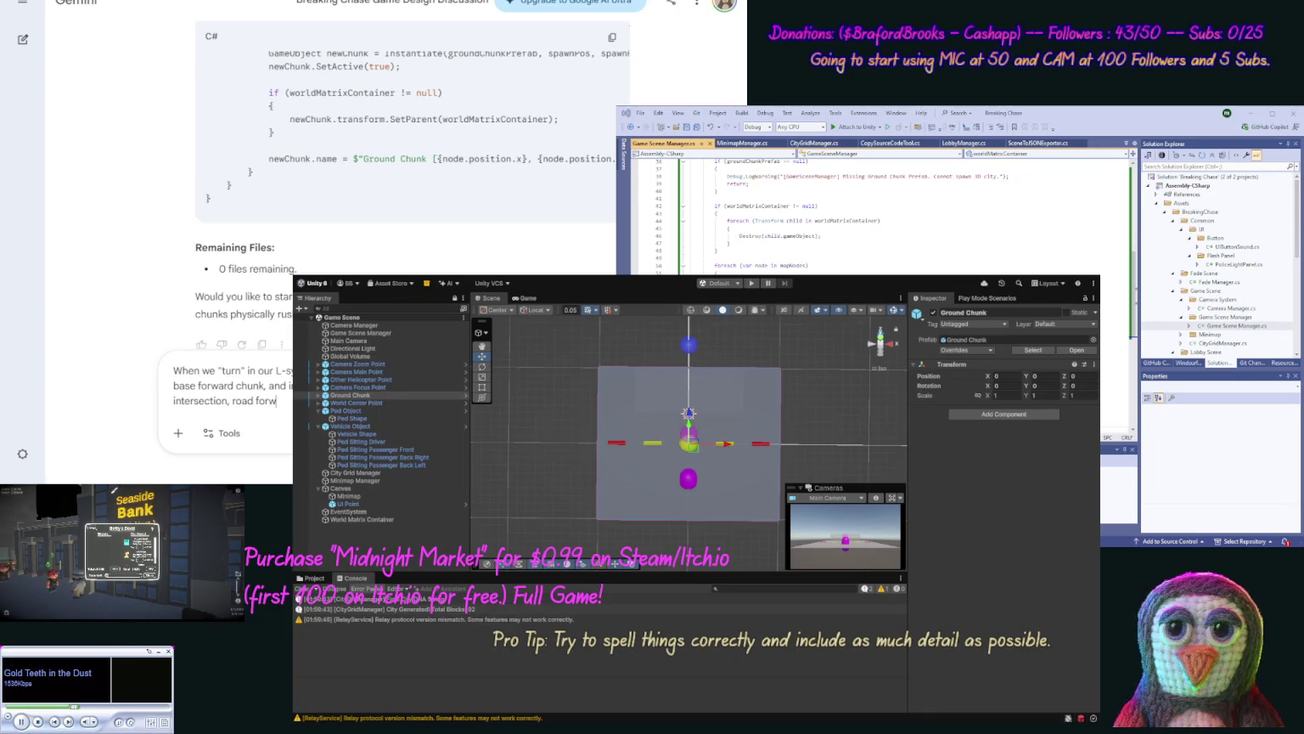
{"action": "type", "text": ","}
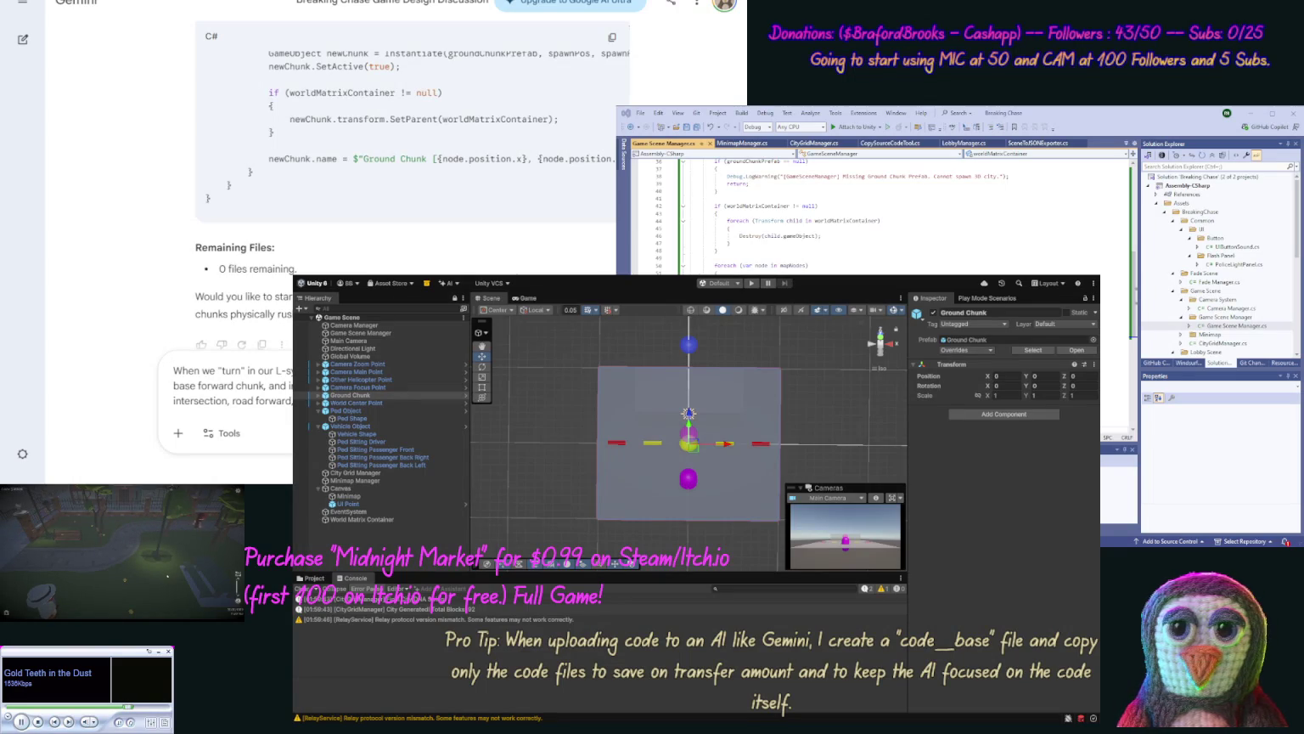
{"action": "type", "text": "O"}
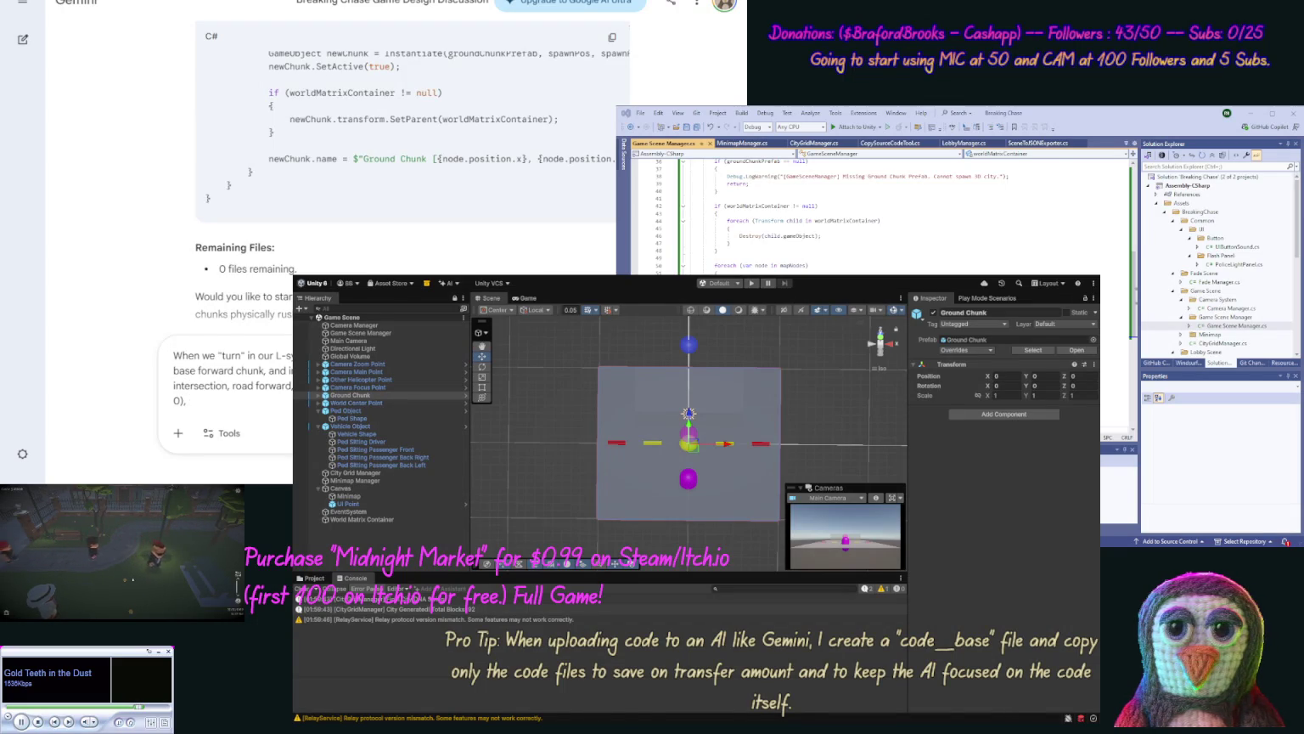
Step: Finish and send the question on chunk order, going up last, and per-region road pieces
{"action": "type", "text": "Z <"}
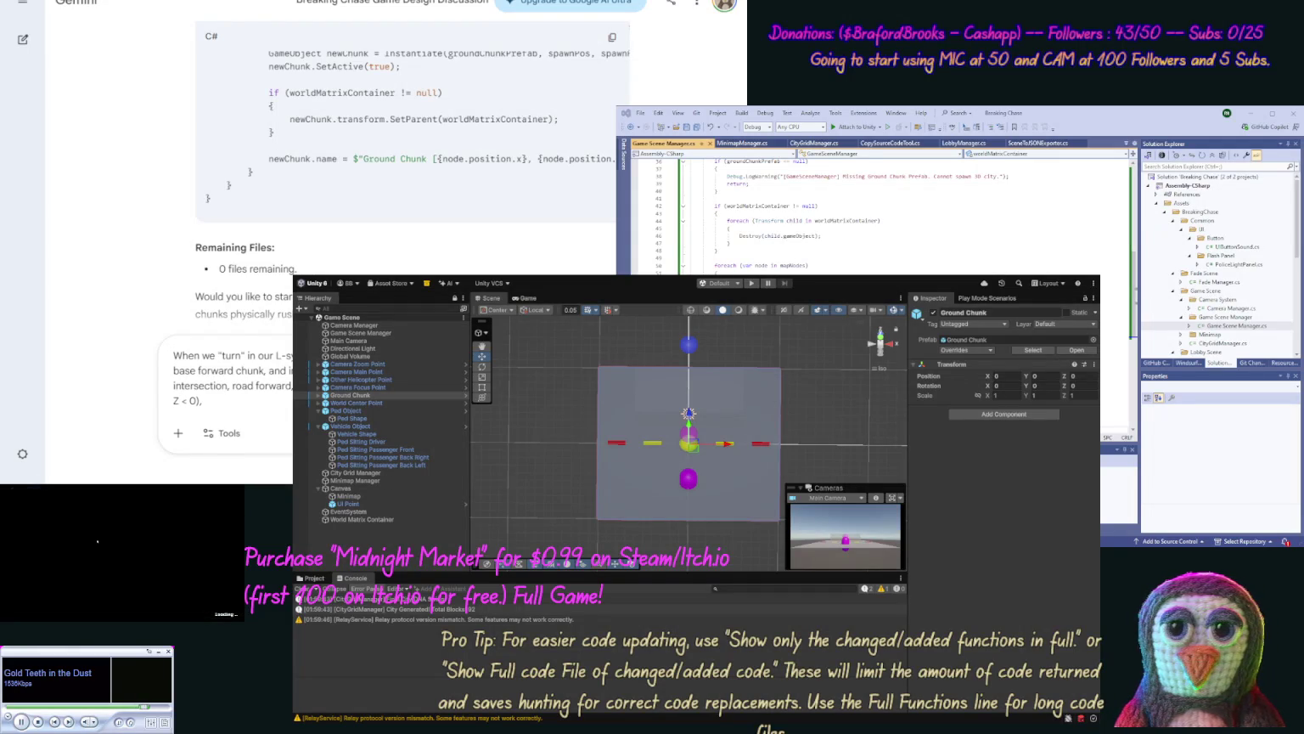
{"action": "type", "text": "(First"}
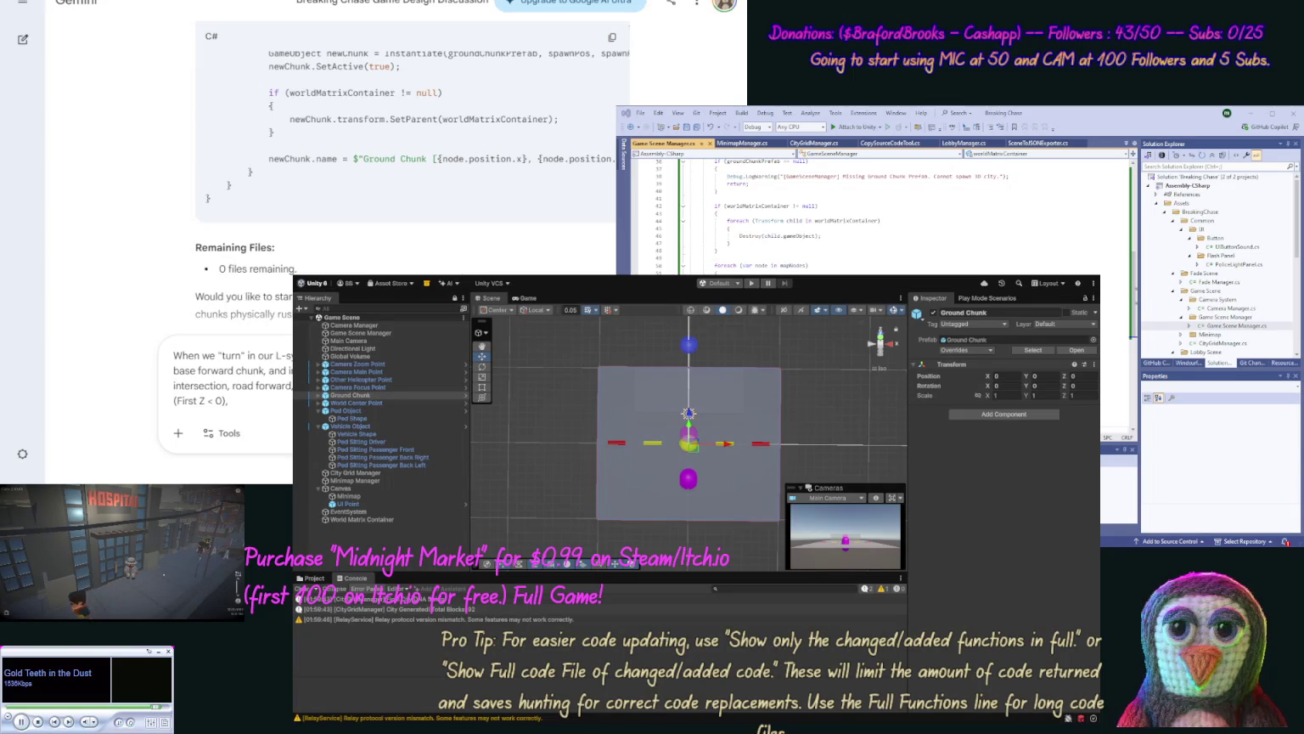
{"action": "type", "text": "goi"}
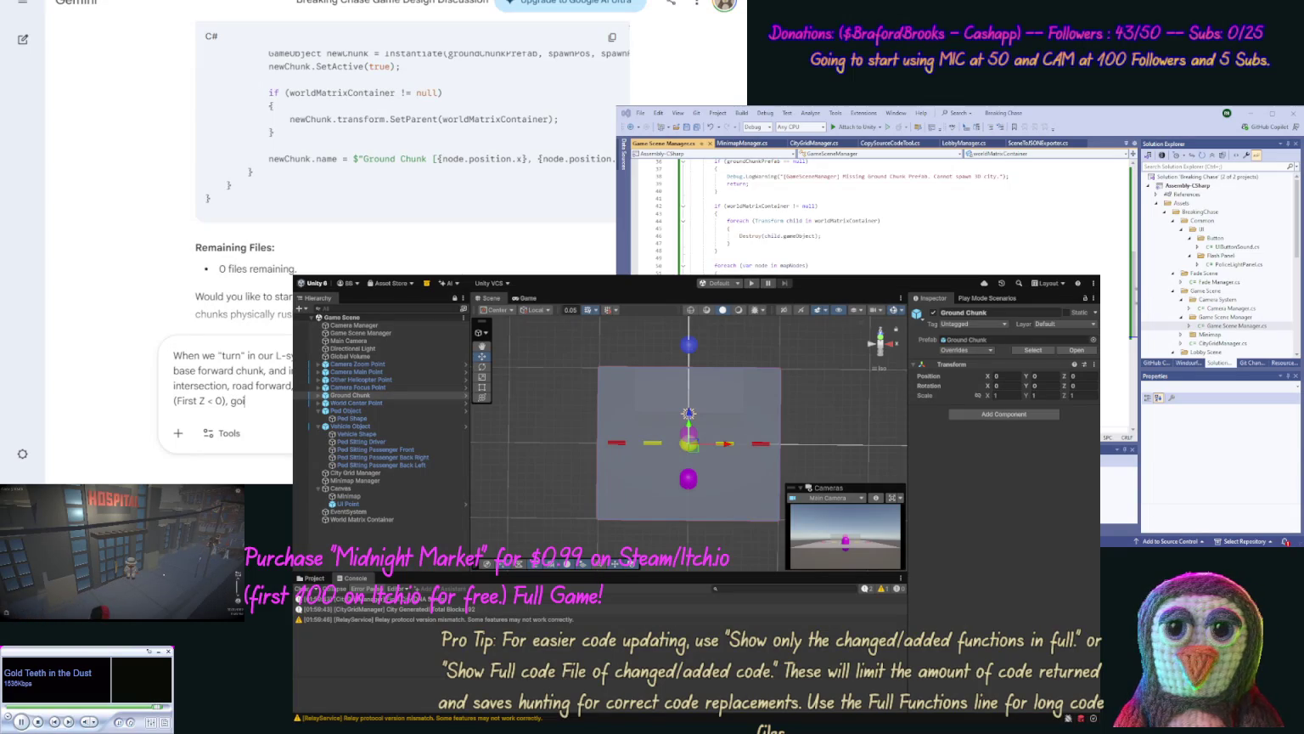
{"action": "type", "text": "ng up last"}
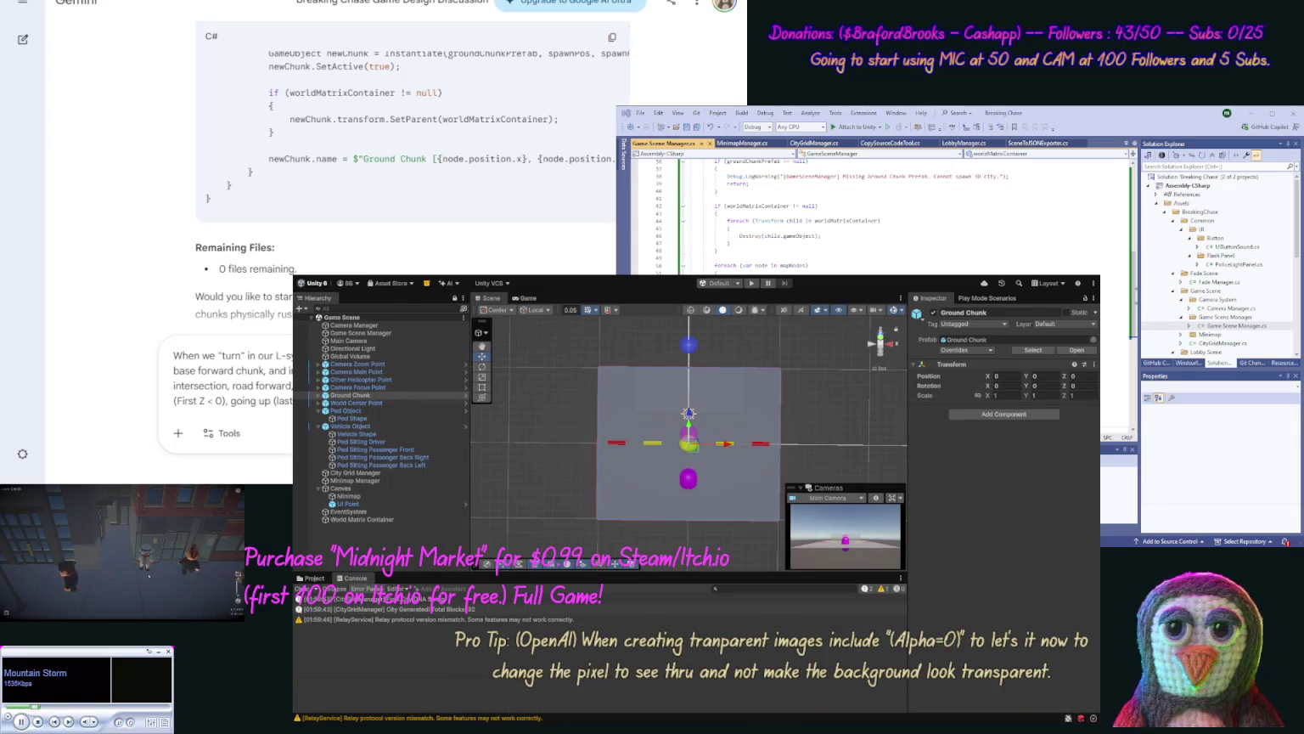
{"action": "type", "text": "we want to"}
{"action": "type", "text": "make regions l"}
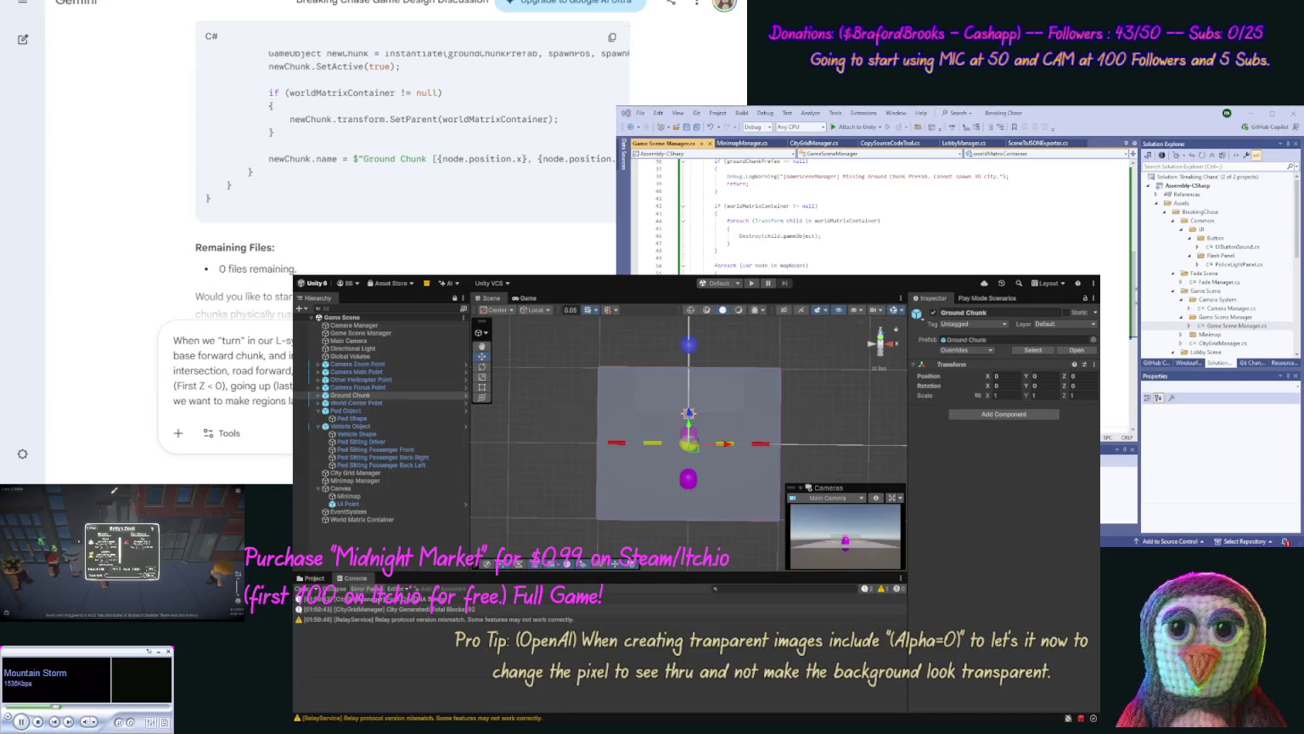
{"action": "type", "text": "this"}
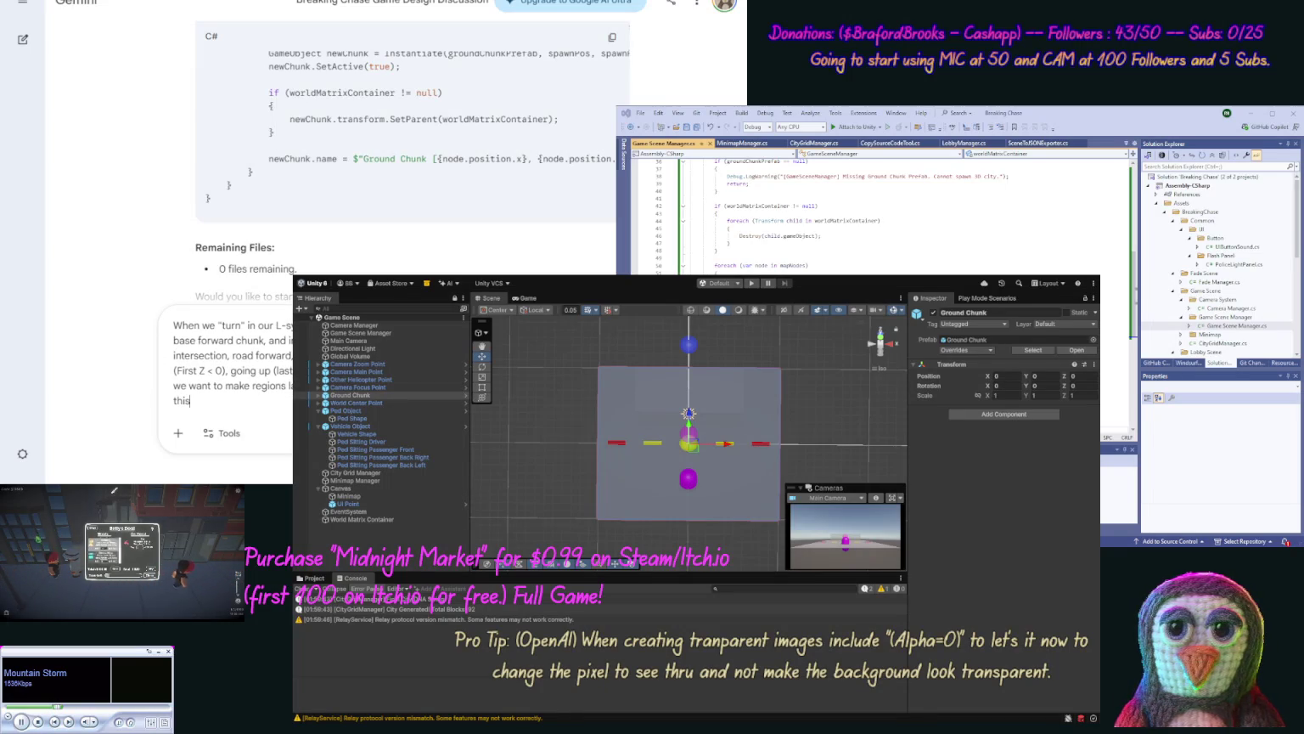
{"action": "type", "text": "."}
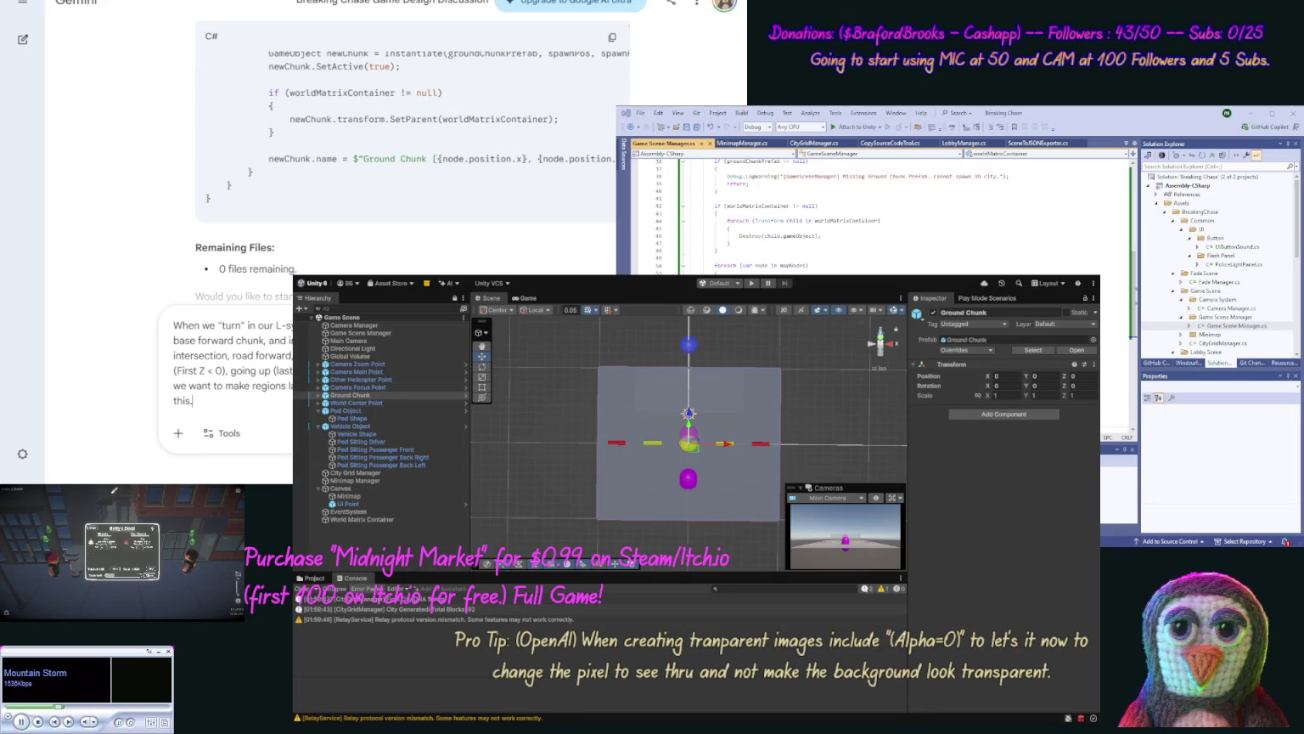
{"action": "type", "text": " S"}
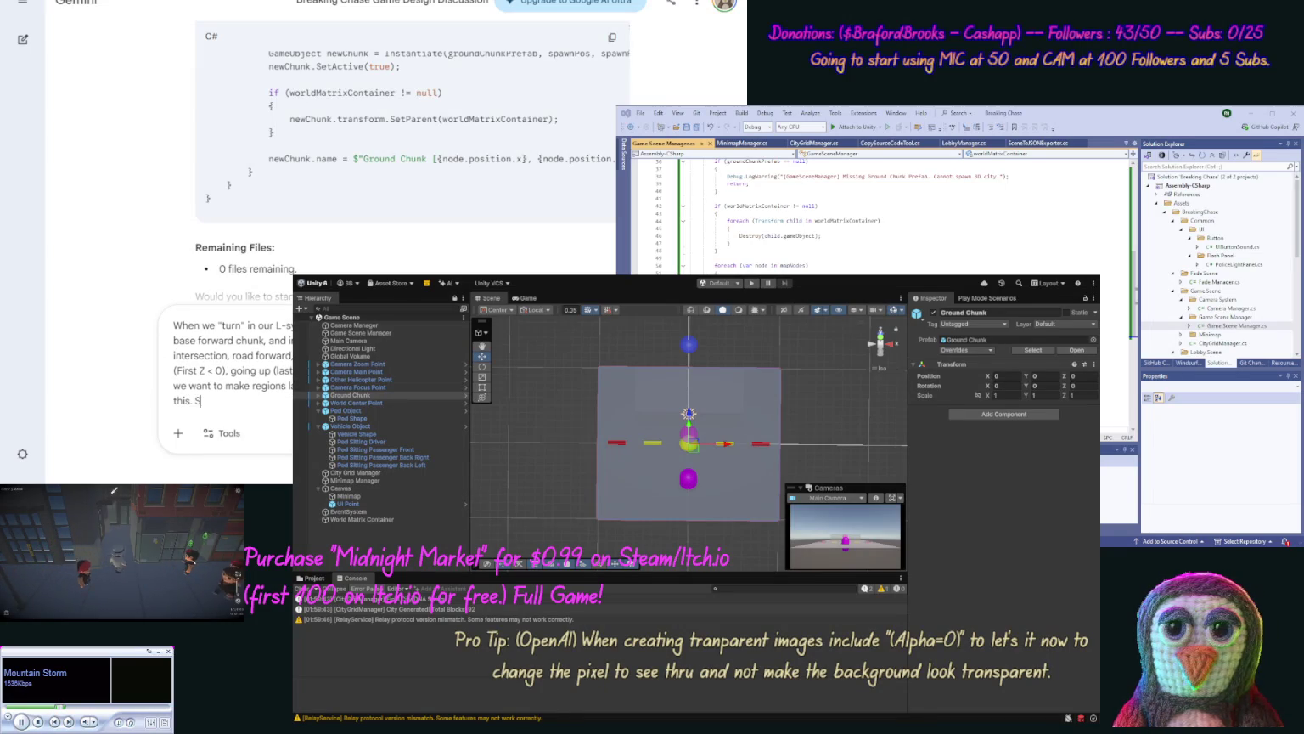
{"action": "type", "text": "o before w"}
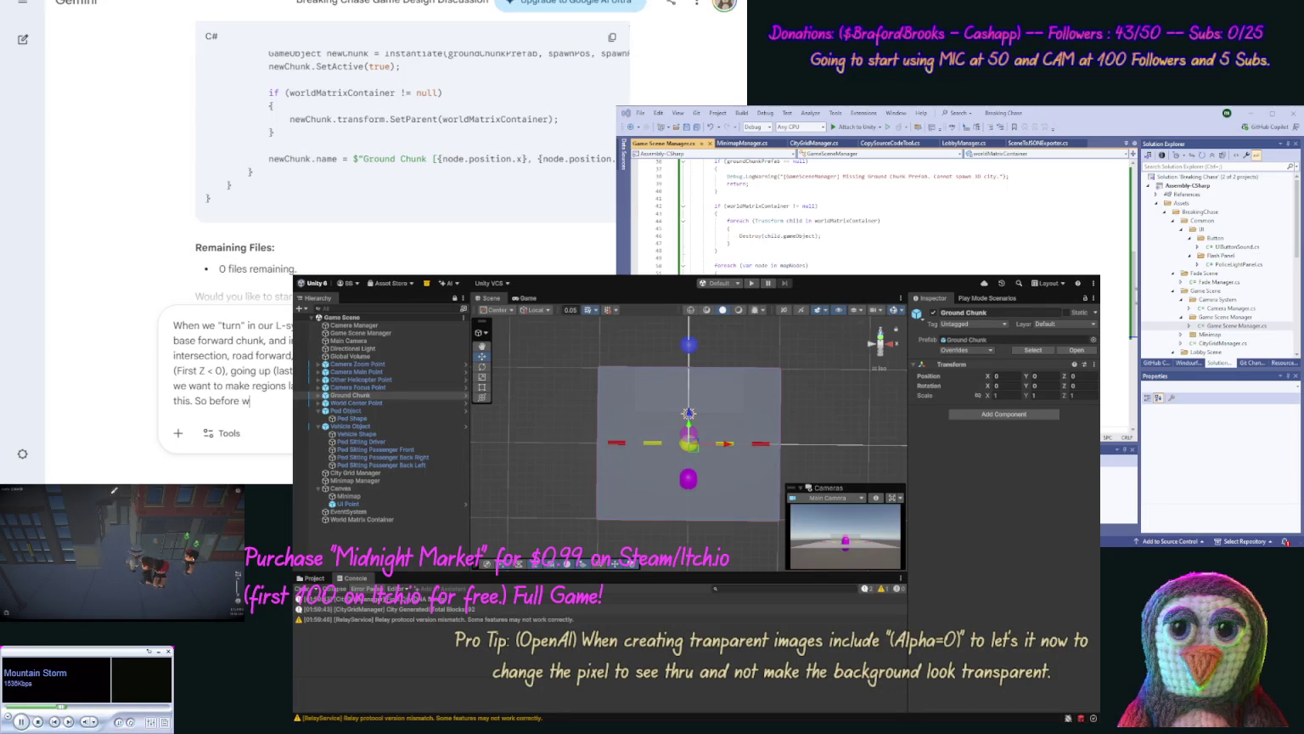
{"action": "type", "text": "e code ag"}
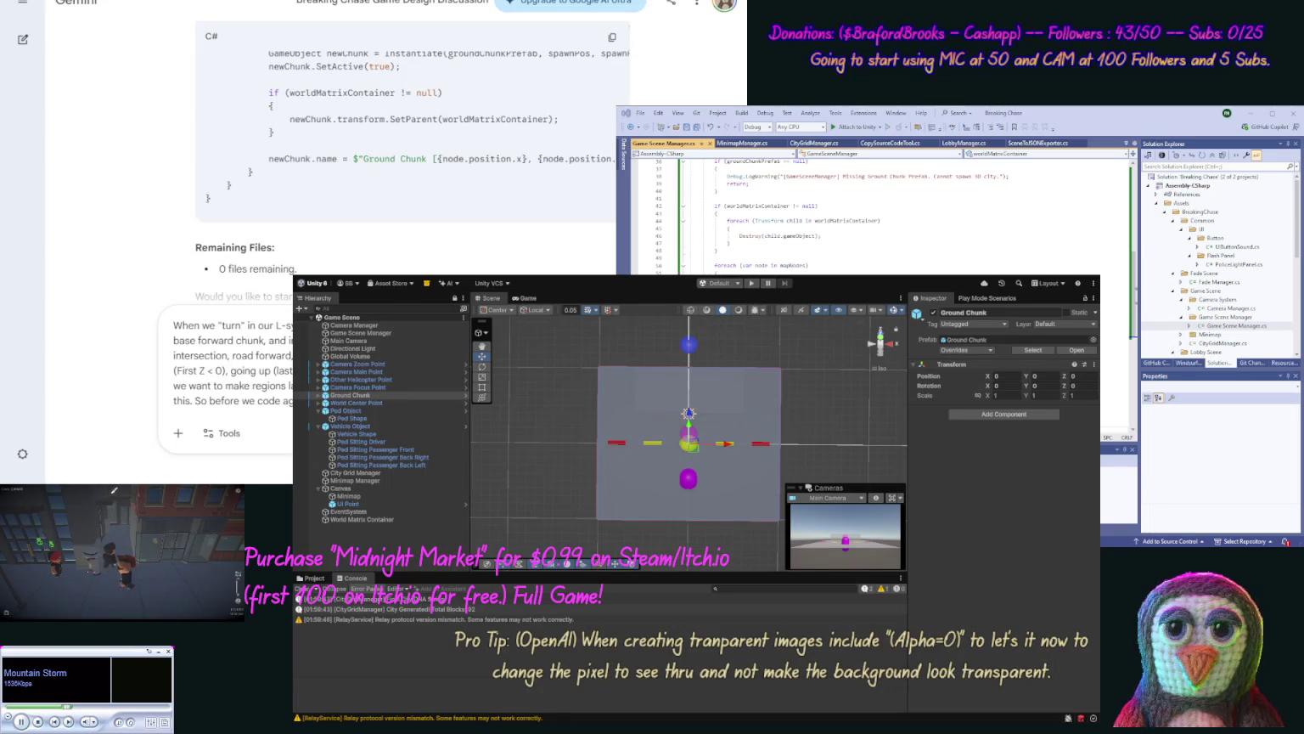
{"action": "key", "text": "Return"}
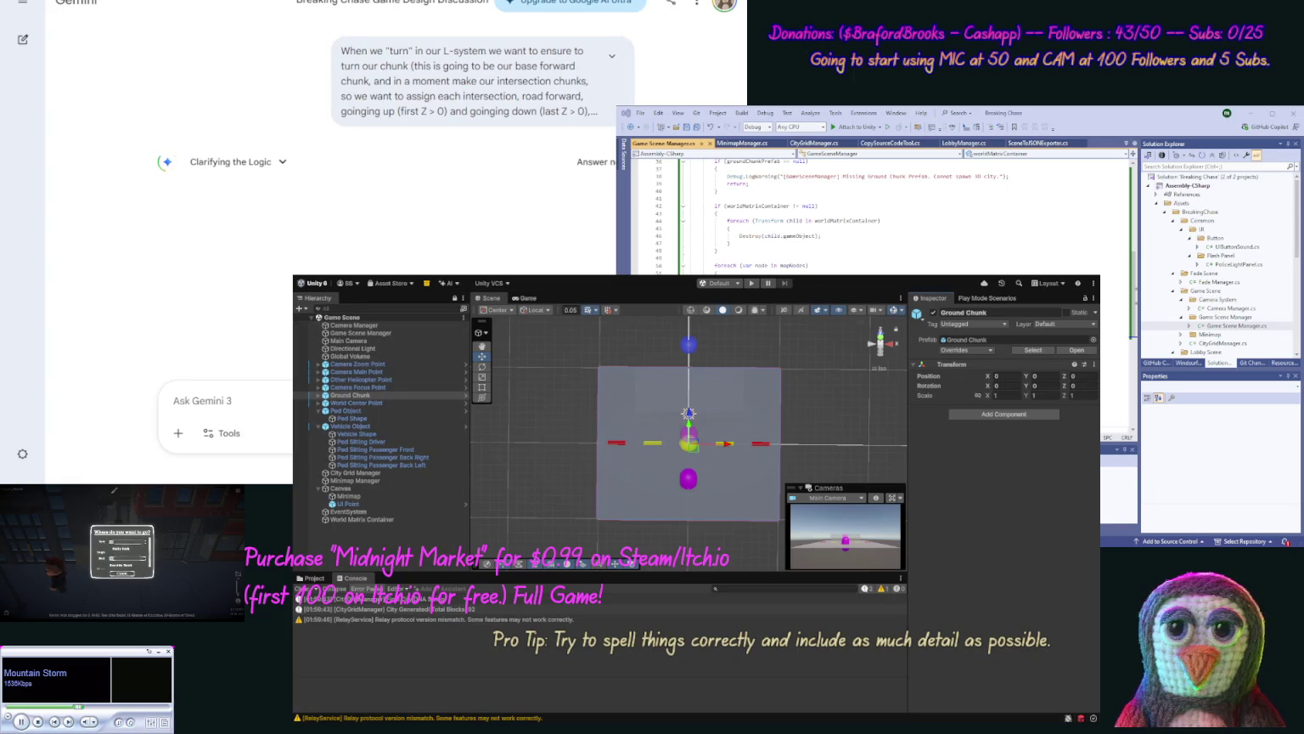
{"action": "mouse_move", "coordinate": [561, 399]}
{"action": "left_mouse_down"}
{"action": "mouse_move", "coordinate": [561, 424]}
{"action": "mouse_move", "coordinate": [569, 387]}
{"action": "left_mouse_up"}
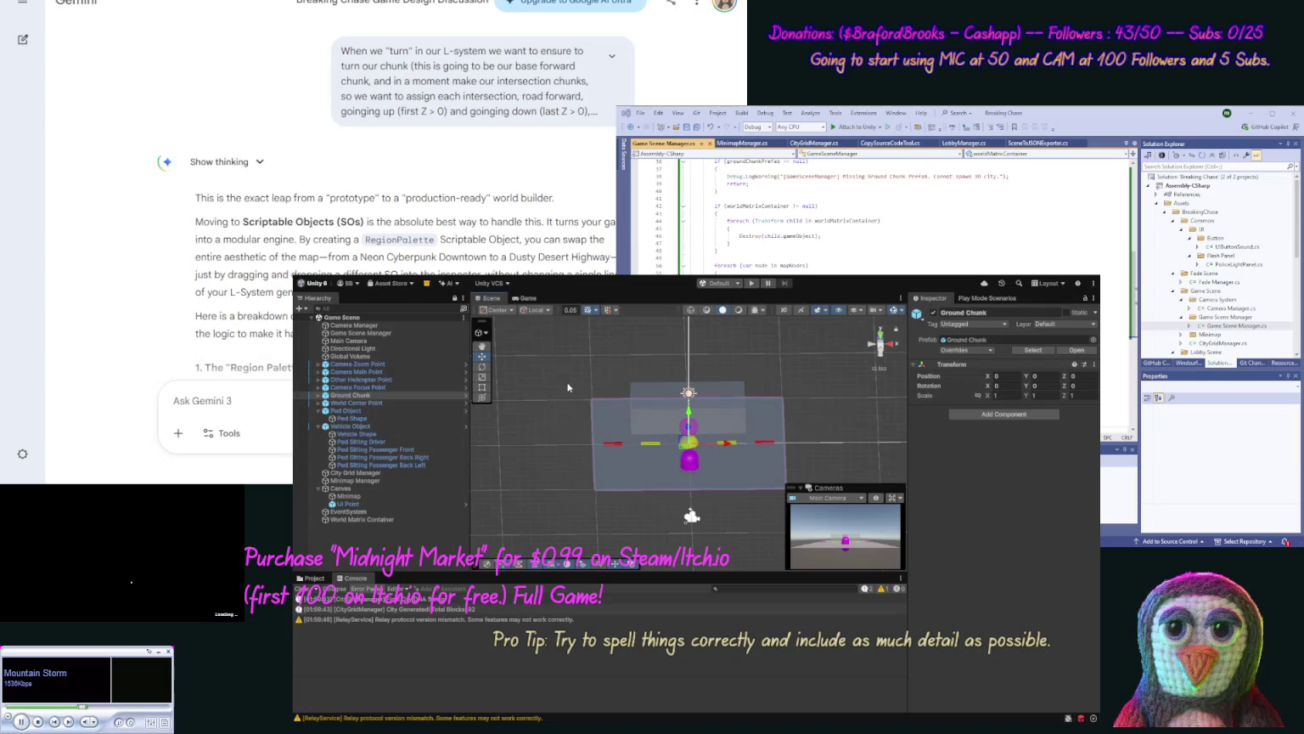
{"action": "mouse_move", "coordinate": [569, 402]}
{"action": "left_mouse_down"}
{"action": "mouse_move", "coordinate": [562, 389]}
{"action": "mouse_move", "coordinate": [602, 418]}
{"action": "left_mouse_up"}
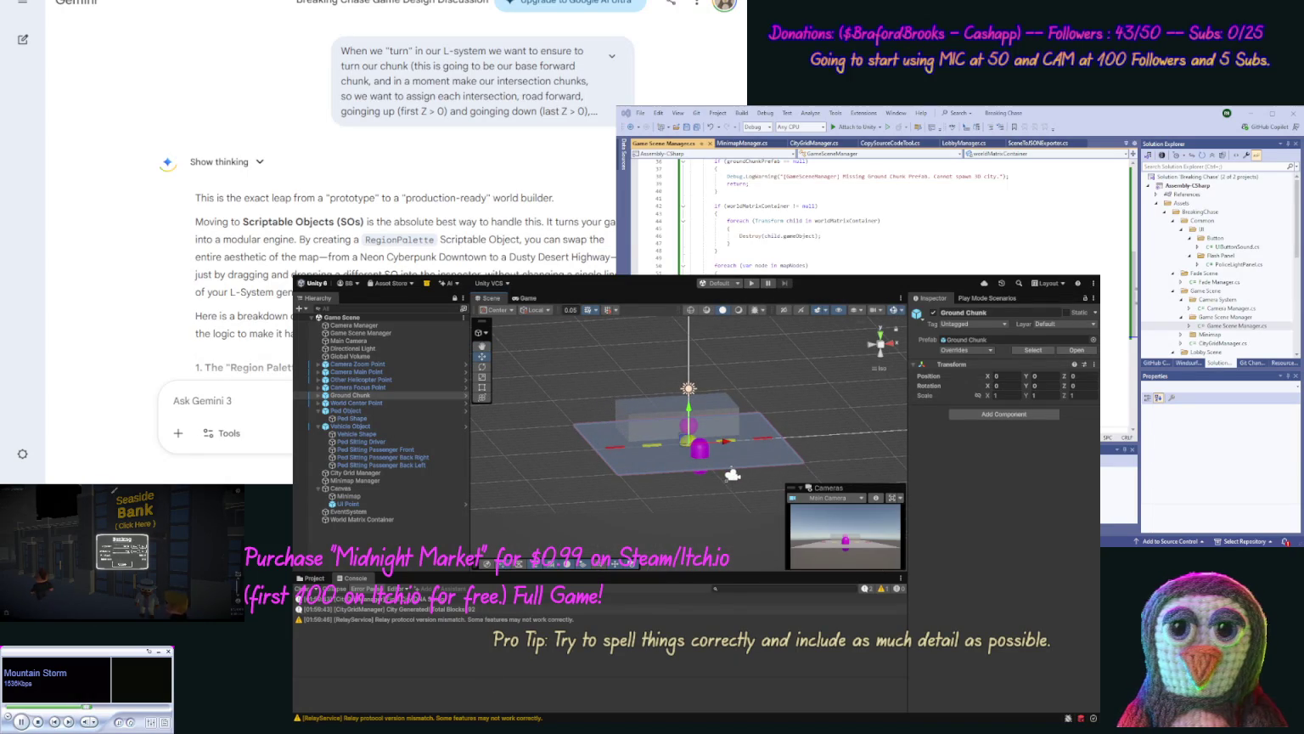
{"action": "left_click", "coordinate": [264, 3]}
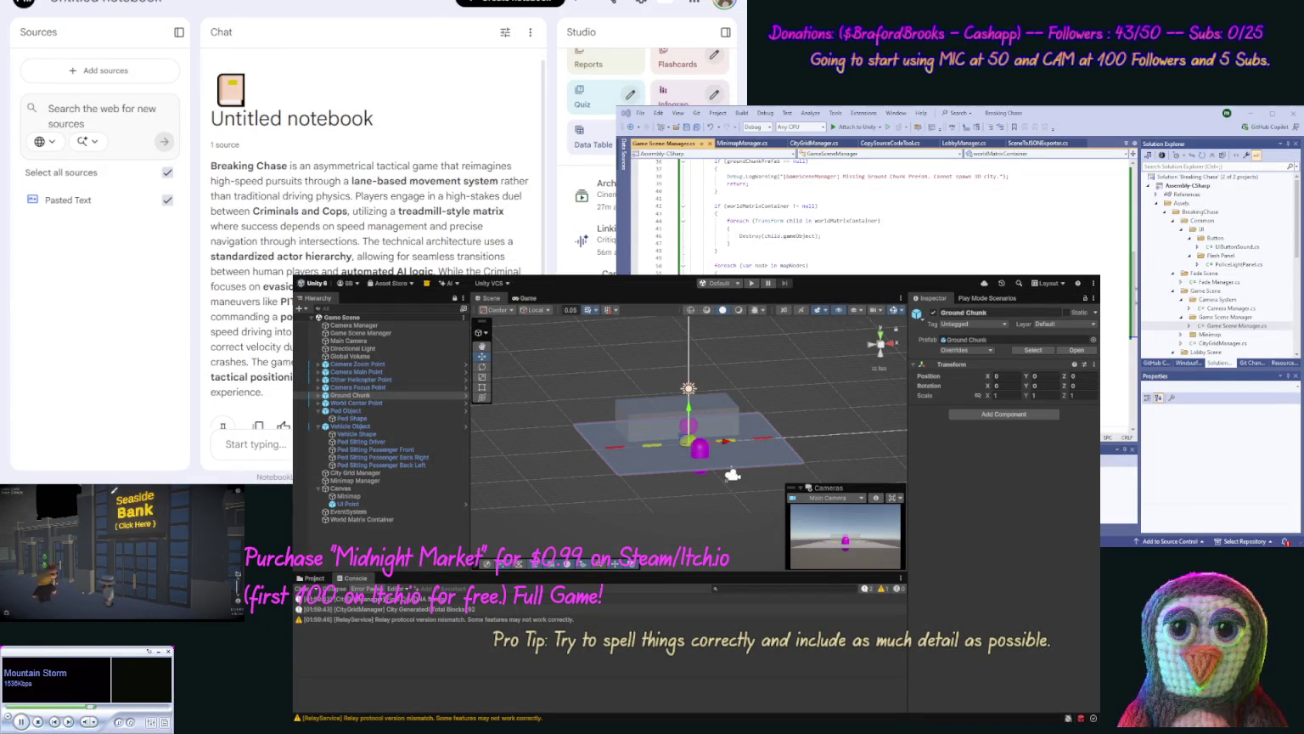
{"action": "left_click", "coordinate": [107, 2]}
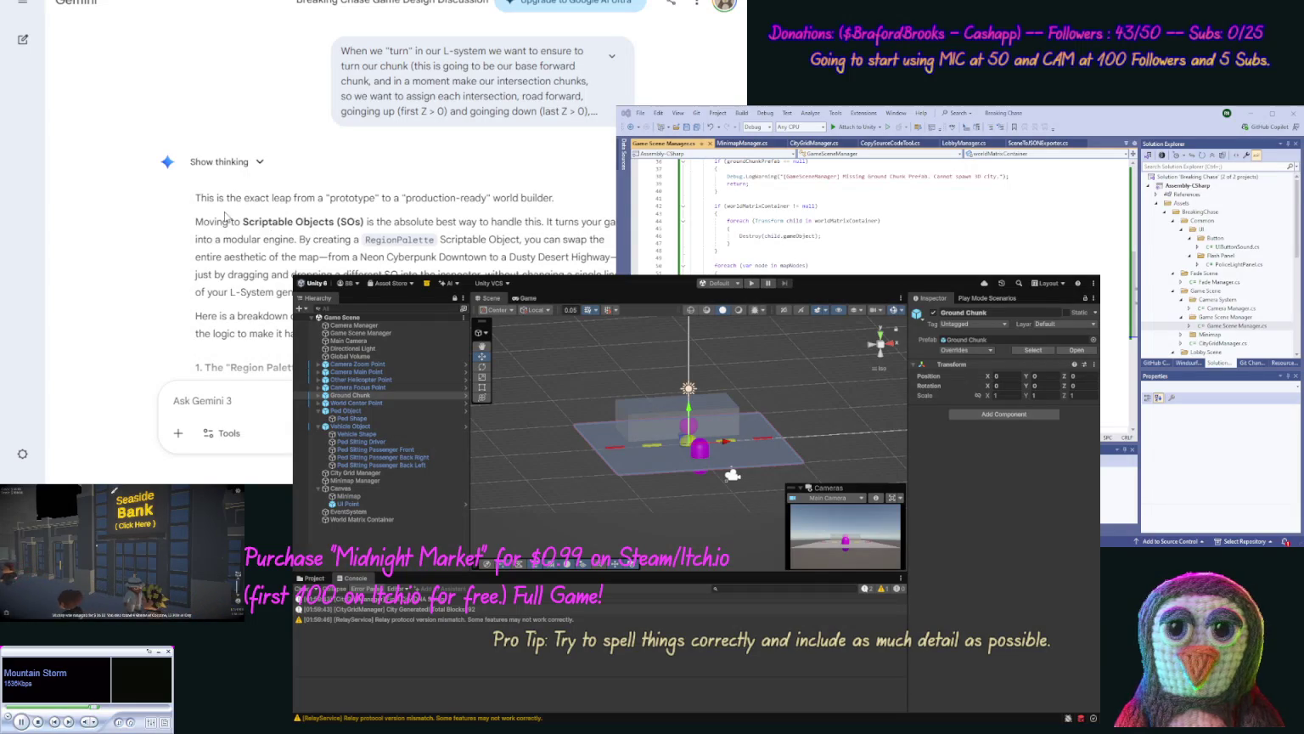
{"action": "scroll", "coordinate": [156, 243], "scroll_direction": "down", "scroll_amount": 1}
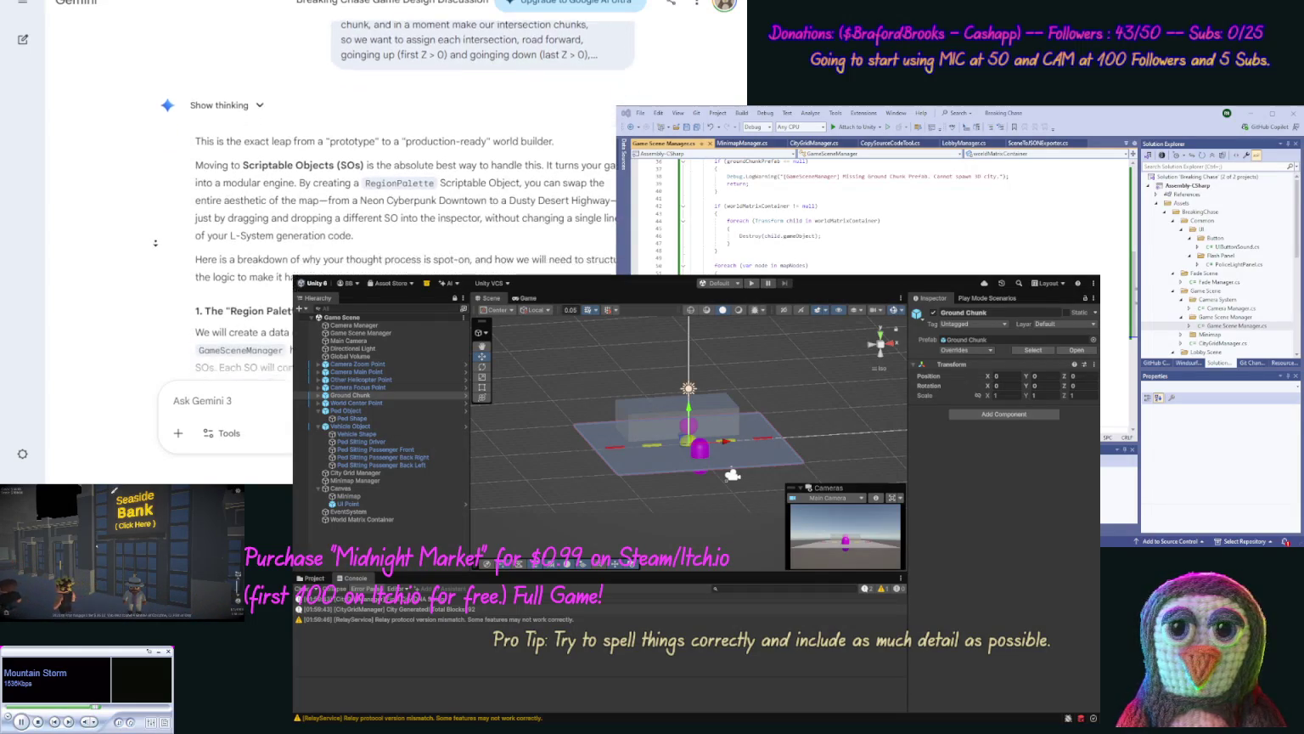
{"action": "scroll", "coordinate": [155, 242], "scroll_direction": "down", "scroll_amount": 2}
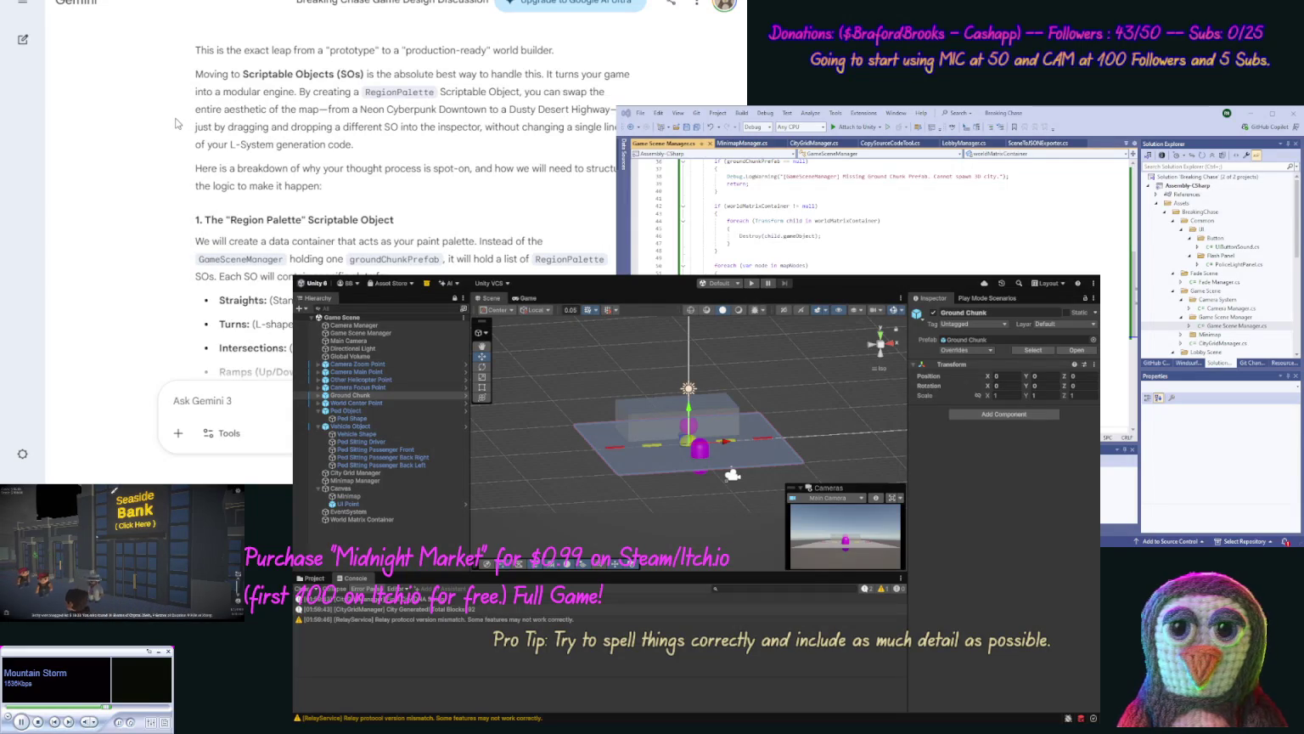
{"action": "scroll", "coordinate": [176, 124], "scroll_direction": "down", "scroll_amount": 2}
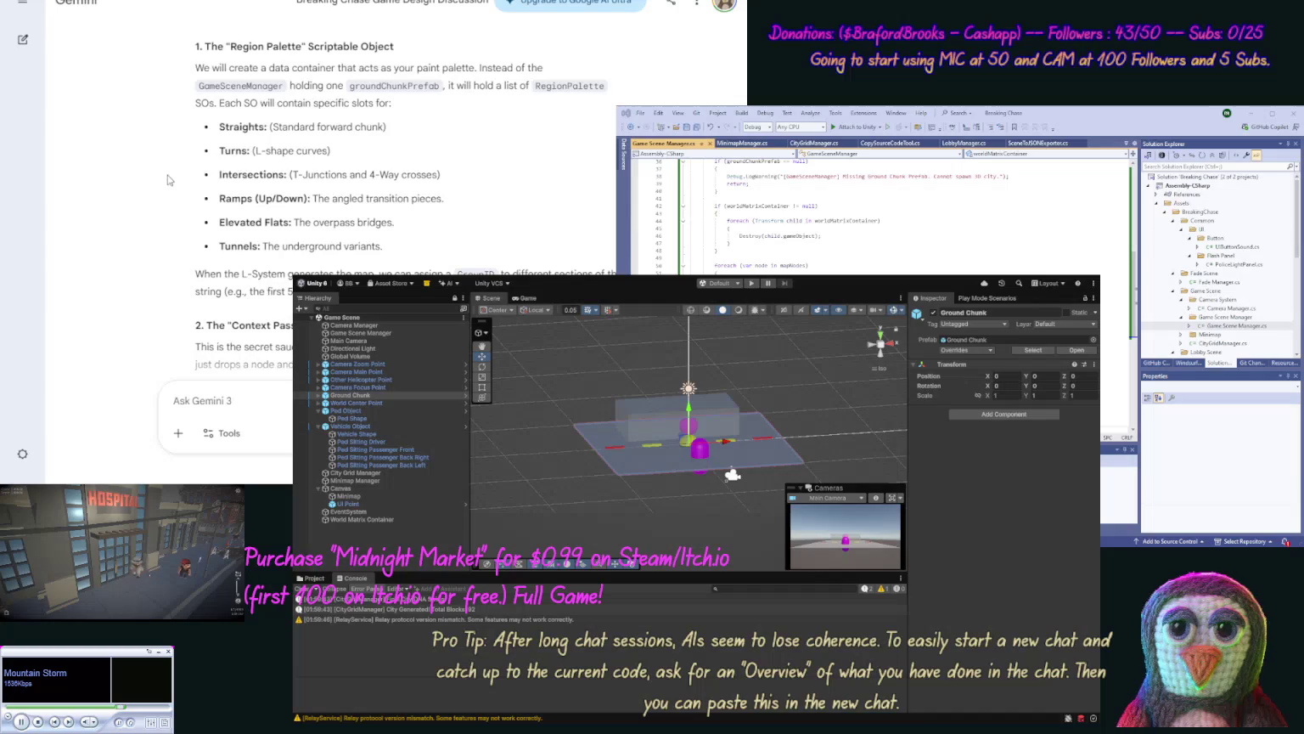
{"action": "scroll", "coordinate": [159, 186], "scroll_direction": "down", "scroll_amount": 5}
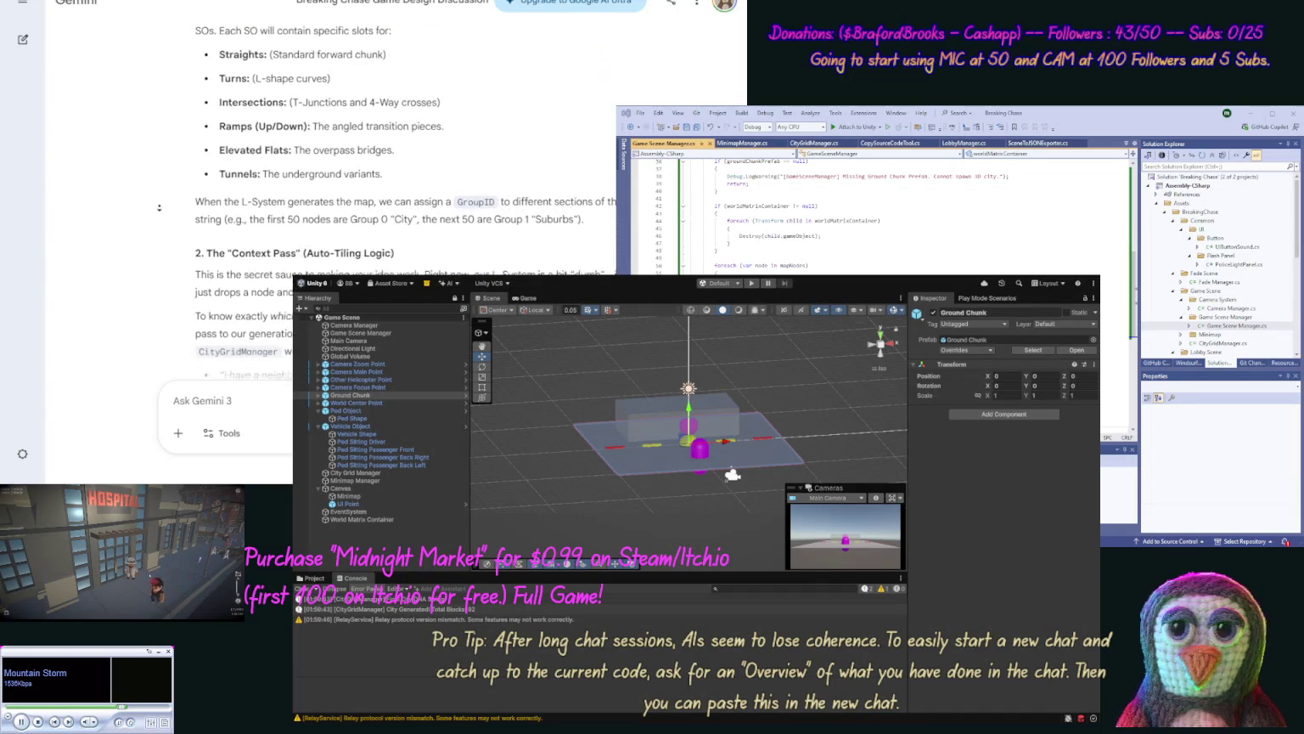
{"action": "scroll", "coordinate": [160, 209], "scroll_direction": "down", "scroll_amount": 1}
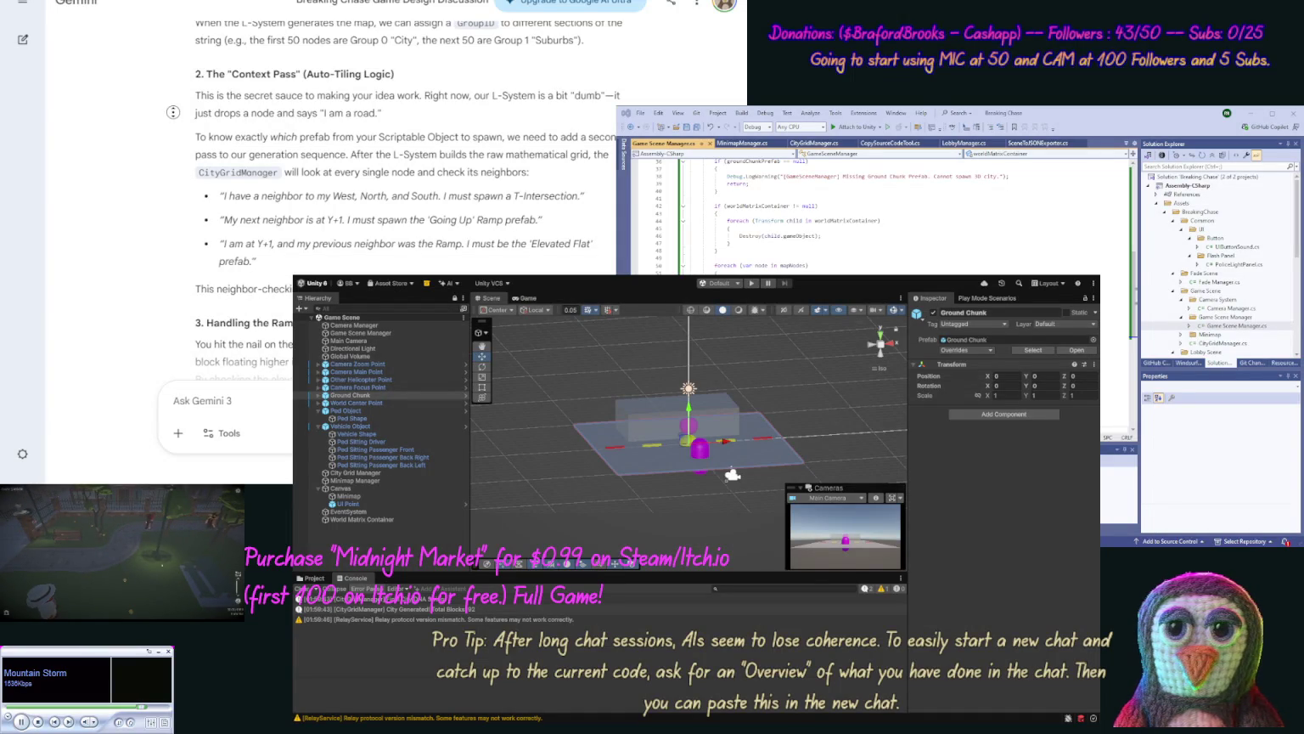
{"action": "scroll", "coordinate": [176, 119], "scroll_direction": "down", "scroll_amount": 2}
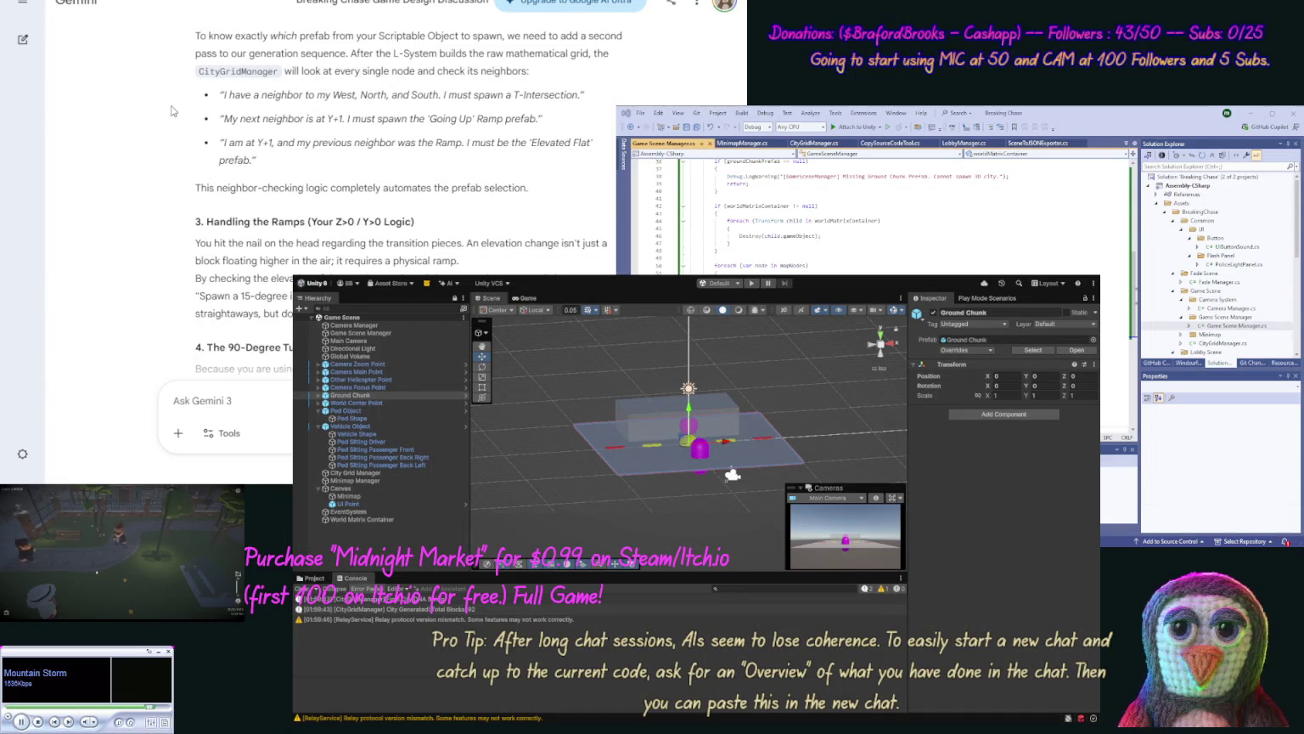
{"action": "middle_click", "coordinate": [164, 129]}
{"action": "scroll", "coordinate": [165, 129], "scroll_direction": "down", "scroll_amount": 3}
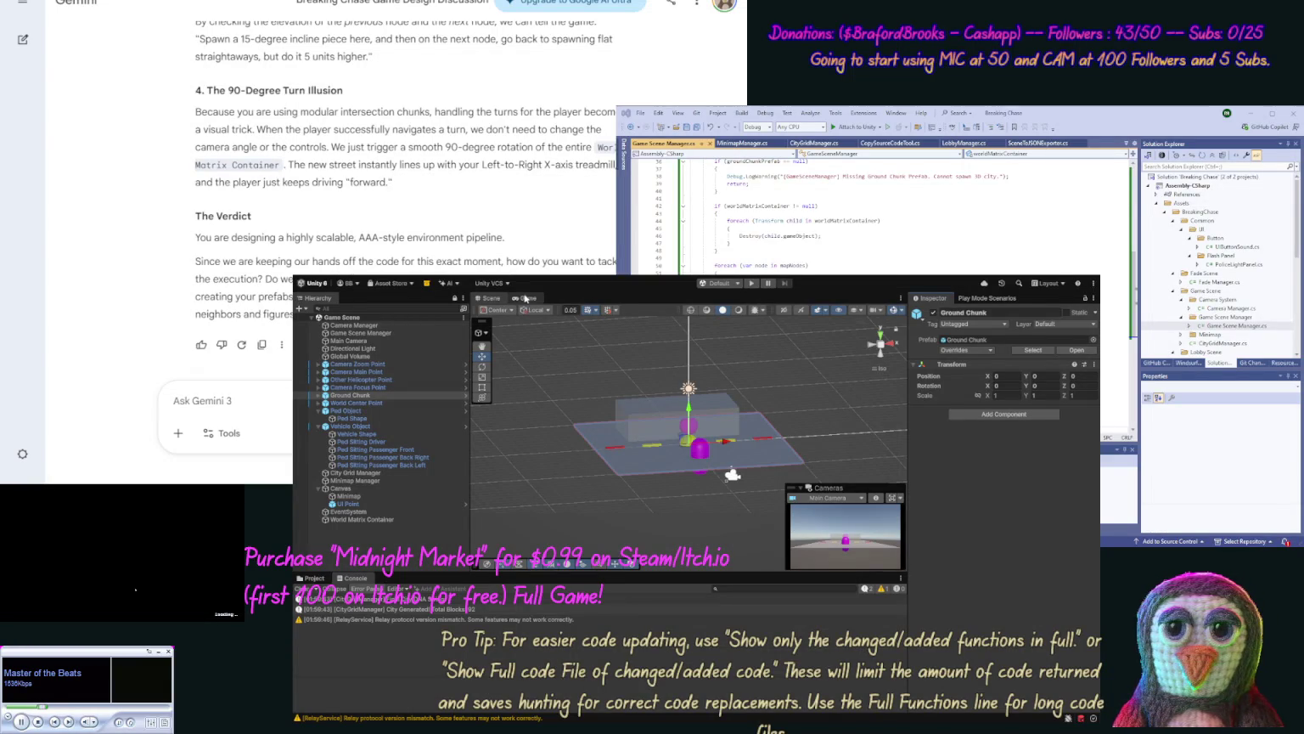
{"action": "left_click", "coordinate": [525, 297]}
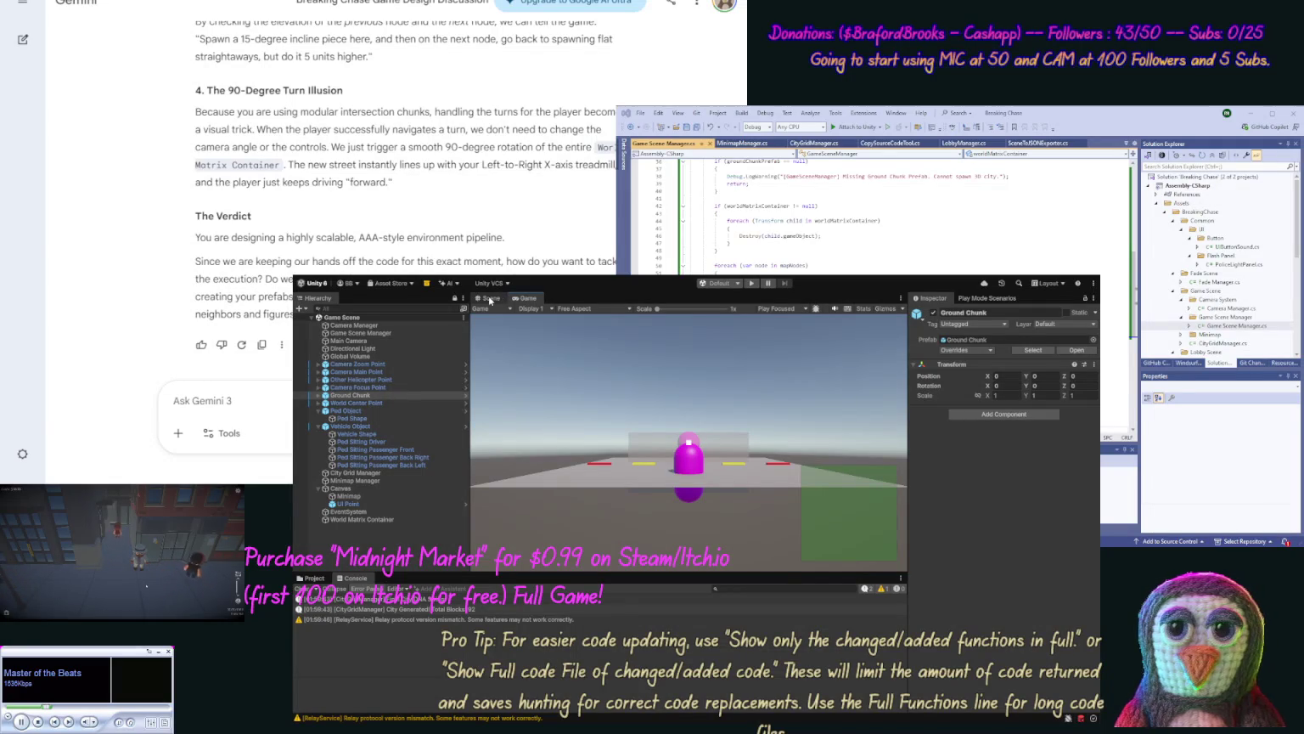
{"action": "left_click", "coordinate": [490, 298]}
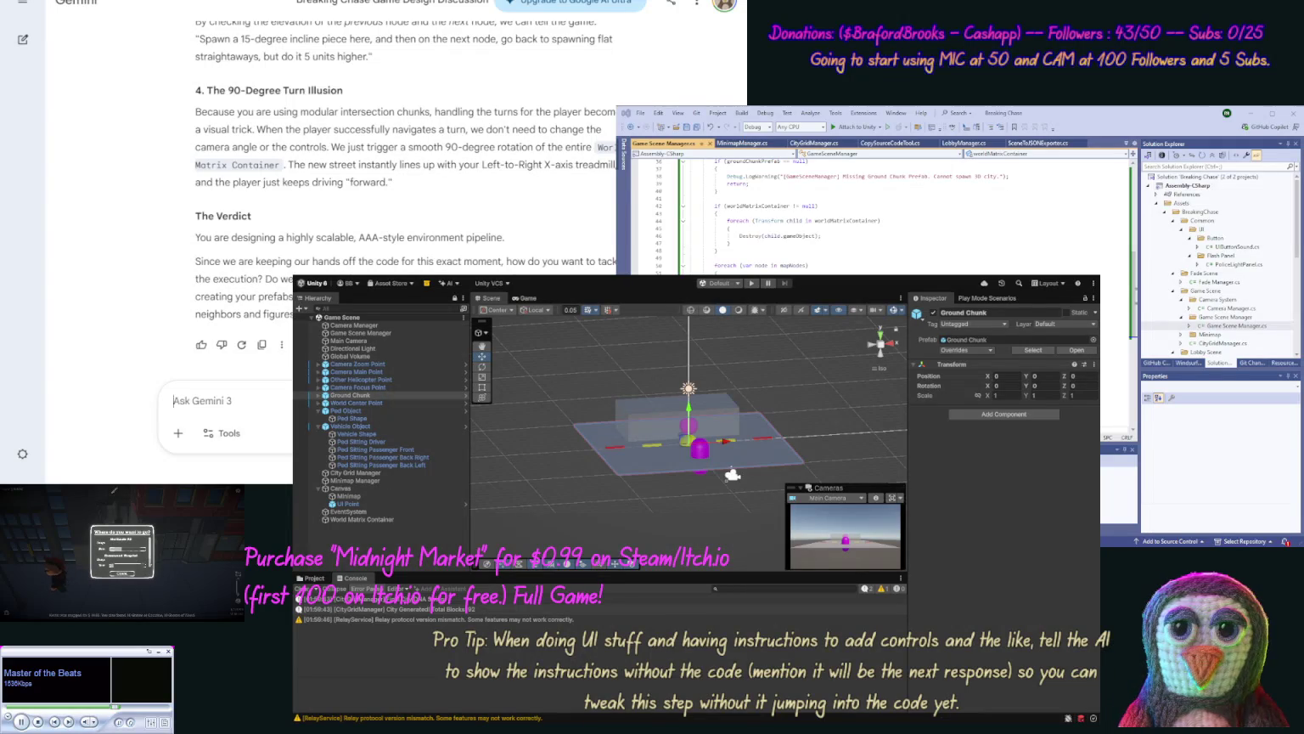
Step: Write and send the Scriptable Object request covering blank tiles, region lists and weather effects
{"action": "type", "text": "Let's Do"}
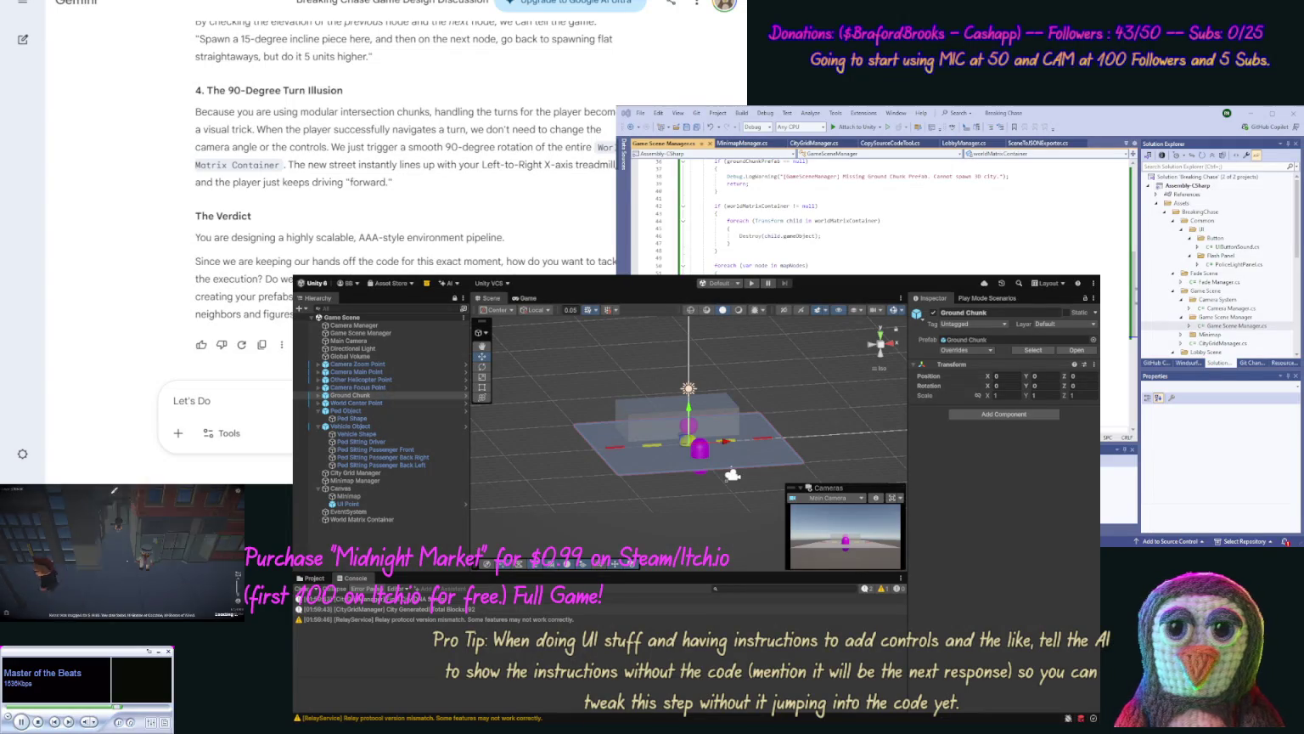
{"action": "type", "text": " this \"Scriptable O"}
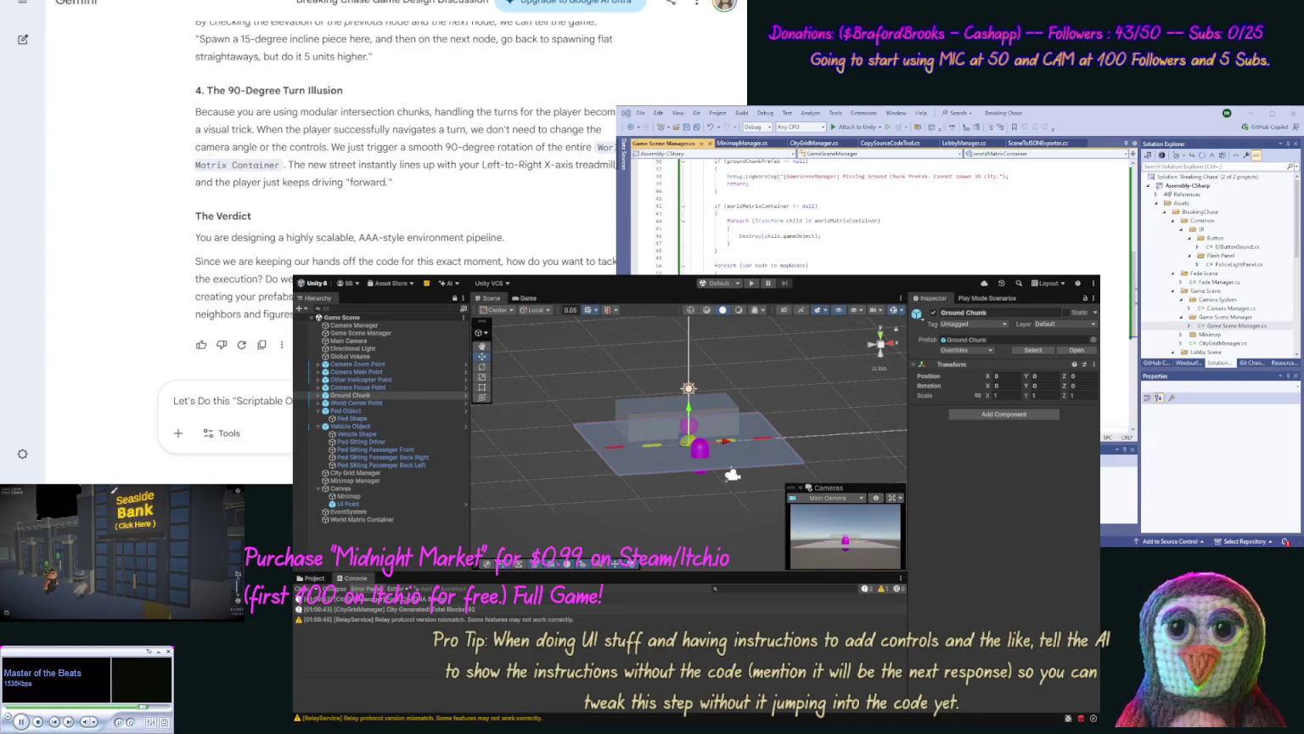
{"action": "type", "text": "for \"blank"}
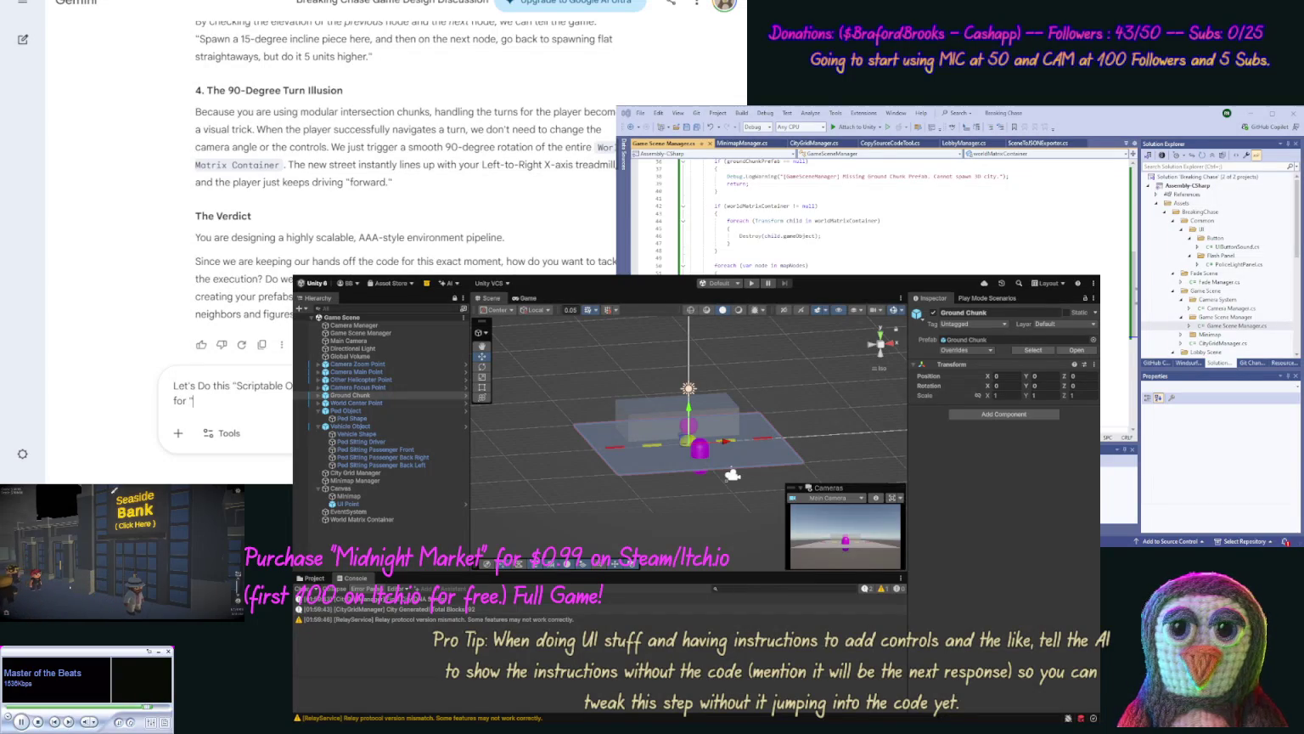
{"action": "type", "text": "\" ti"}
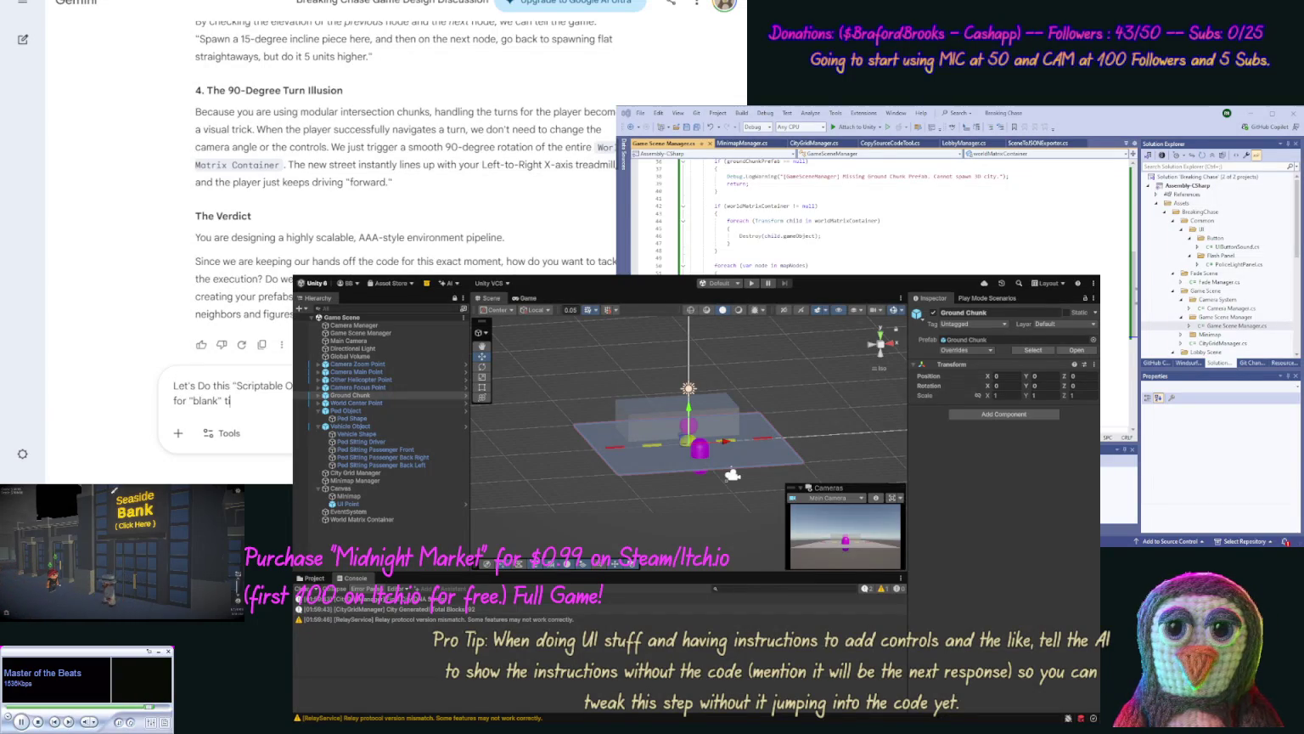
{"action": "type", "text": "les we "}
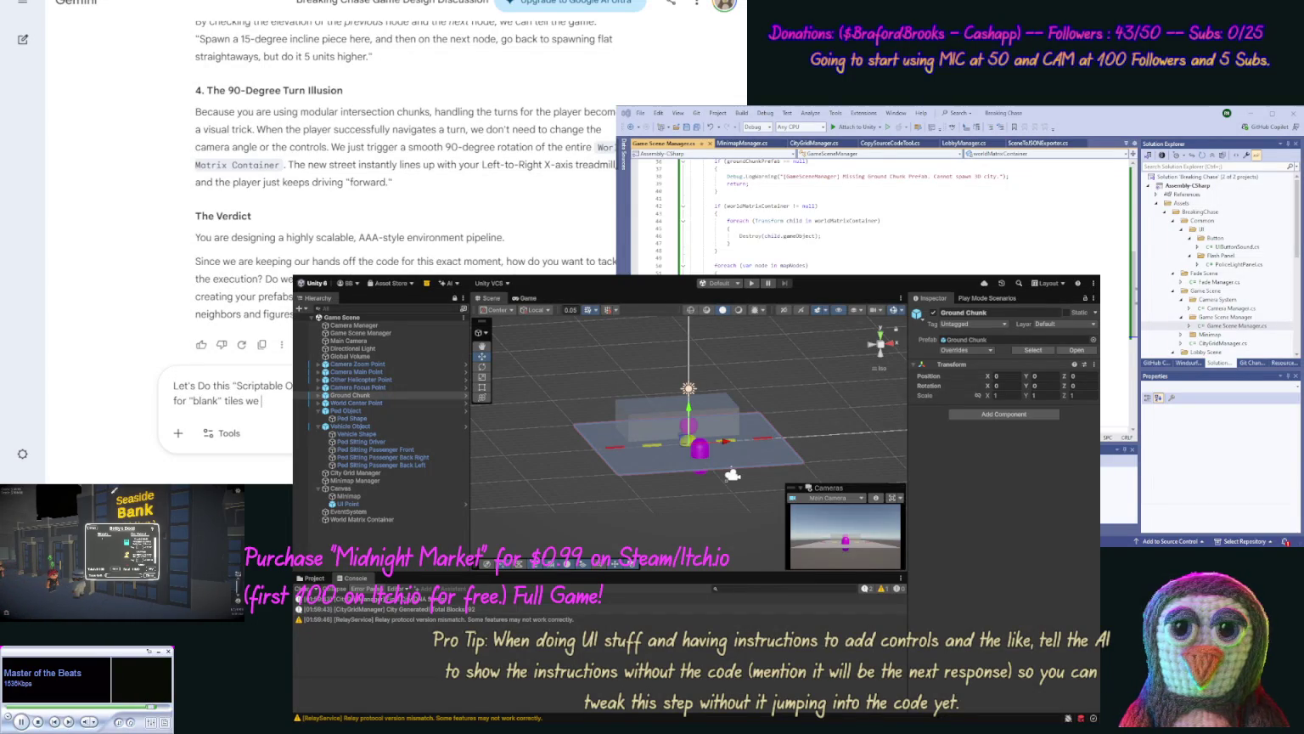
{"action": "type", "text": "can ran"}
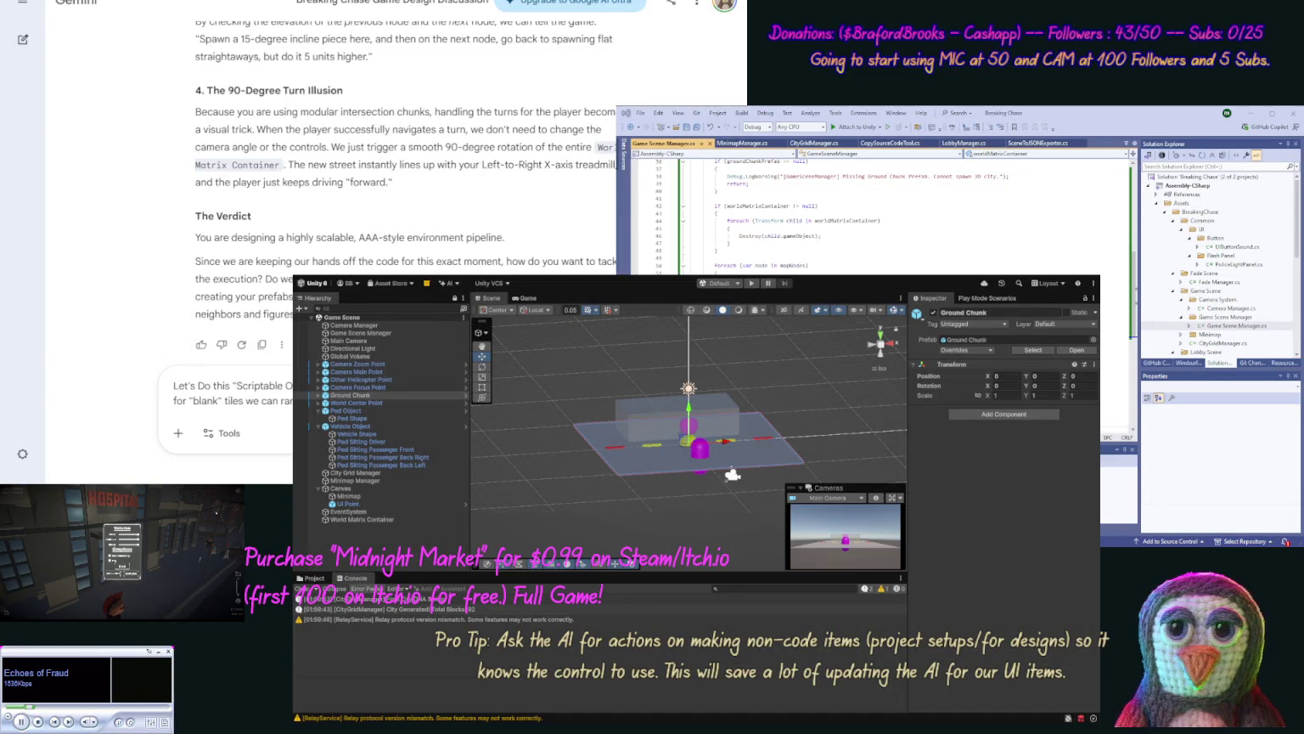
{"action": "type", "text": "for mapp"}
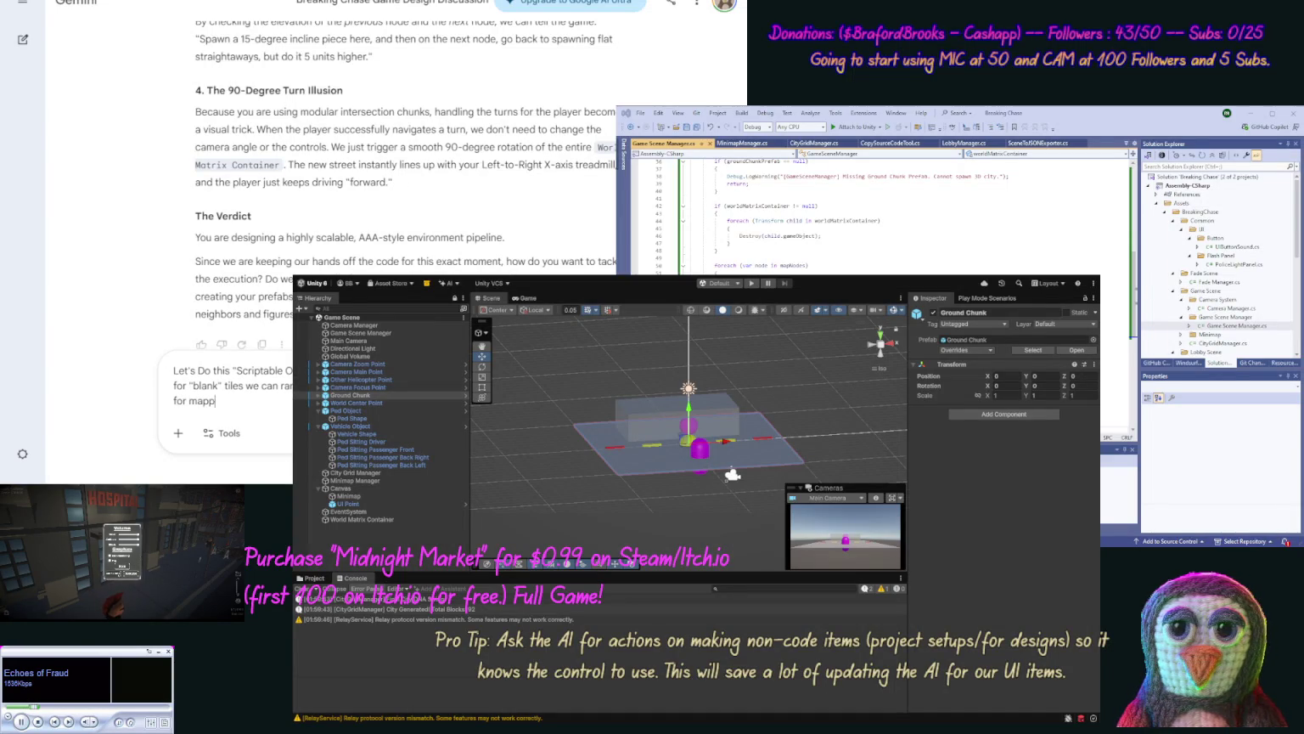
{"action": "type", "text": "ing to our matrix,"}
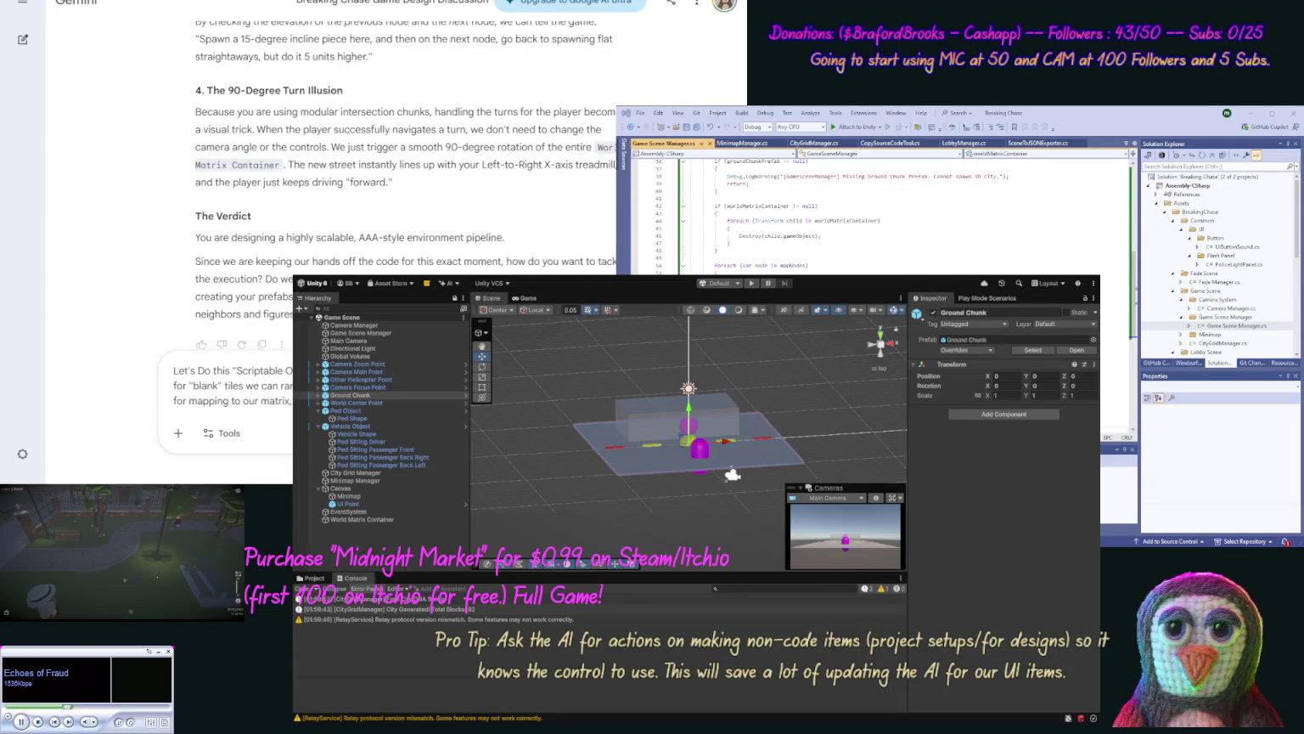
{"action": "type", "text": "m"}
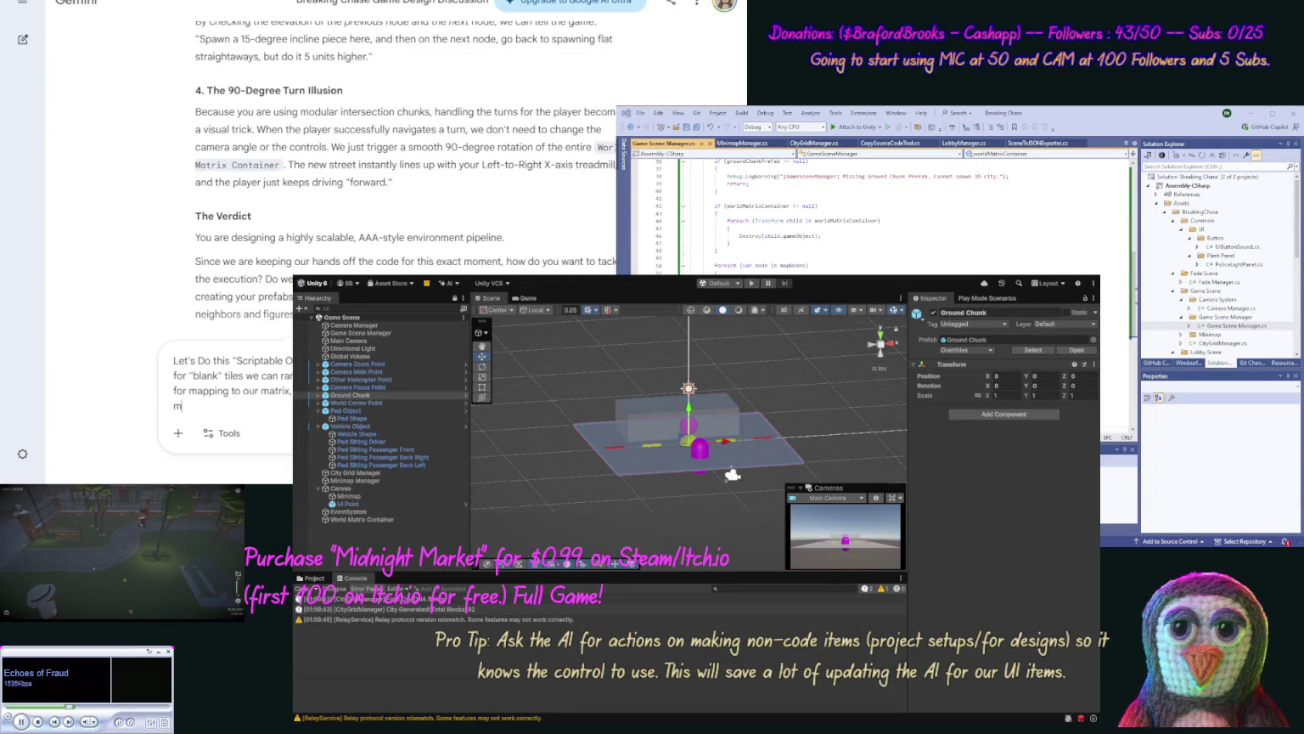
{"action": "type", "text": "anager we can set "}
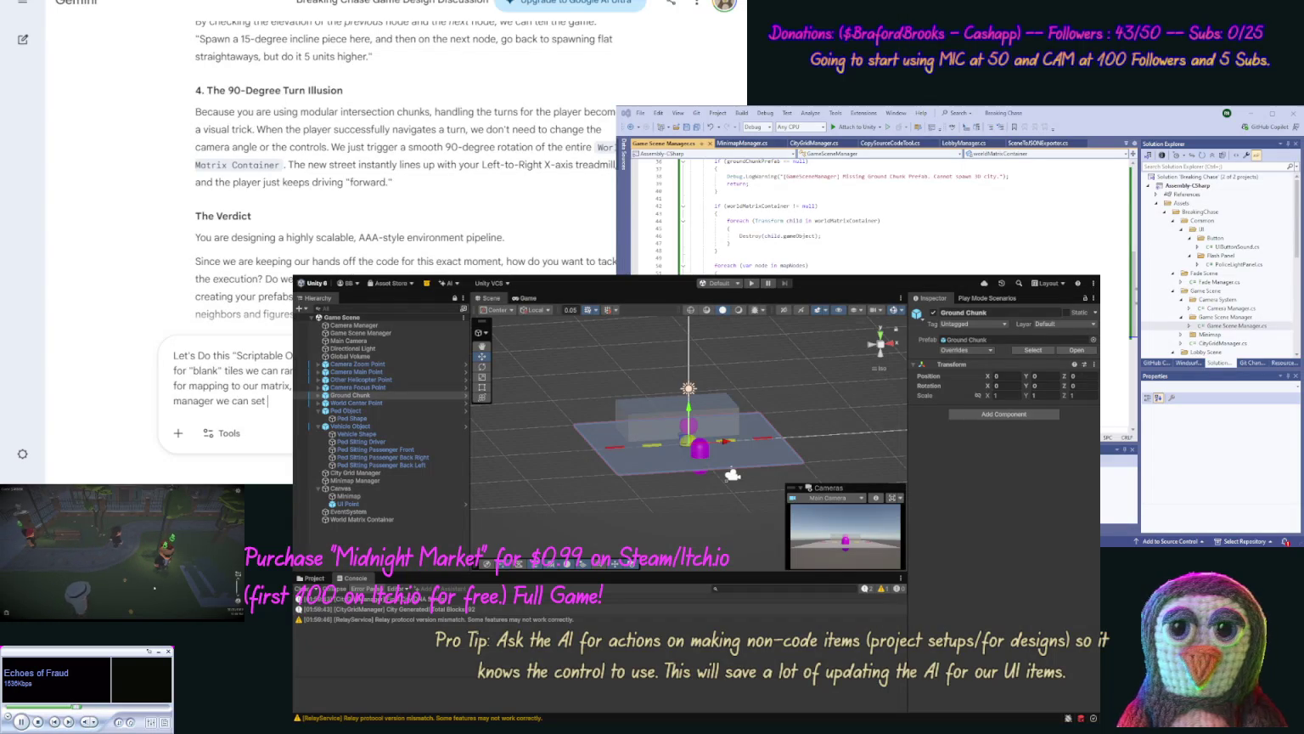
{"action": "type", "text": "a list"}
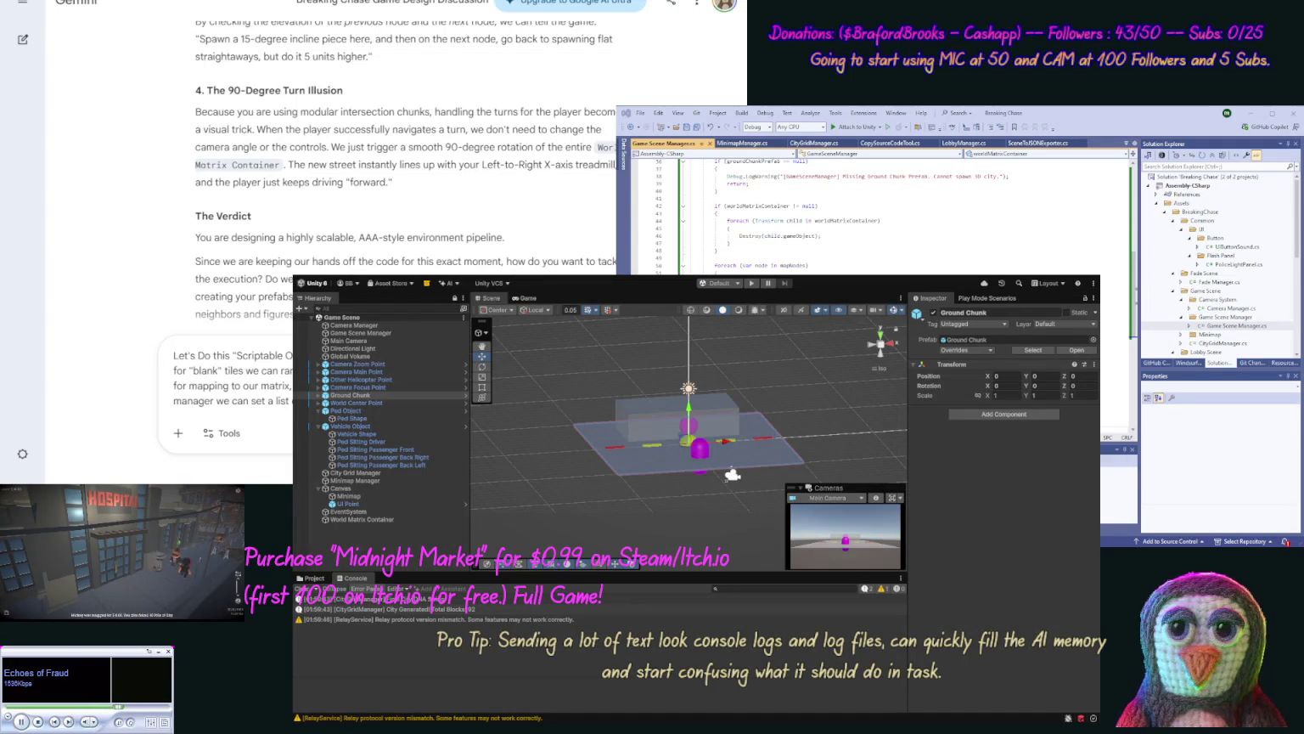
{"action": "type", "text": "SOS to add in"}
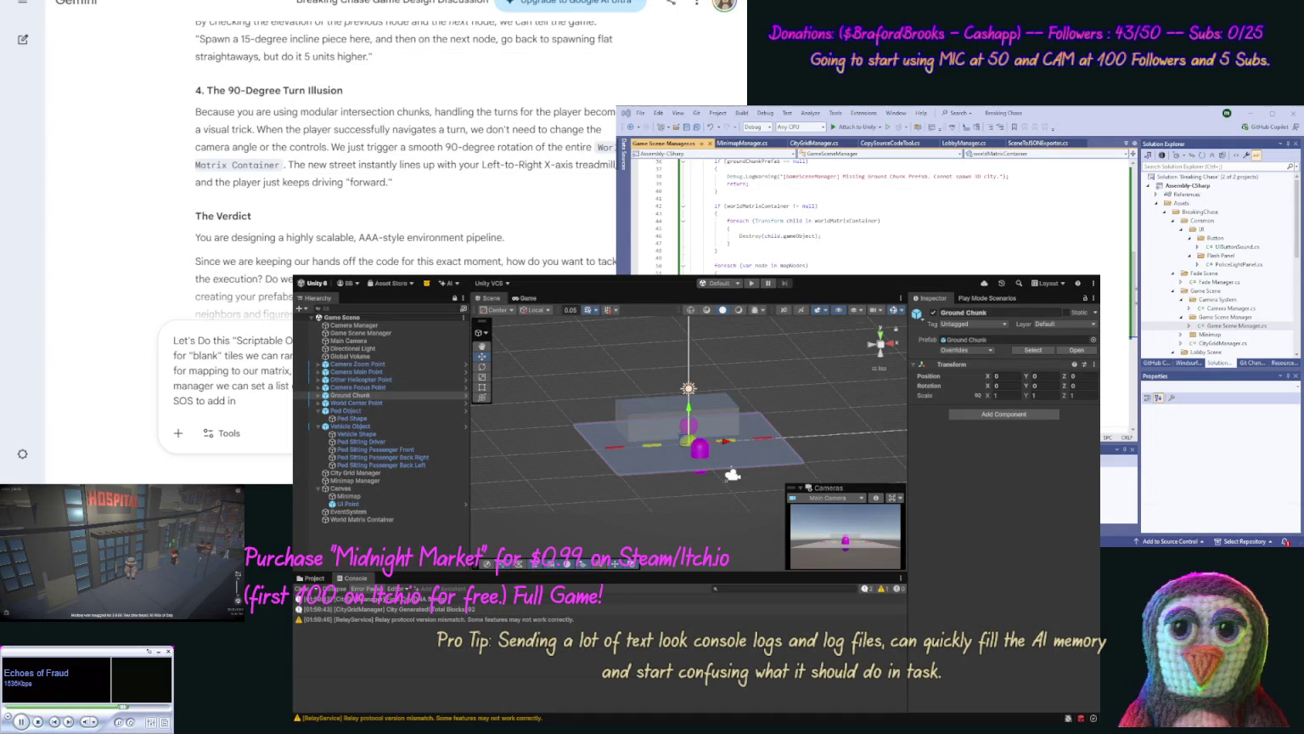
{"action": "type", "text": " weather ef"}
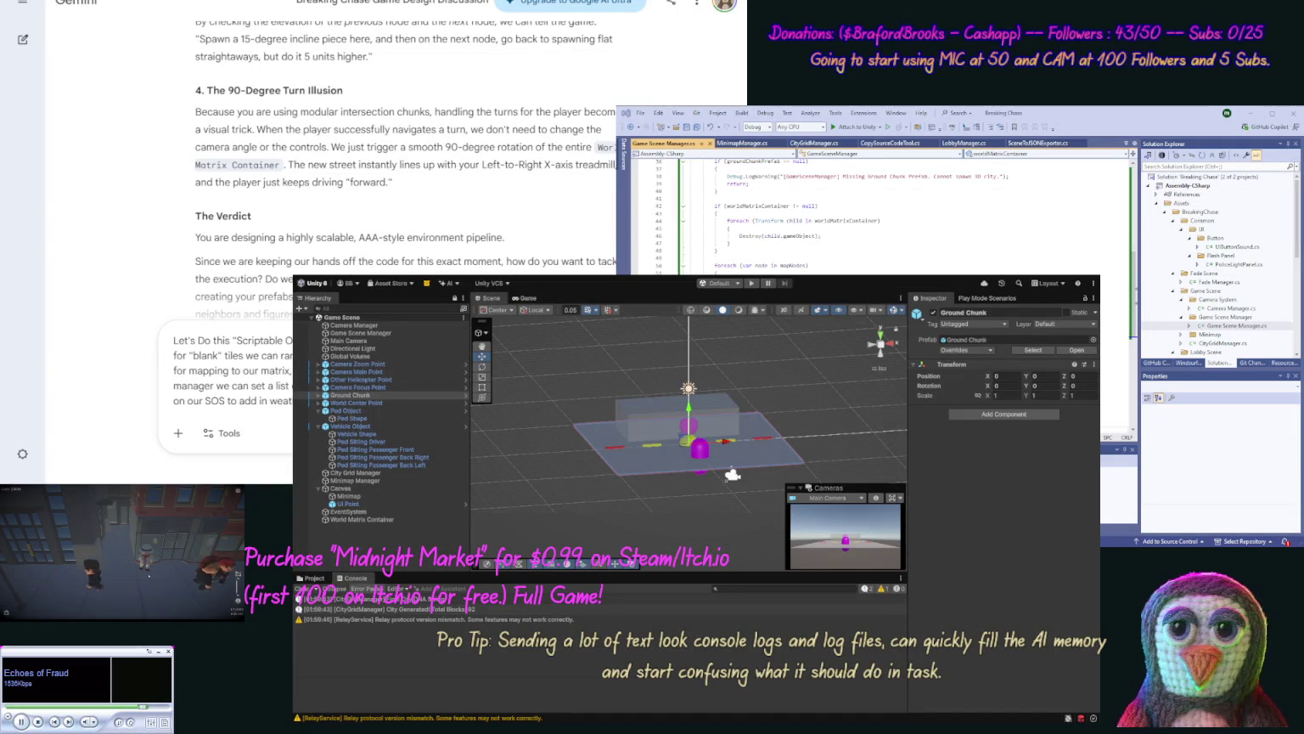
{"action": "key", "text": "Return"}
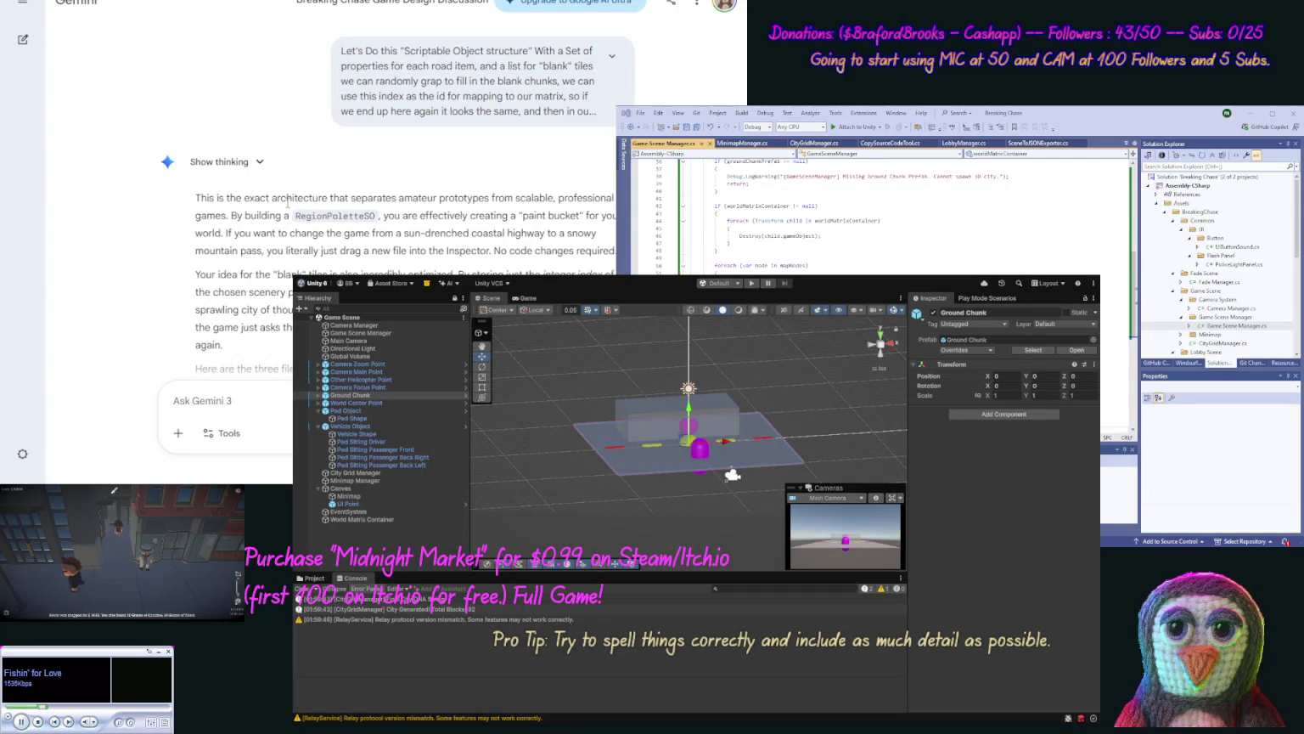
Step: Scroll up from Gemini's RegionPaletteSO reply to the earlier Scriptable Object prompt
{"action": "scroll", "coordinate": [288, 204], "scroll_direction": "up", "scroll_amount": 2}
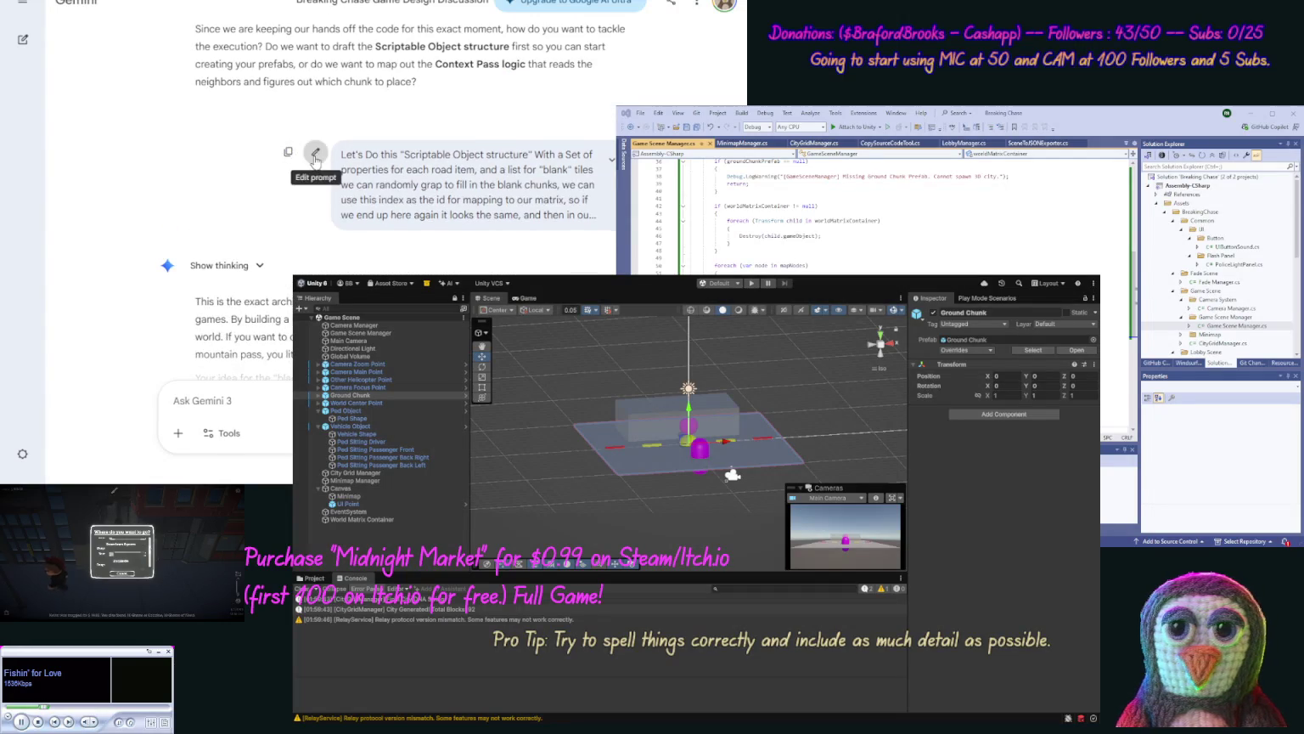
Step: Edit the Scriptable Object prompt, adding then deleting an 'Also we need to expand' sentence
{"action": "left_click", "coordinate": [316, 153]}
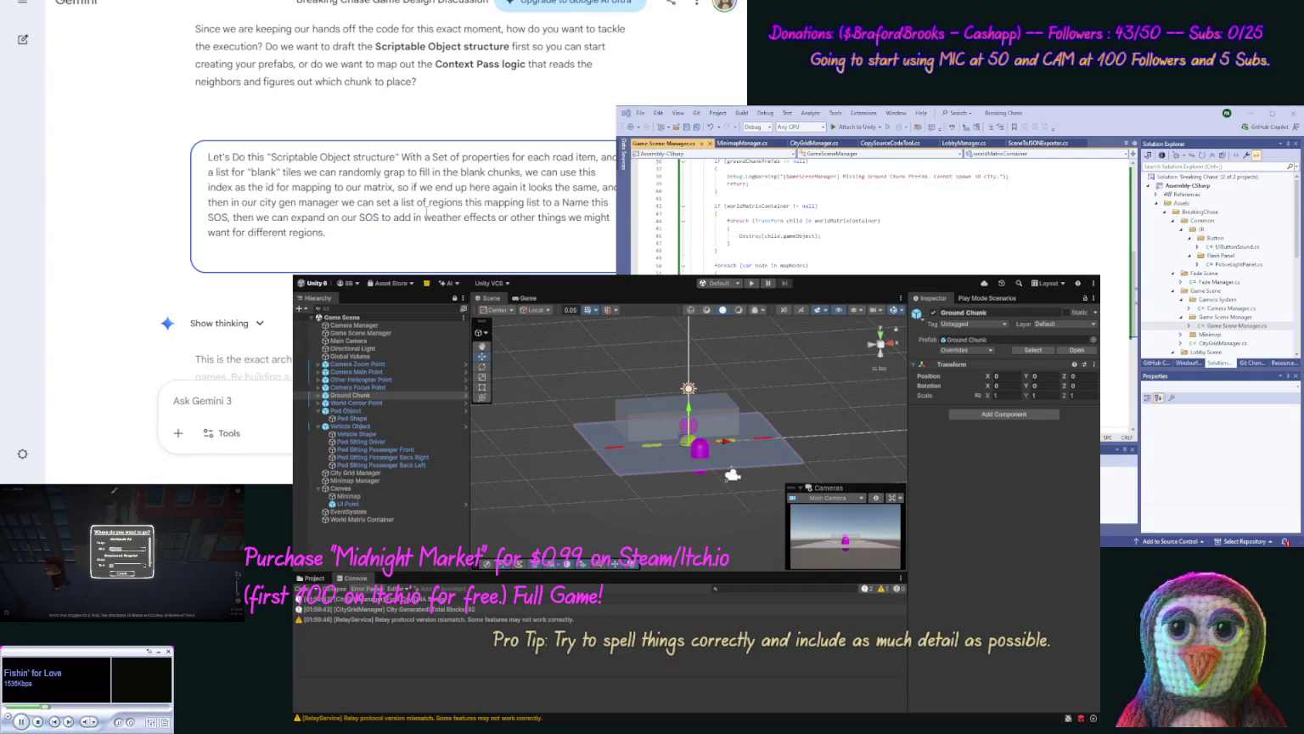
{"action": "type", "text": "Also we need to exp"}
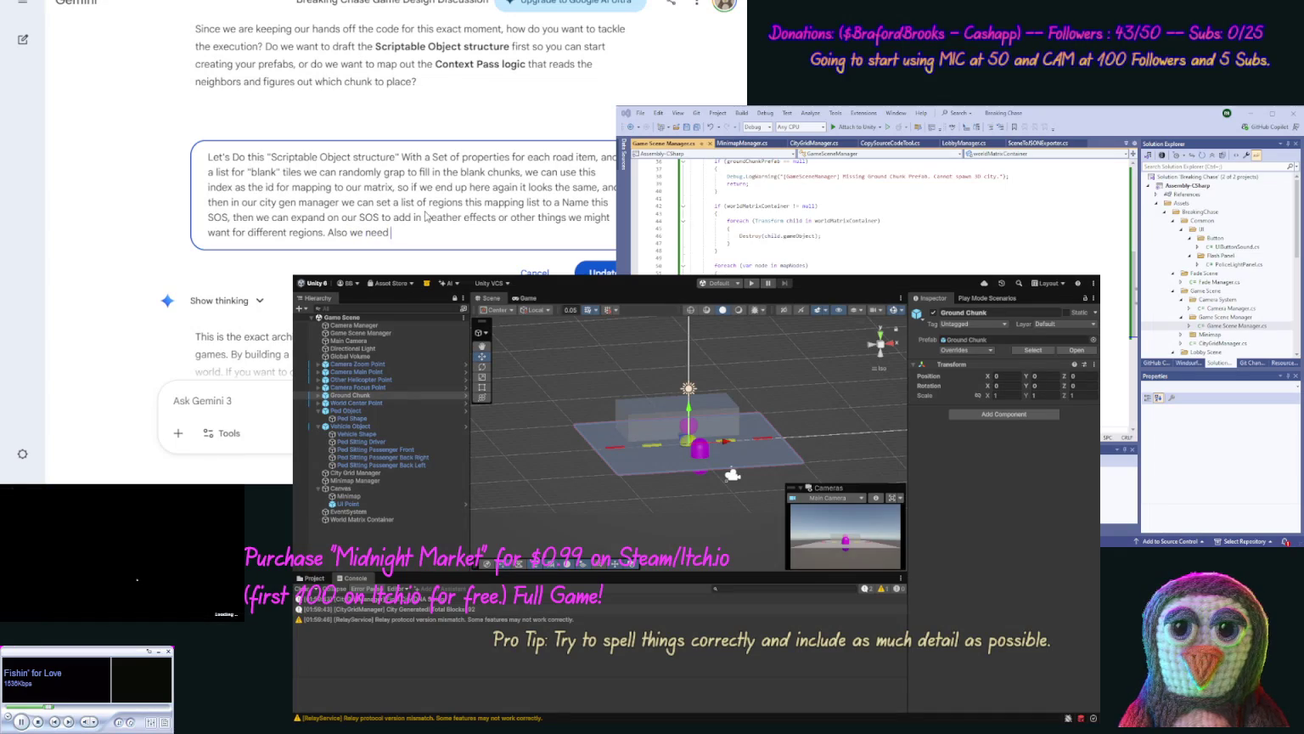
{"action": "type", "text": "and"}
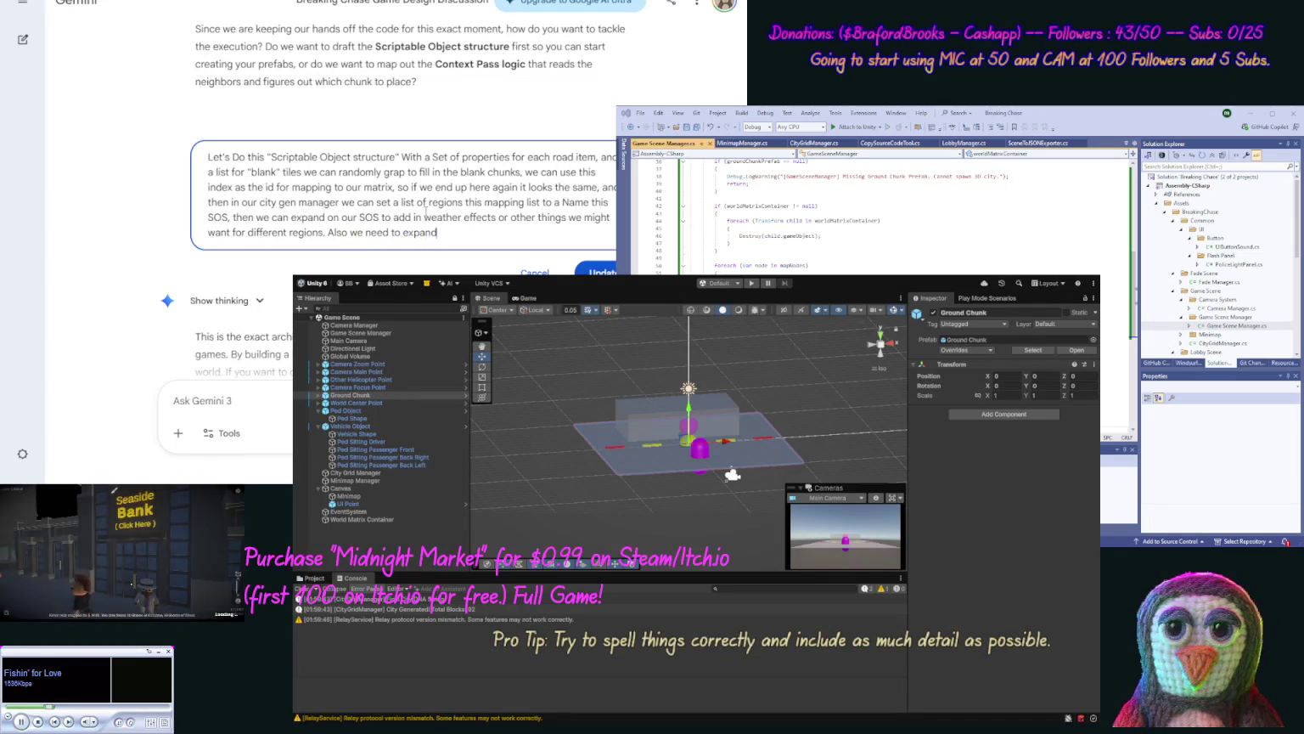
{"action": "type", "text": " our"}
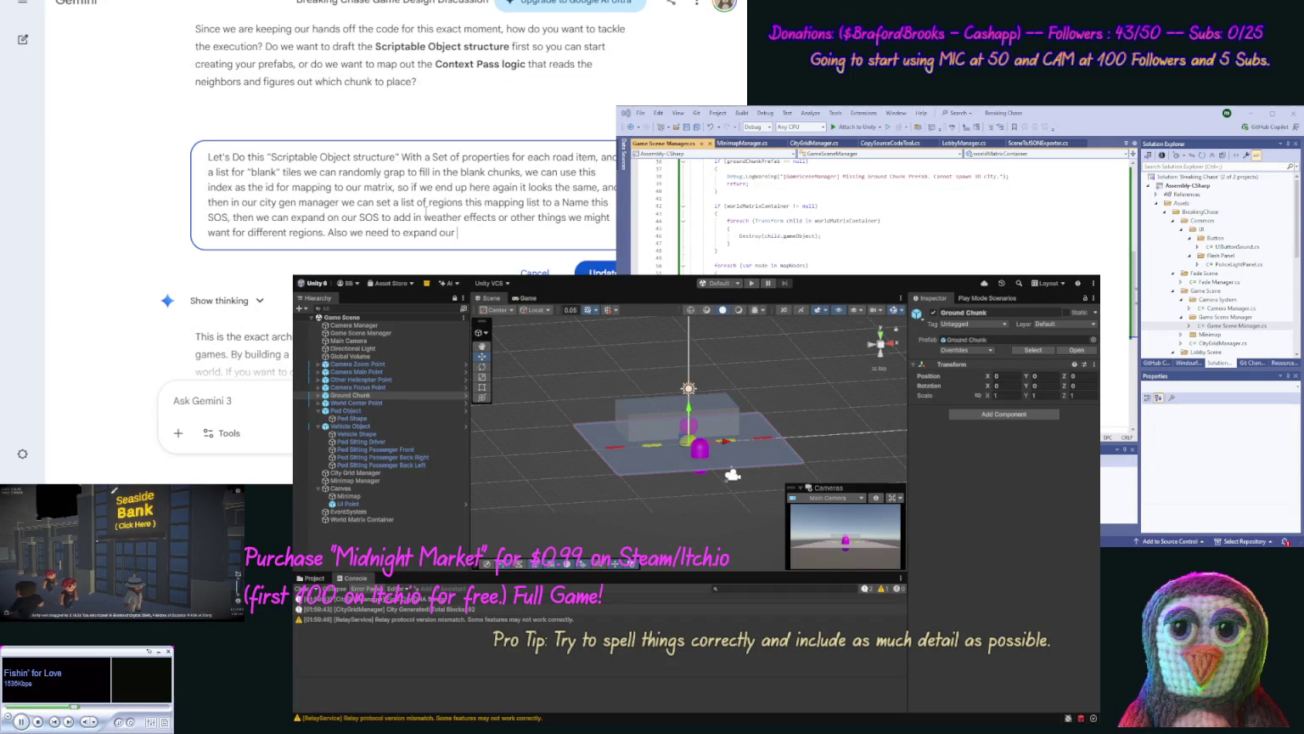
{"action": "key", "text": "ctrl+shift+Left"}
{"action": "key", "text": "ctrl+shift+Left"}
{"action": "key", "text": "ctrl+shift+Left"}
{"action": "key", "text": "BackSpace"}
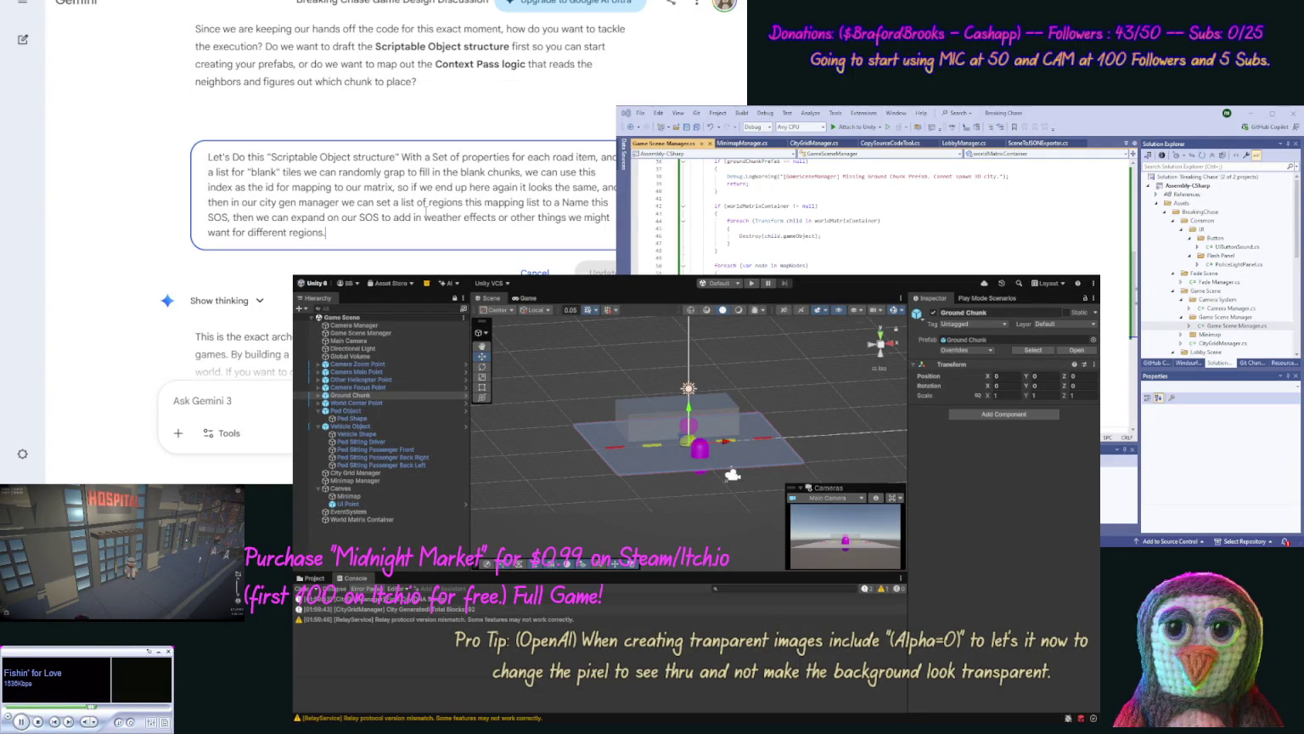
{"action": "left_click", "coordinate": [516, 271]}
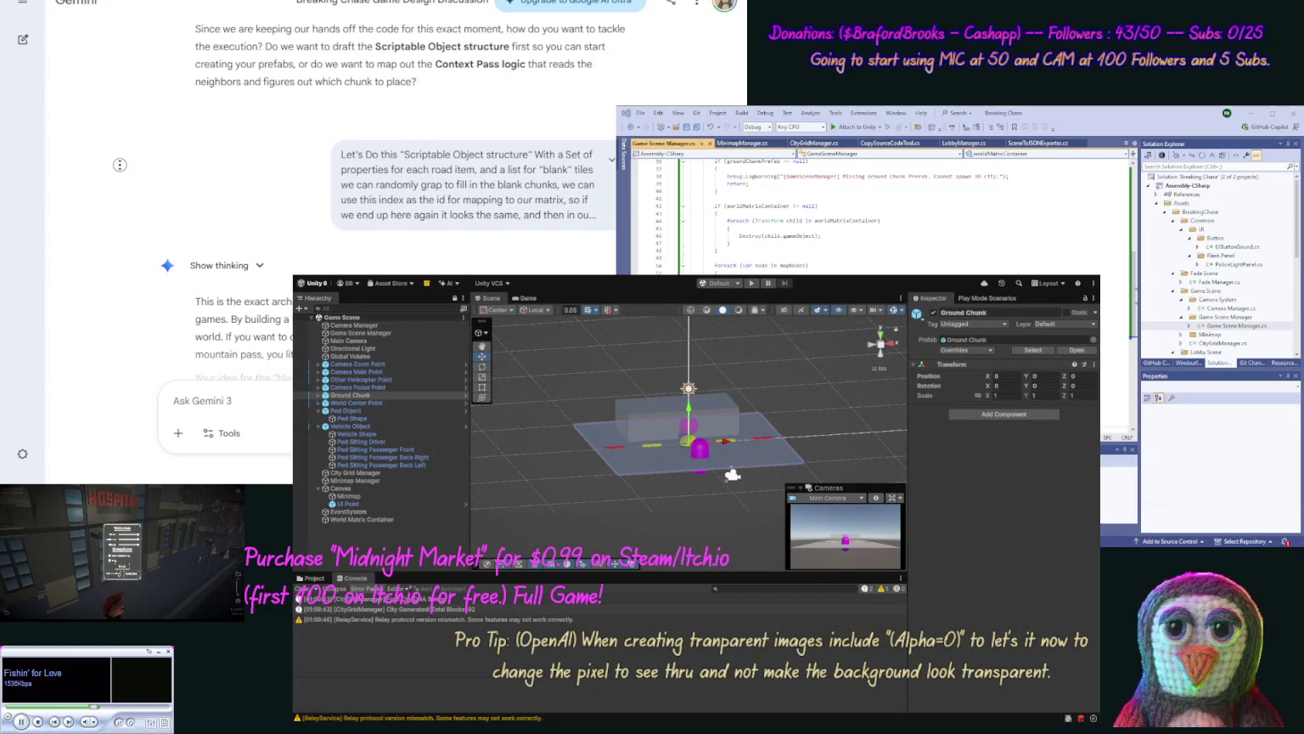
Step: Scroll down Gemini's reply to the RegionPaletteSO.cs code block
{"action": "scroll", "coordinate": [112, 175], "scroll_direction": "down", "scroll_amount": 2}
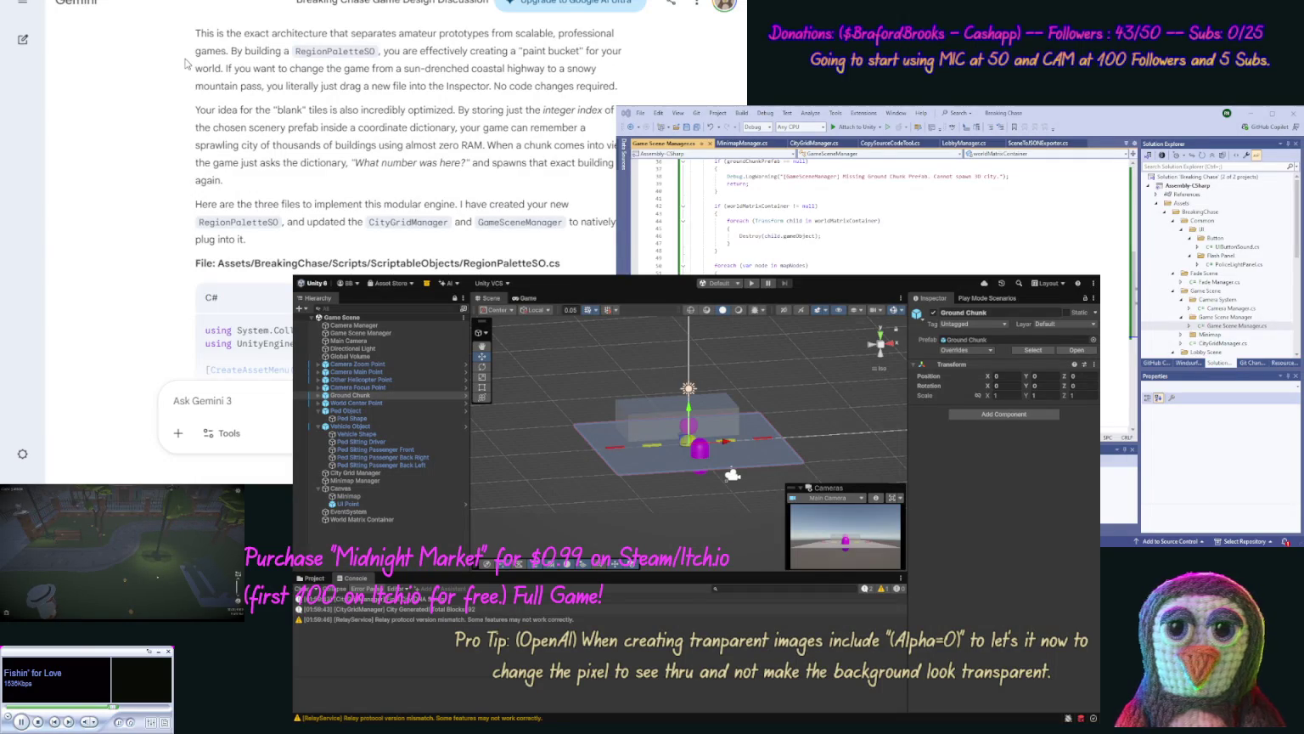
{"action": "scroll", "coordinate": [168, 97], "scroll_direction": "down", "scroll_amount": 1}
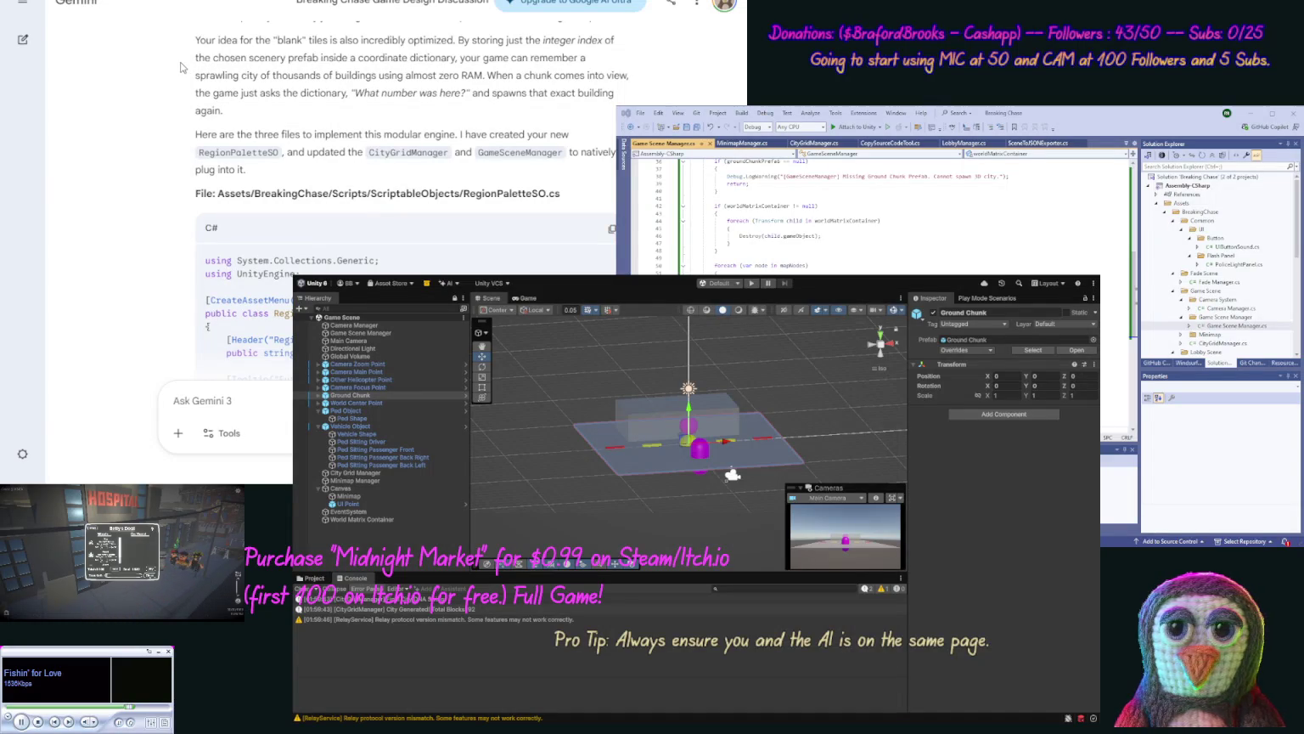
{"action": "scroll", "coordinate": [176, 76], "scroll_direction": "down", "scroll_amount": 1}
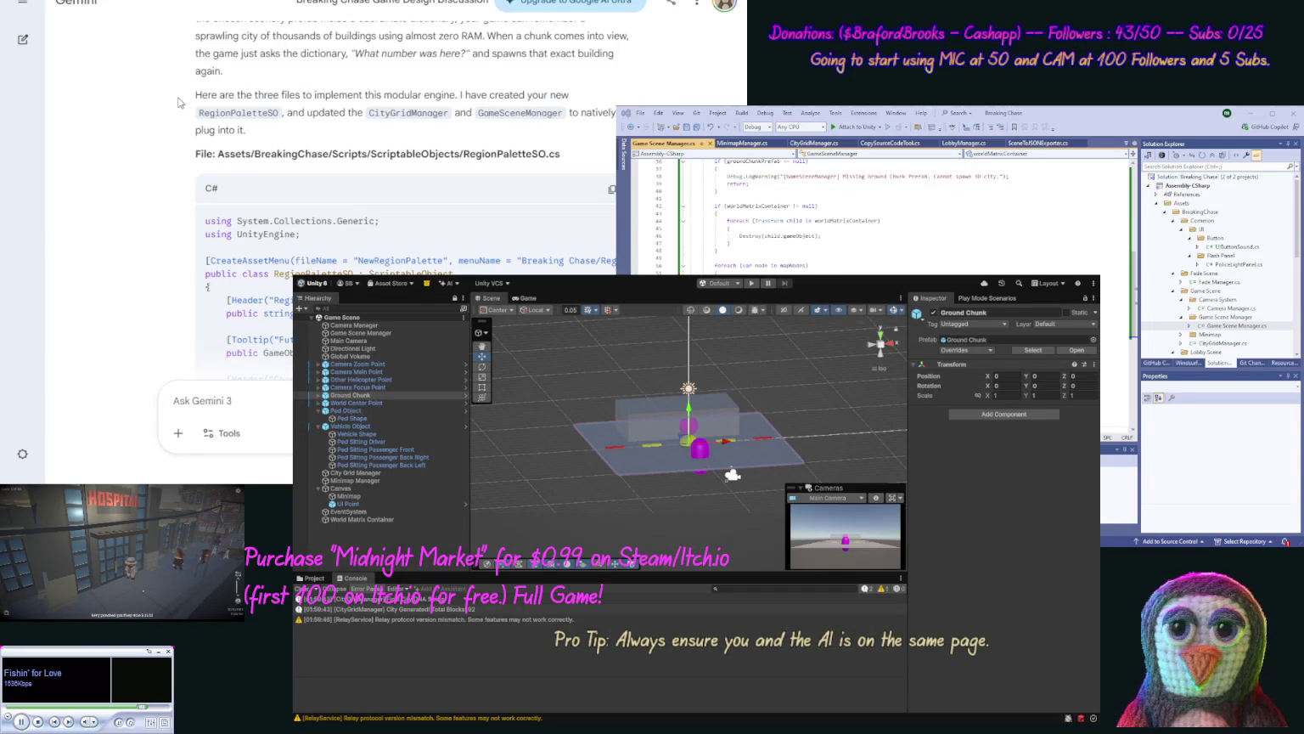
{"action": "scroll", "coordinate": [174, 118], "scroll_direction": "down", "scroll_amount": 2}
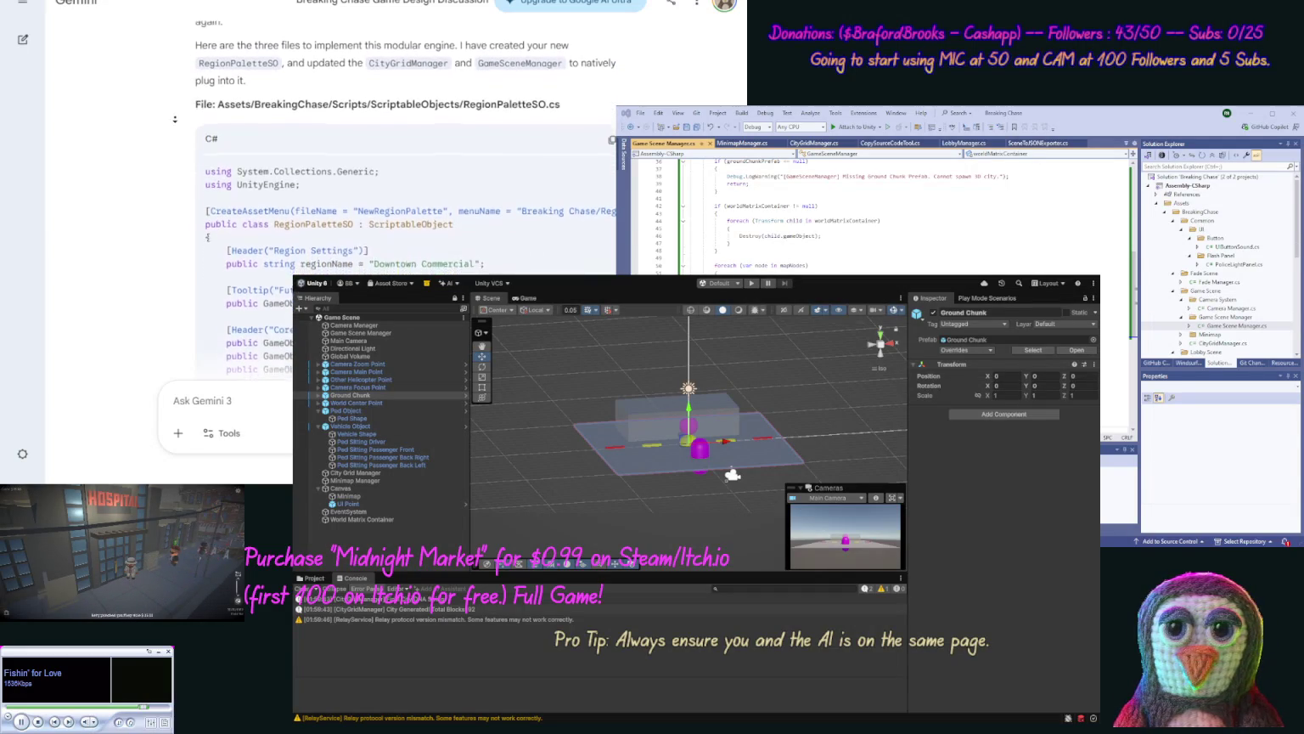
{"action": "scroll", "coordinate": [175, 119], "scroll_direction": "down", "scroll_amount": 1}
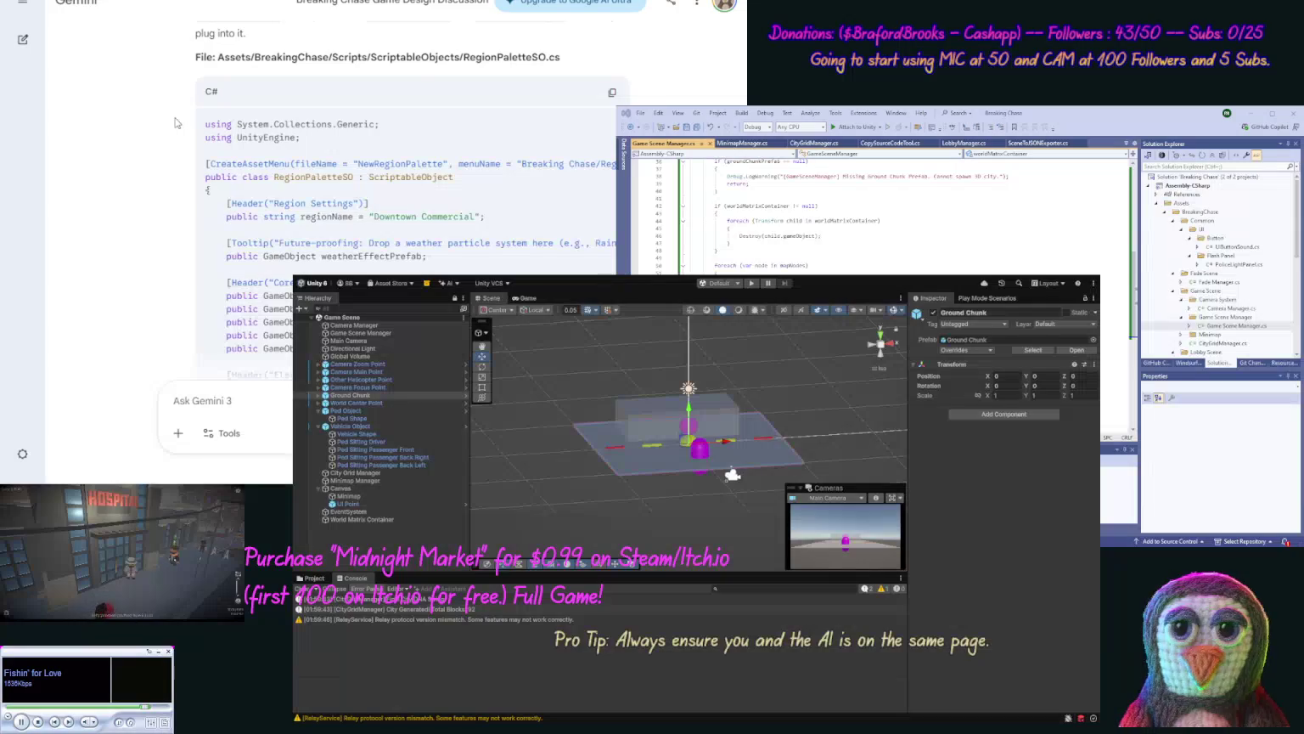
{"action": "scroll", "coordinate": [175, 110], "scroll_direction": "up", "scroll_amount": 1}
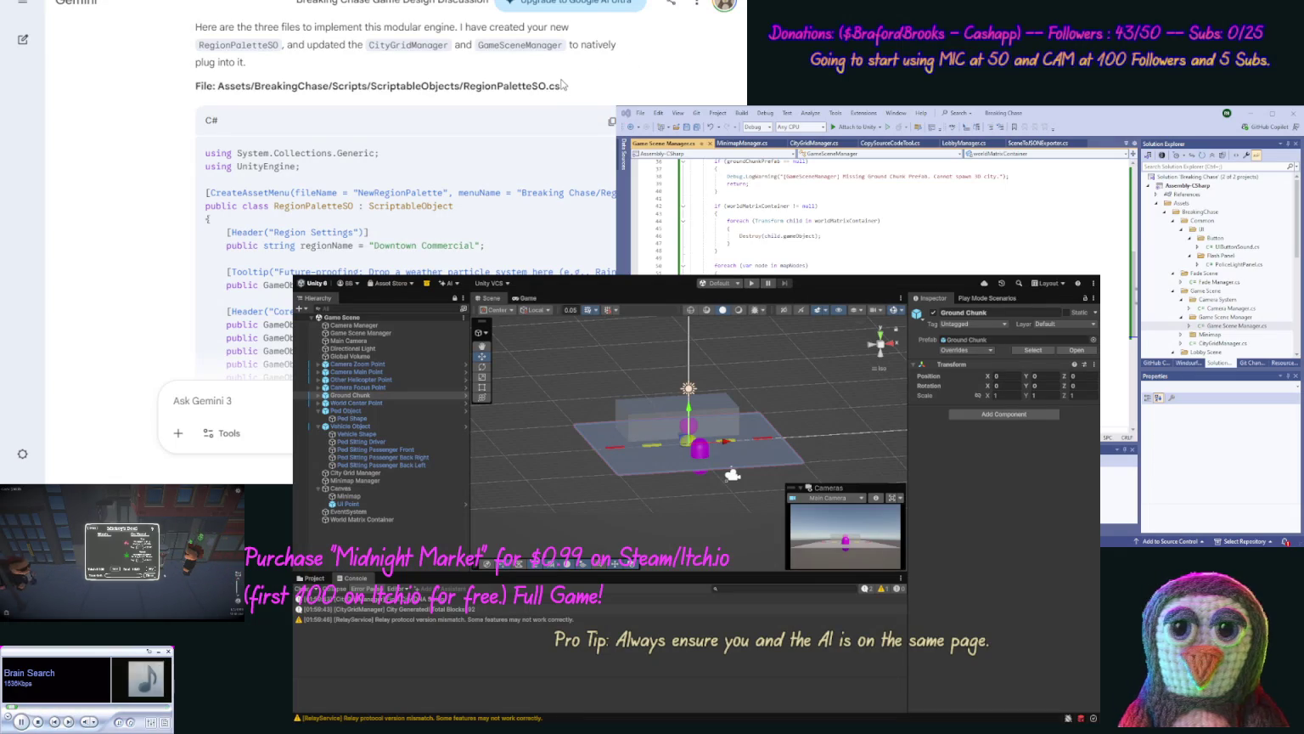
{"action": "left_click_drag", "start_coordinate": [561, 86], "coordinate": [477, 85]}
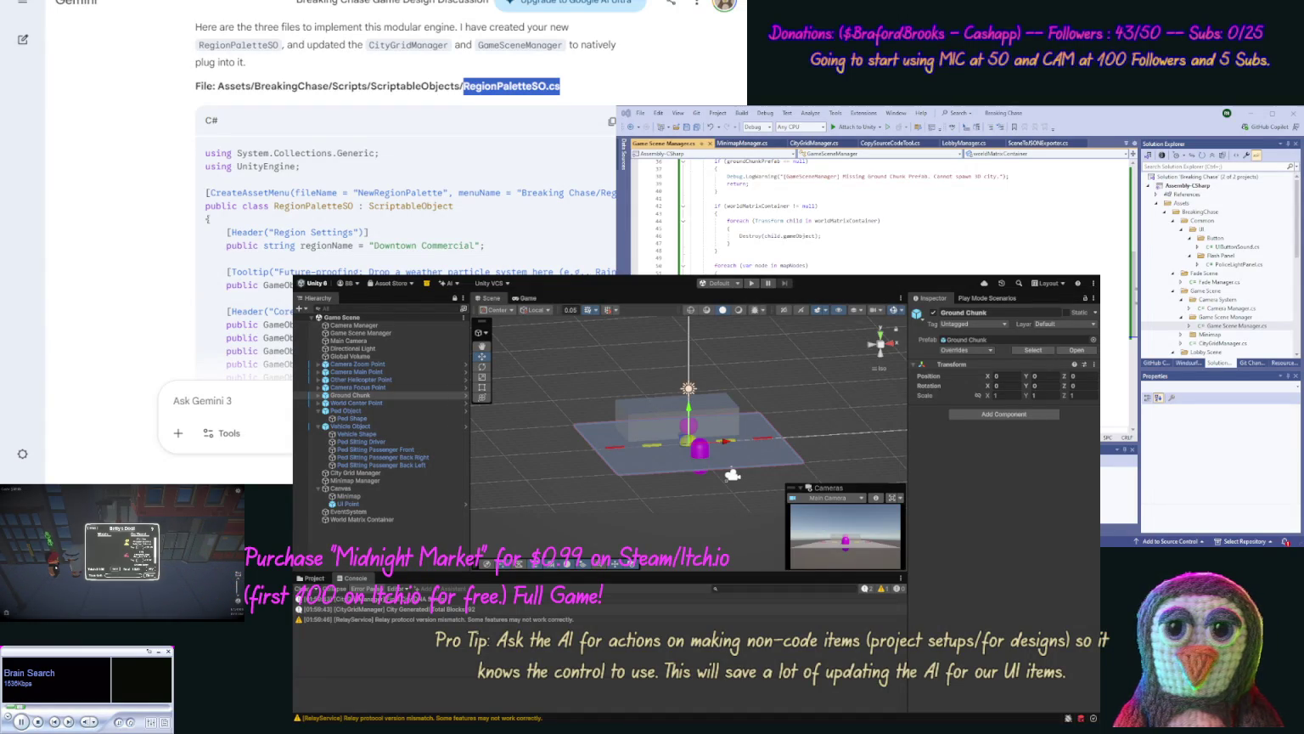
Step: Show the Game Scene folder's contents in Unity's Project window
{"action": "left_click", "coordinate": [846, 292]}
{"action": "left_click", "coordinate": [312, 578]}
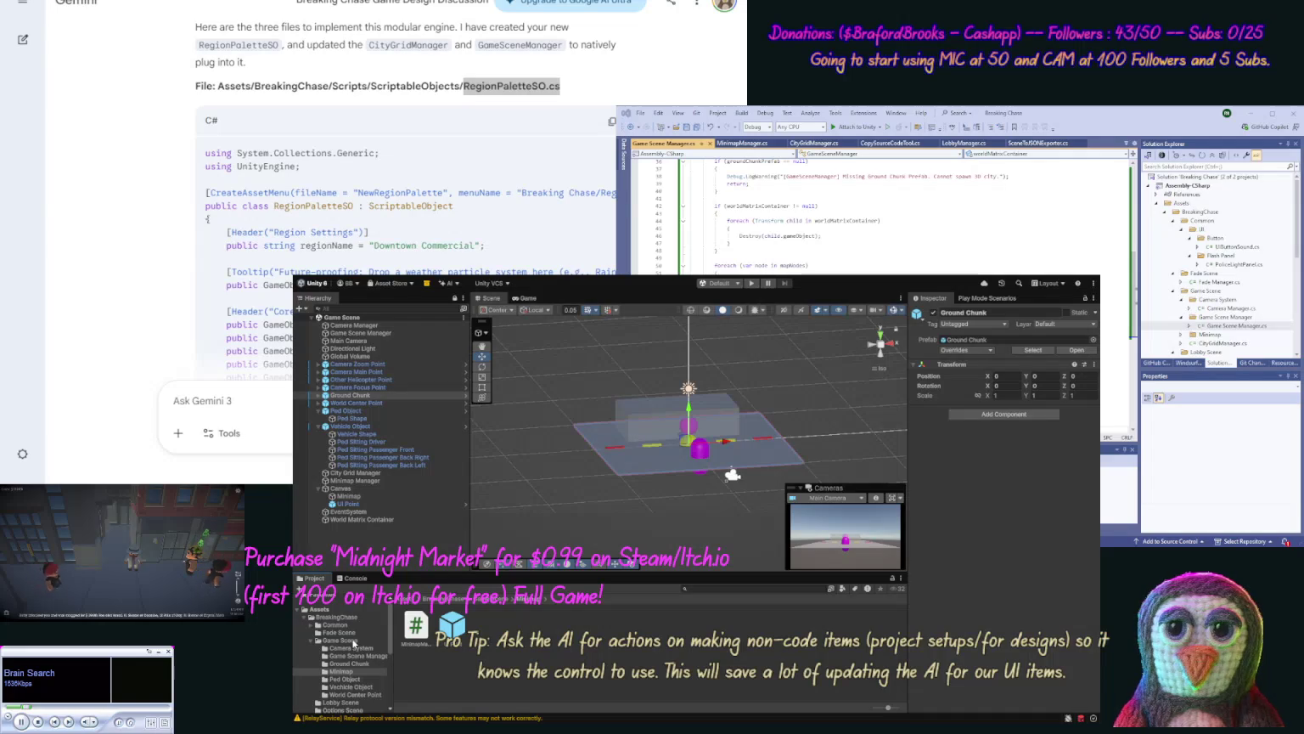
{"action": "left_click", "coordinate": [354, 642]}
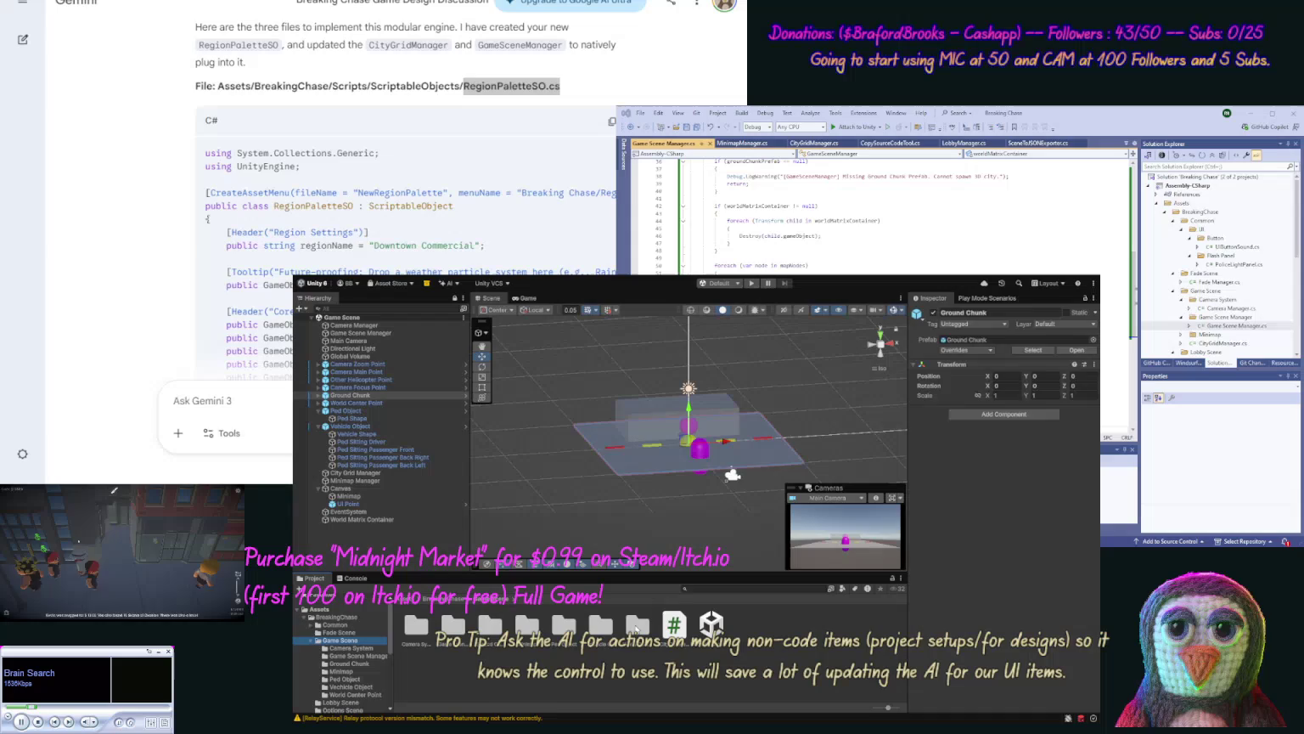
Step: Move the Ped Object, Vehicle Object and World Center Point folders into Camera System
{"action": "left_click", "coordinate": [636, 626]}
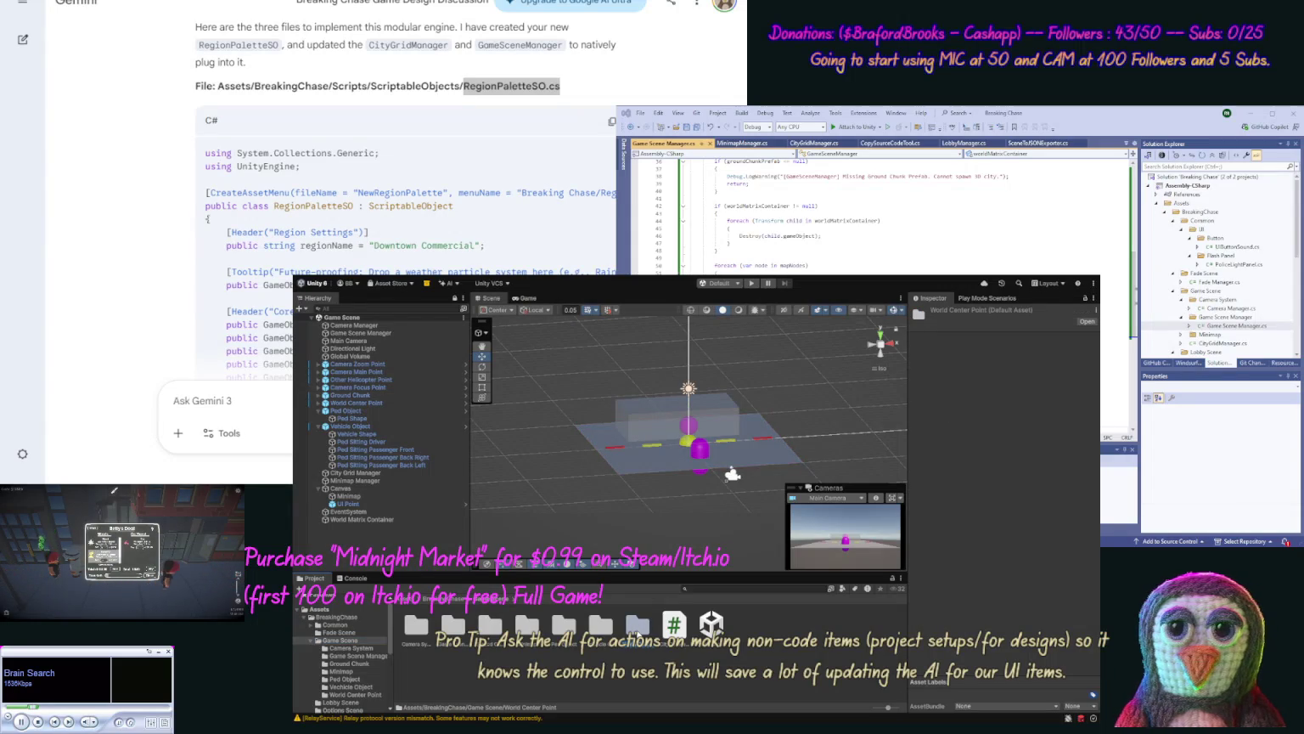
{"action": "left_click", "coordinate": [660, 669]}
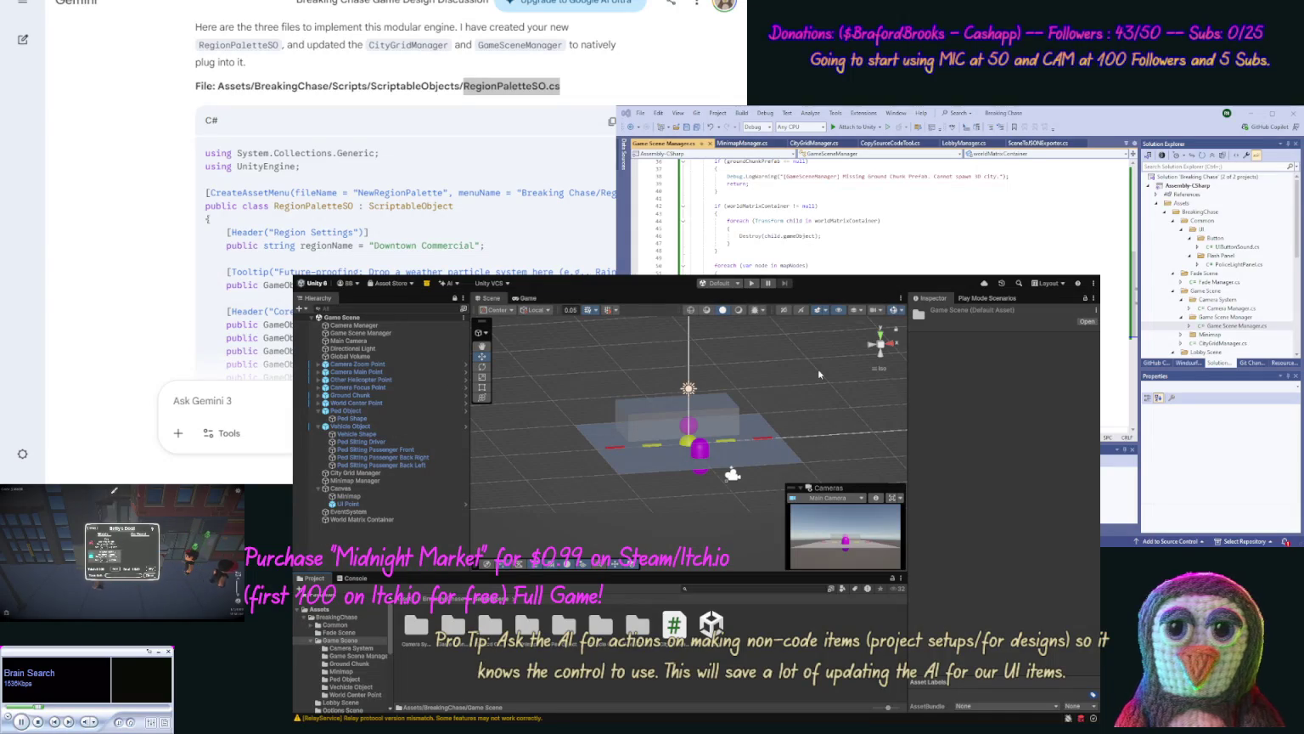
{"action": "left_click", "coordinate": [643, 664]}
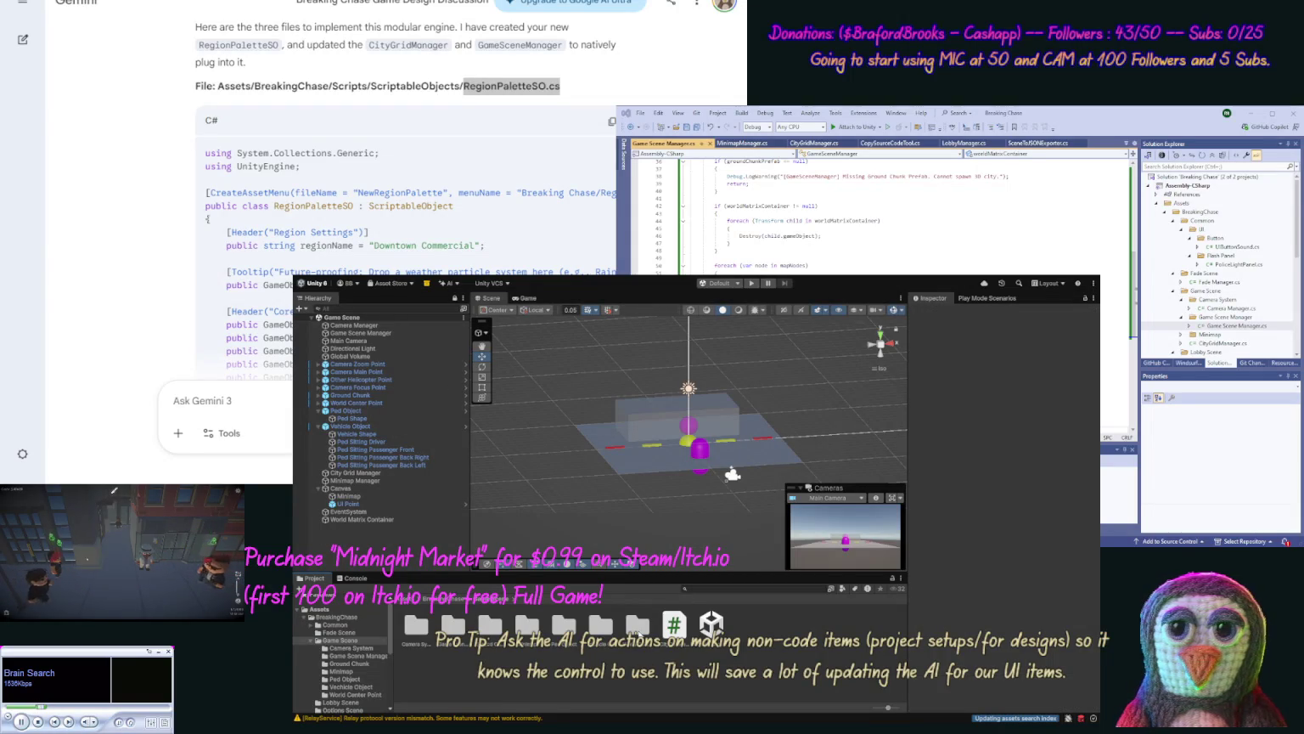
{"action": "left_click", "coordinate": [632, 629]}
{"action": "left_click", "coordinate": [600, 627], "text": "shift"}
{"action": "left_click", "coordinate": [564, 627], "text": "shift"}
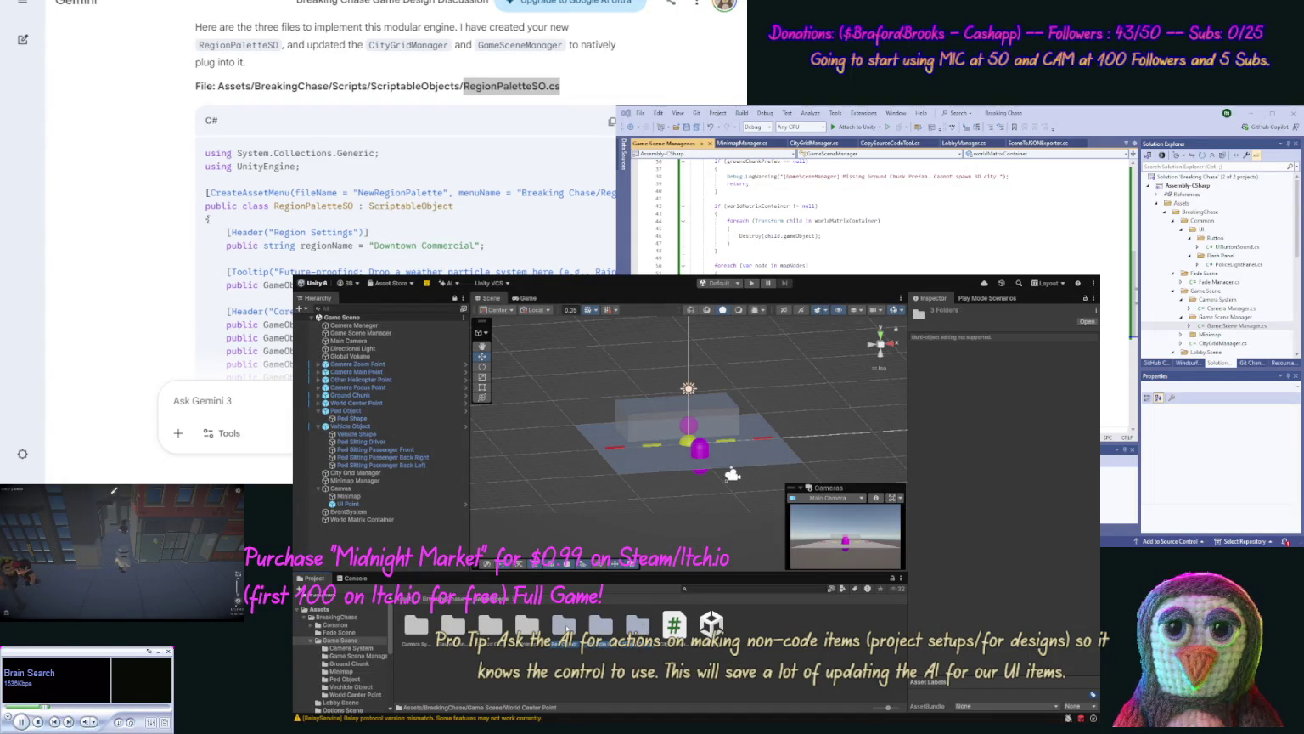
{"action": "left_click", "coordinate": [415, 629], "text": "ctrl"}
{"action": "left_click_drag", "start_coordinate": [410, 633], "coordinate": [413, 633]}
Step: Create a new C# script named RegionPaletteSO in the Game Scene folder
{"action": "left_click", "coordinate": [453, 629]}
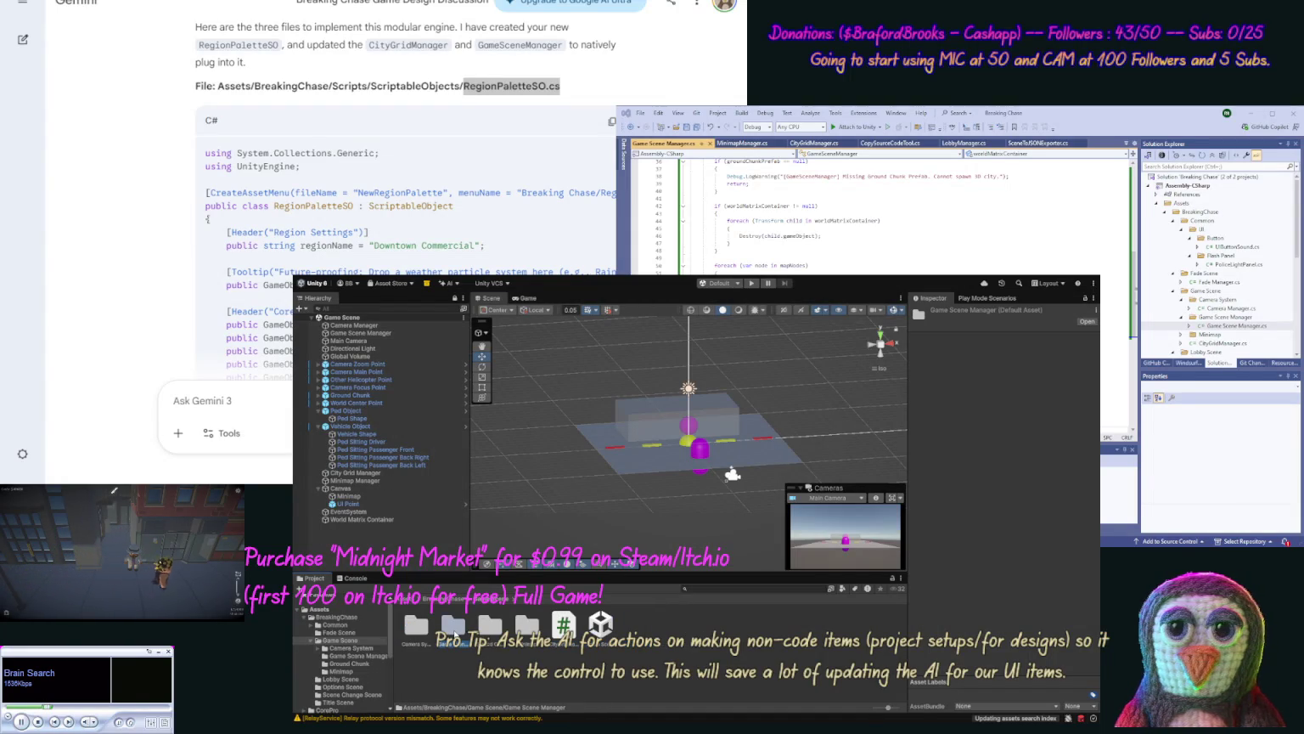
{"action": "left_click", "coordinate": [527, 626]}
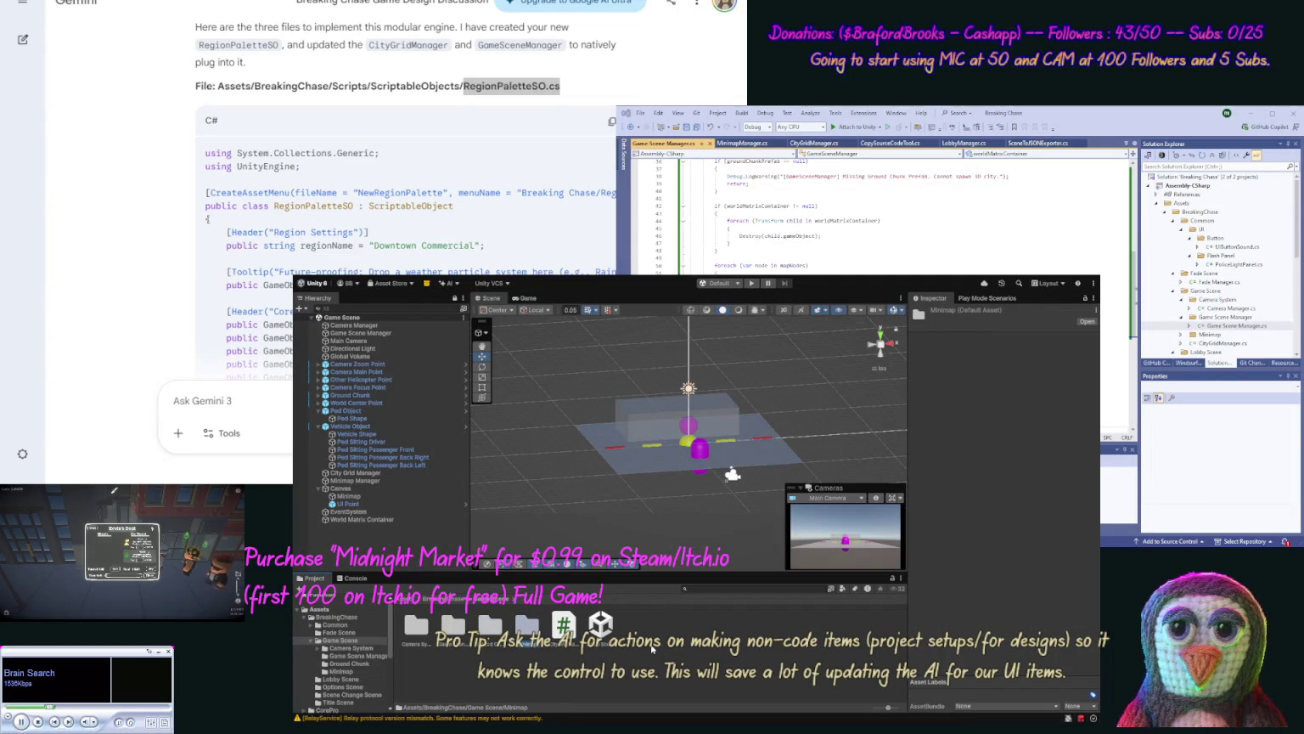
{"action": "left_click", "coordinate": [653, 648]}
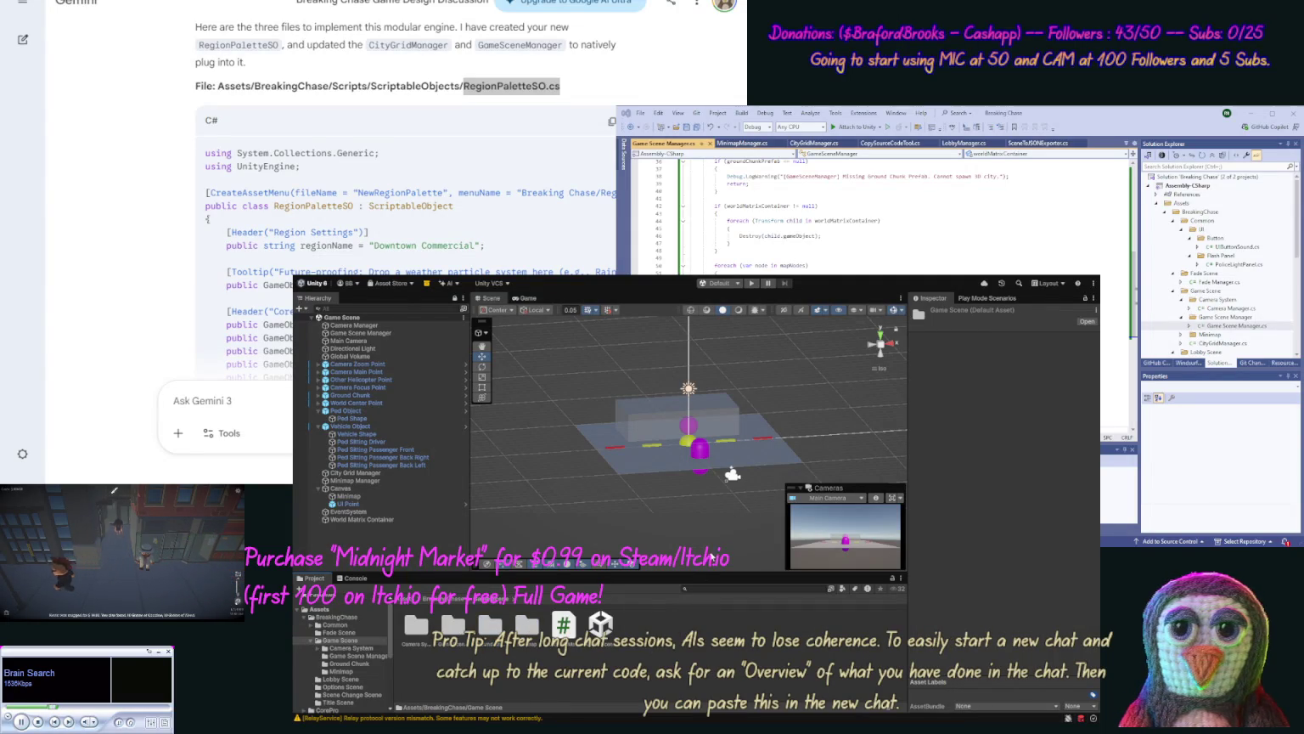
{"action": "left_click", "coordinate": [756, 348]}
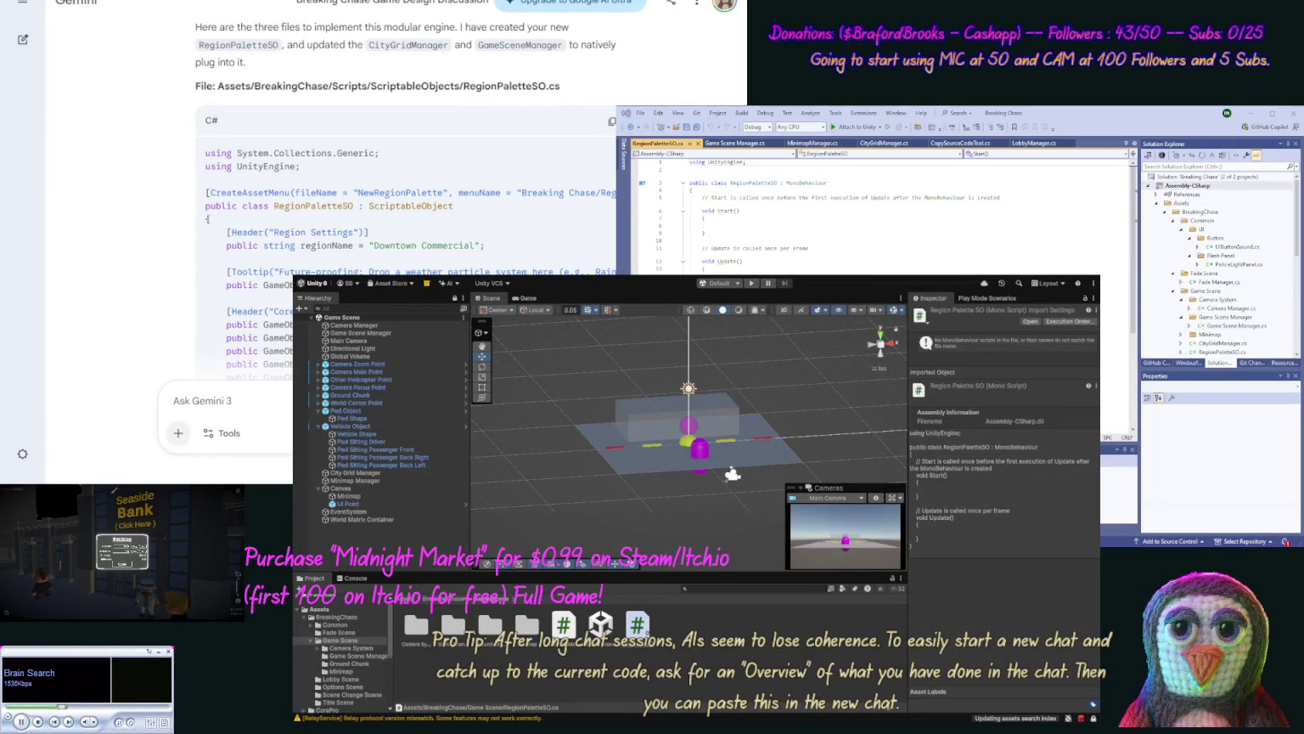
Step: Replace RegionPaletteSO.cs with Gemini's ScriptableObject code and save it
{"action": "left_click", "coordinate": [611, 121]}
{"action": "left_click", "coordinate": [1111, 326]}
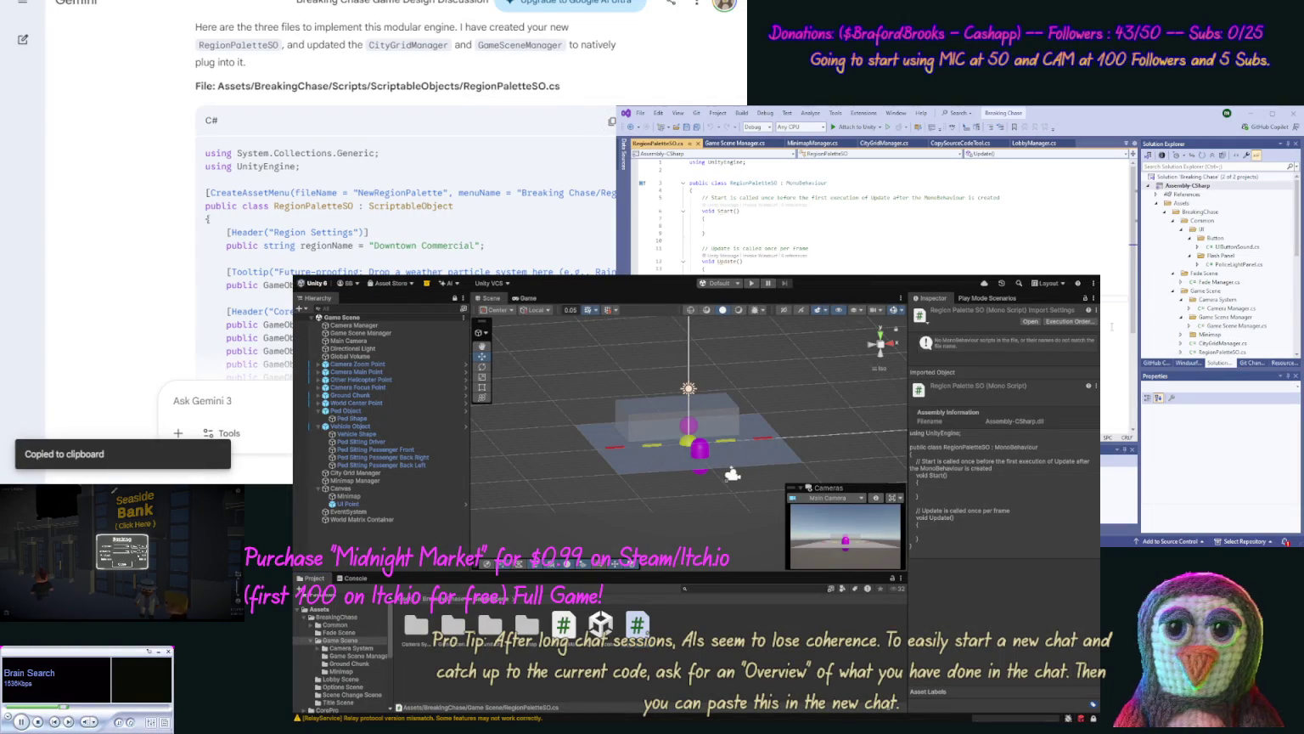
{"action": "key", "text": "ctrl+a"}
{"action": "key", "text": "ctrl+v"}
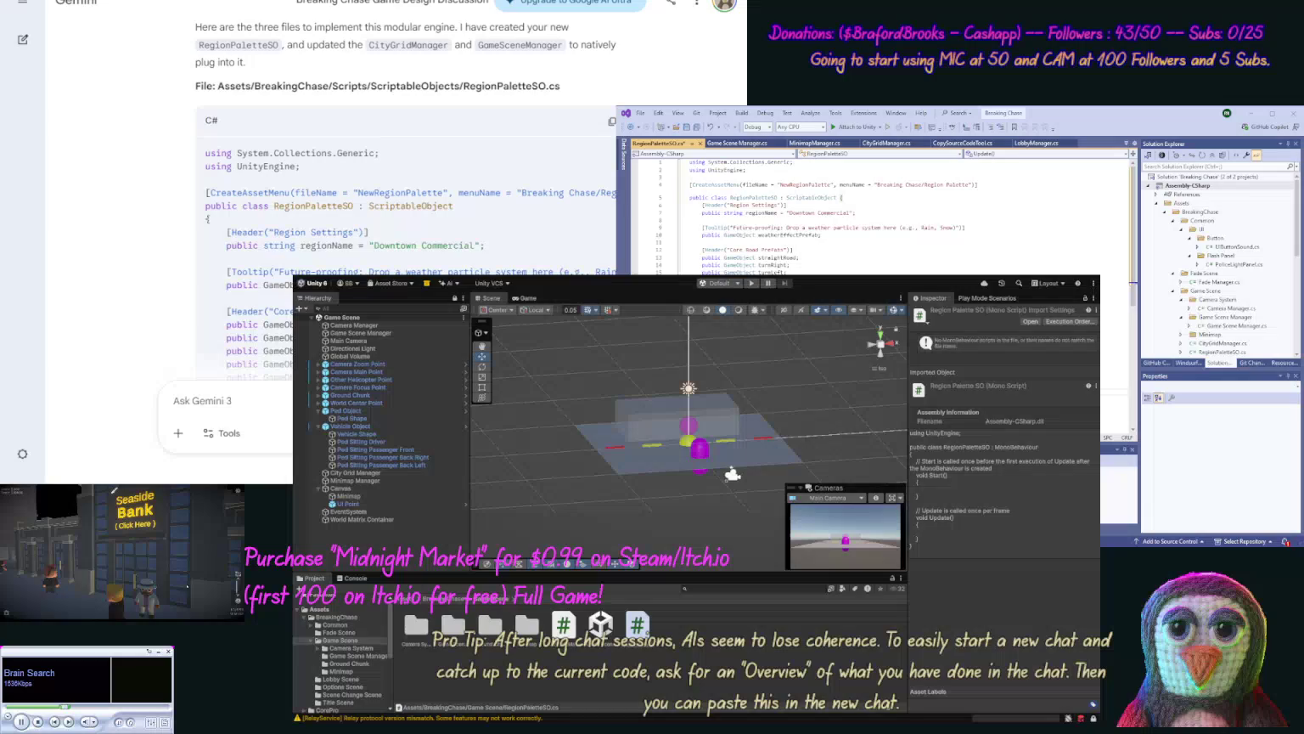
{"action": "key", "text": "ctrl+s"}
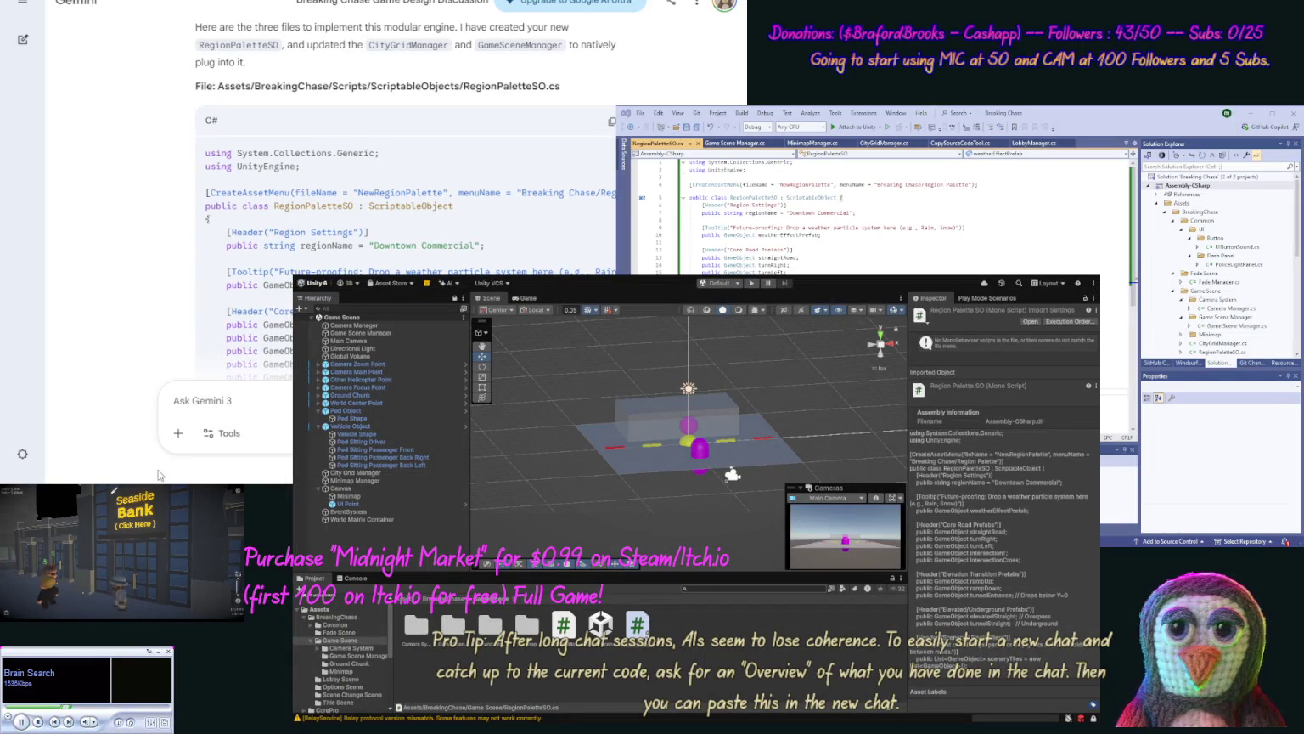
Step: Replace CityGridManager.cs contents with Gemini's updated CityGridManager code
{"action": "scroll", "coordinate": [144, 272], "scroll_direction": "down", "scroll_amount": 5}
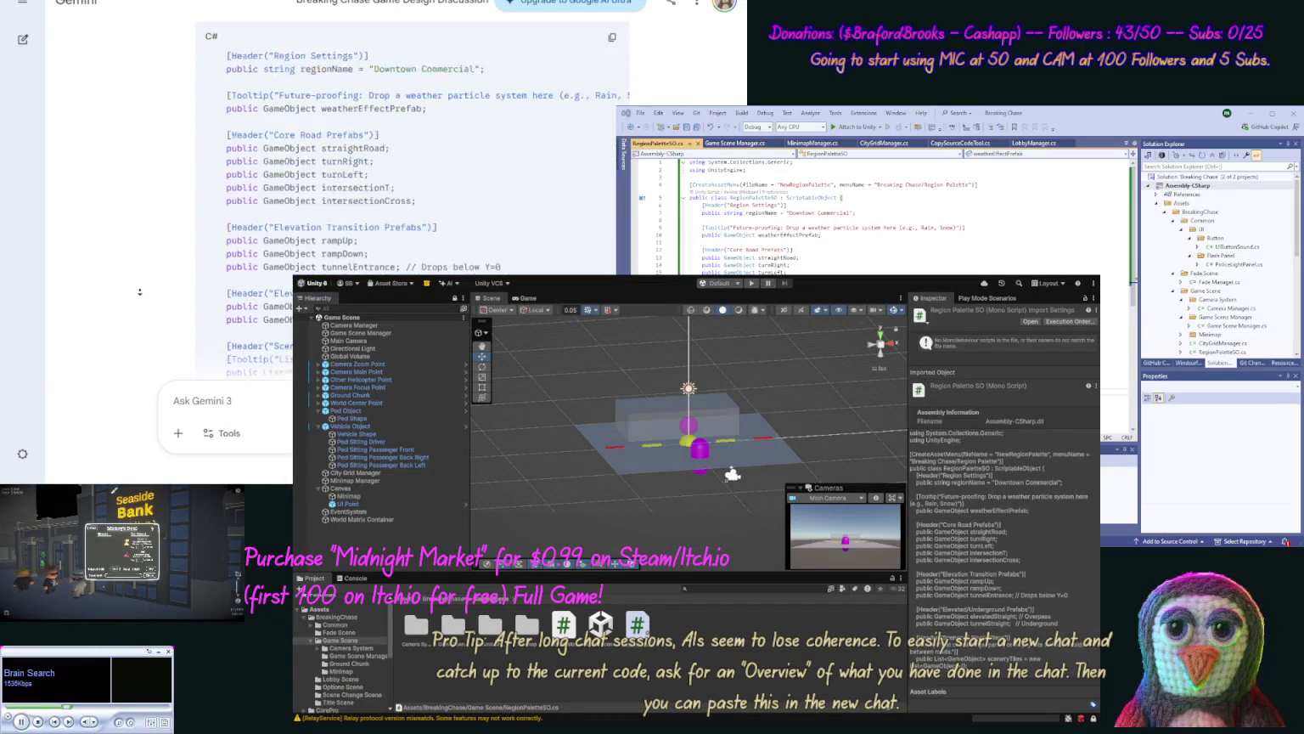
{"action": "scroll", "coordinate": [140, 291], "scroll_direction": "down", "scroll_amount": 2}
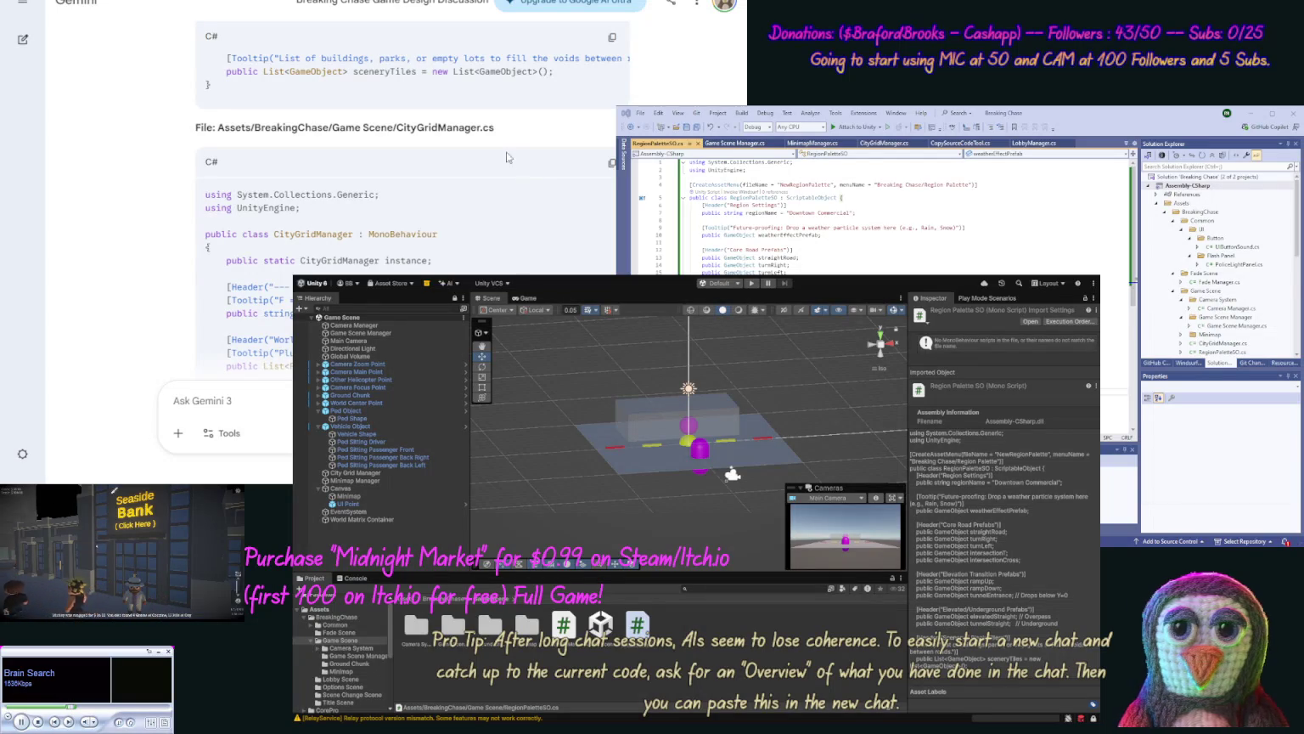
{"action": "left_click", "coordinate": [612, 163]}
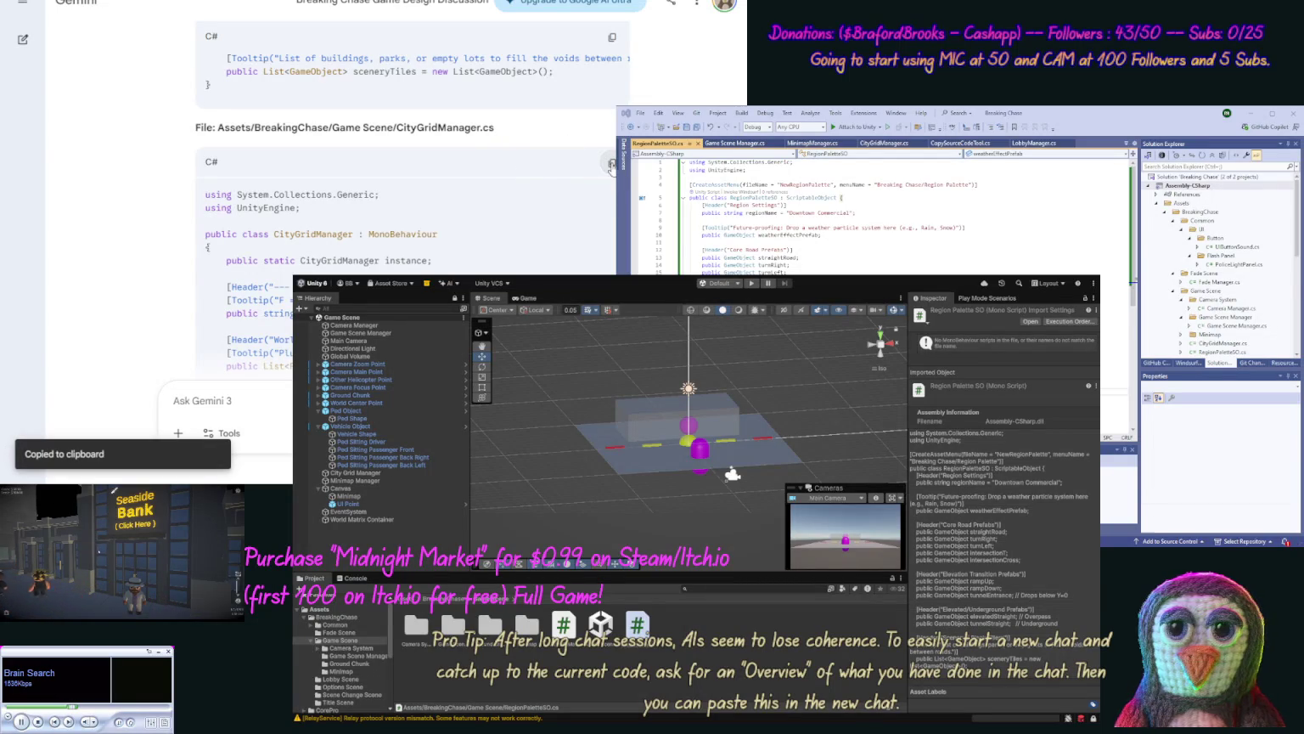
{"action": "double_click", "coordinate": [1223, 343]}
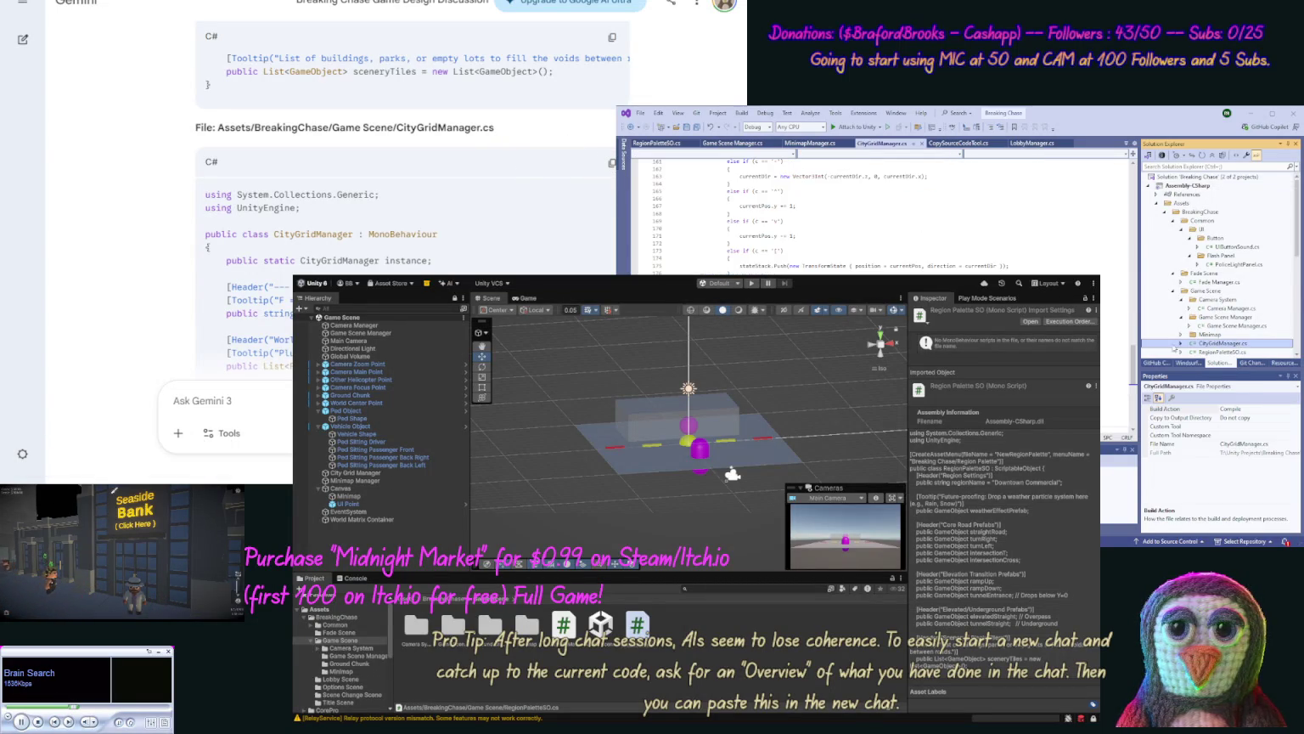
{"action": "key", "text": "ctrl+a"}
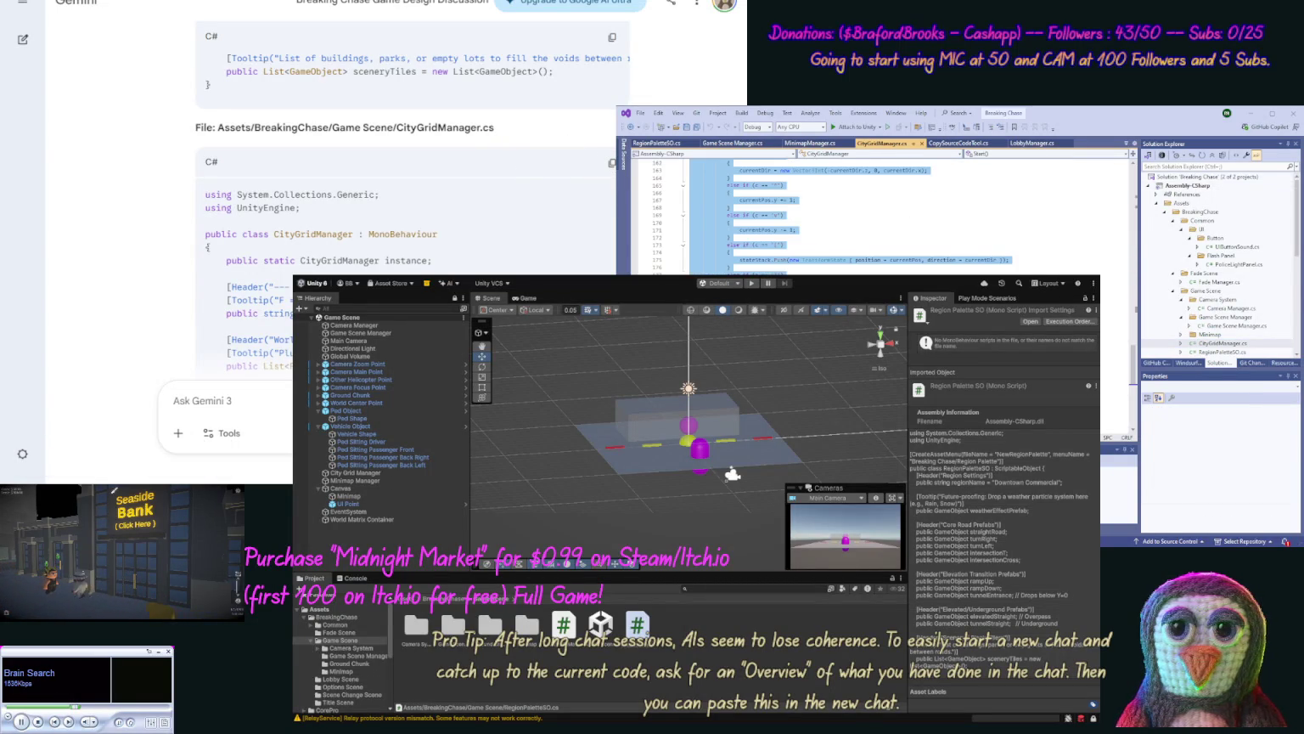
{"action": "key", "text": "ctrl+v"}
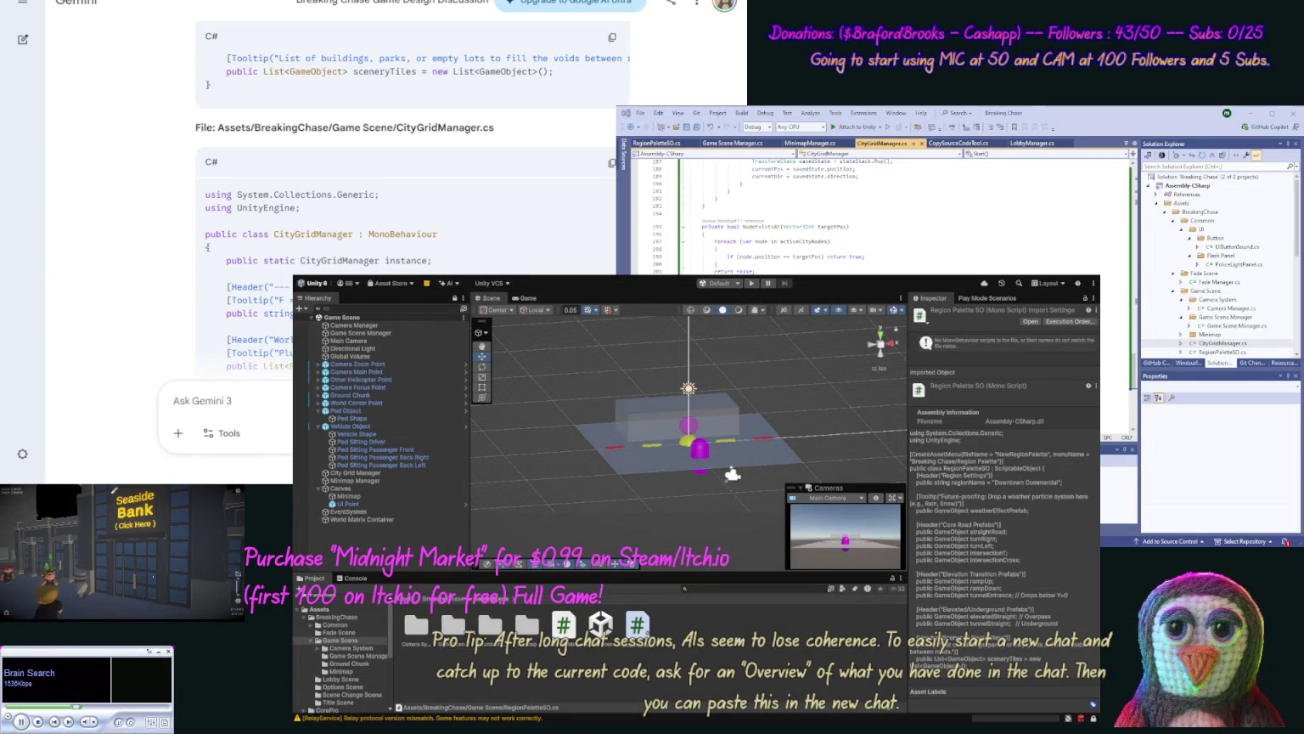
Step: Replace Game Scene Manager.cs contents with Gemini's updated GameSceneManager code
{"action": "scroll", "coordinate": [173, 283], "scroll_direction": "down", "scroll_amount": 1}
{"action": "scroll", "coordinate": [173, 283], "scroll_direction": "down", "scroll_amount": 10}
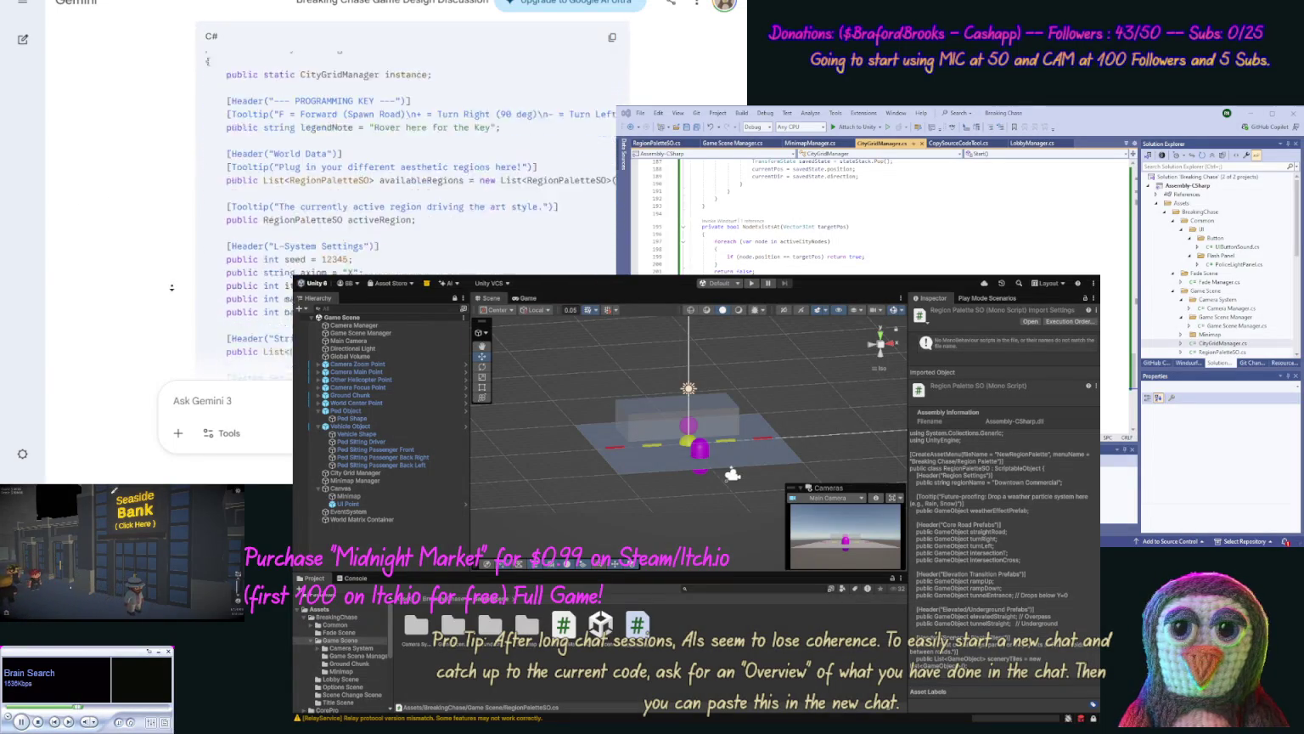
{"action": "scroll", "coordinate": [169, 292], "scroll_direction": "down", "scroll_amount": 10}
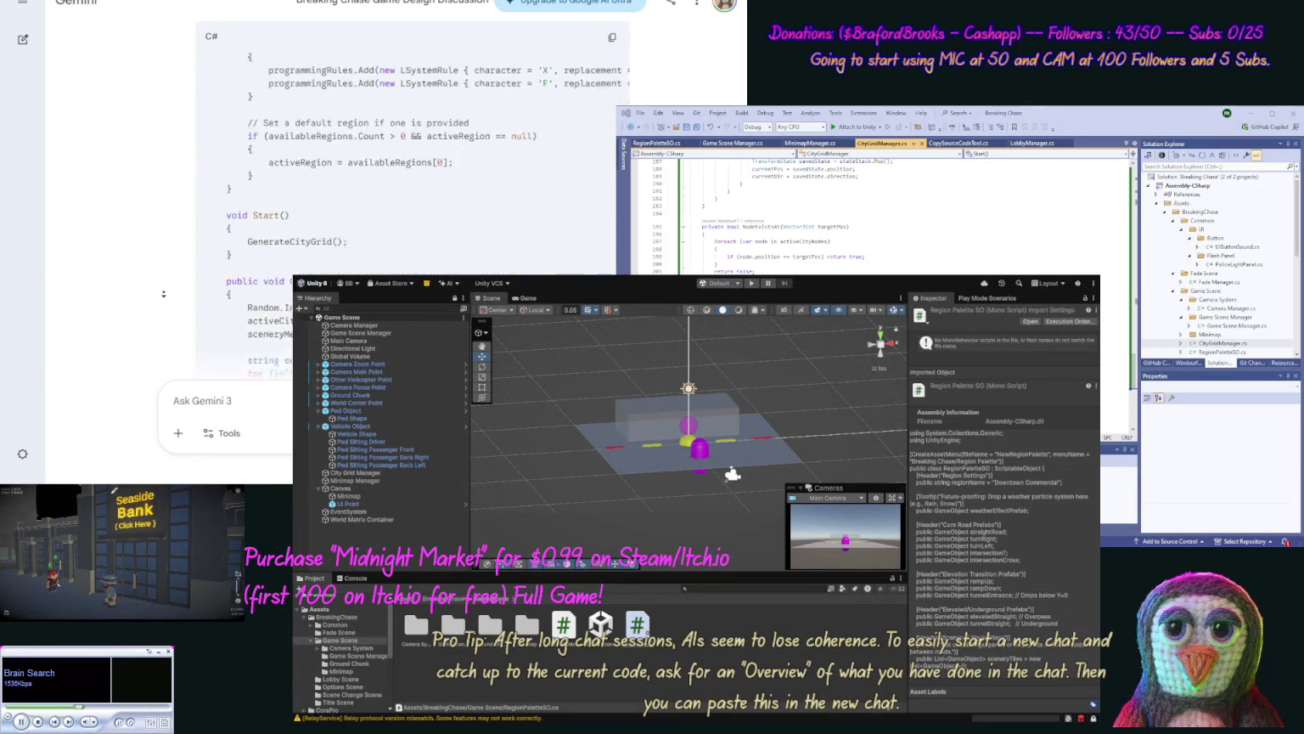
{"action": "scroll", "coordinate": [164, 293], "scroll_direction": "down", "scroll_amount": 10}
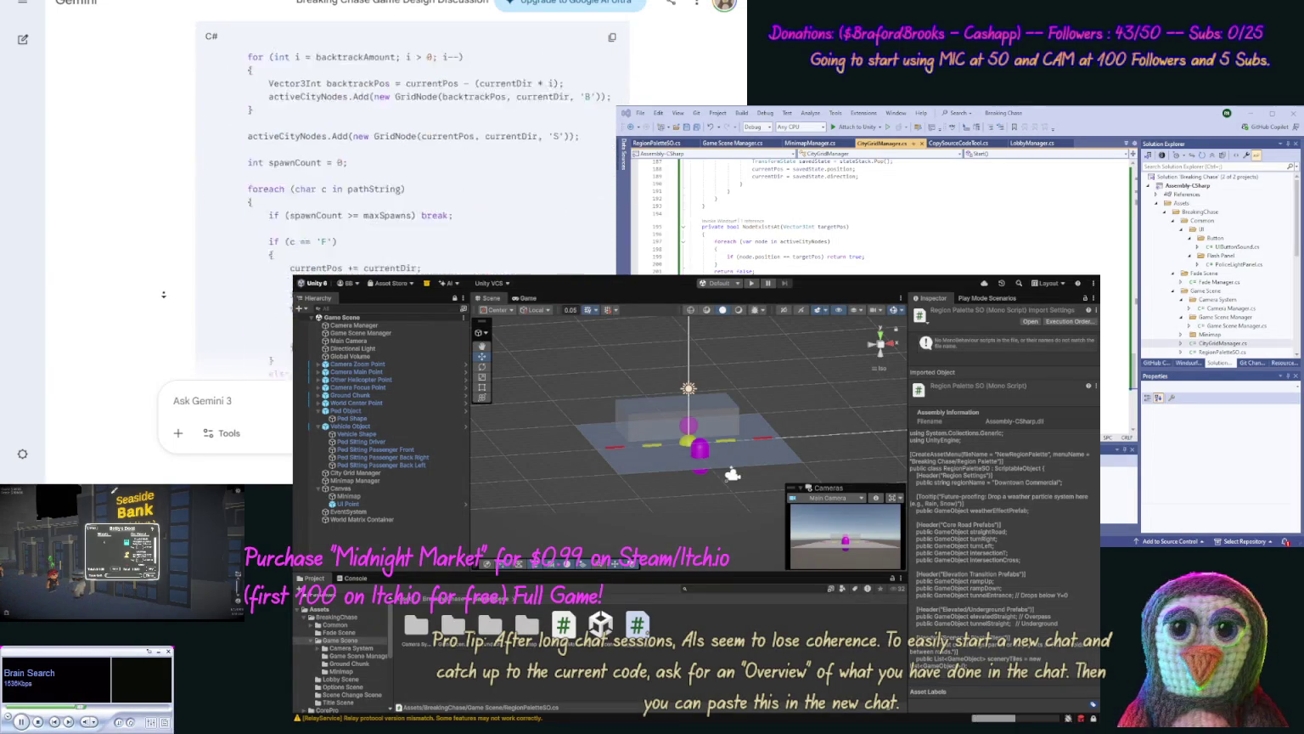
{"action": "scroll", "coordinate": [164, 294], "scroll_direction": "down", "scroll_amount": 5}
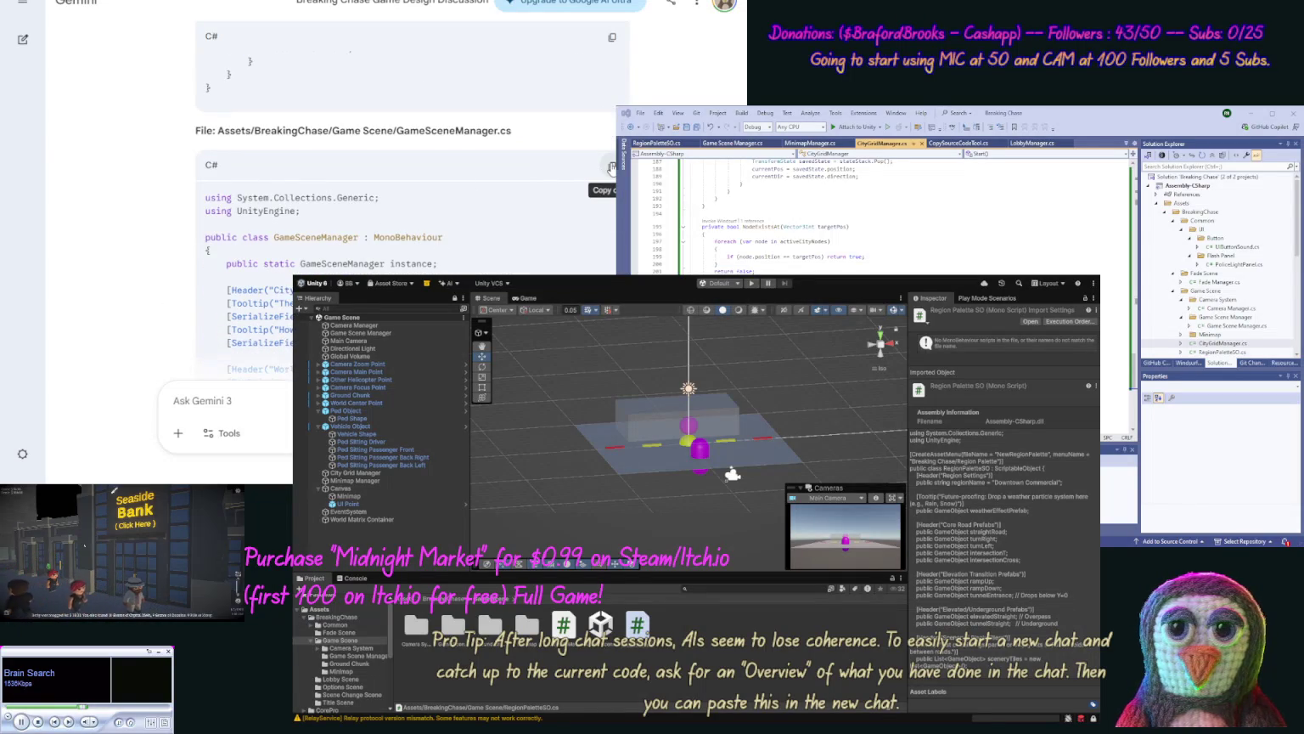
{"action": "left_click", "coordinate": [611, 166]}
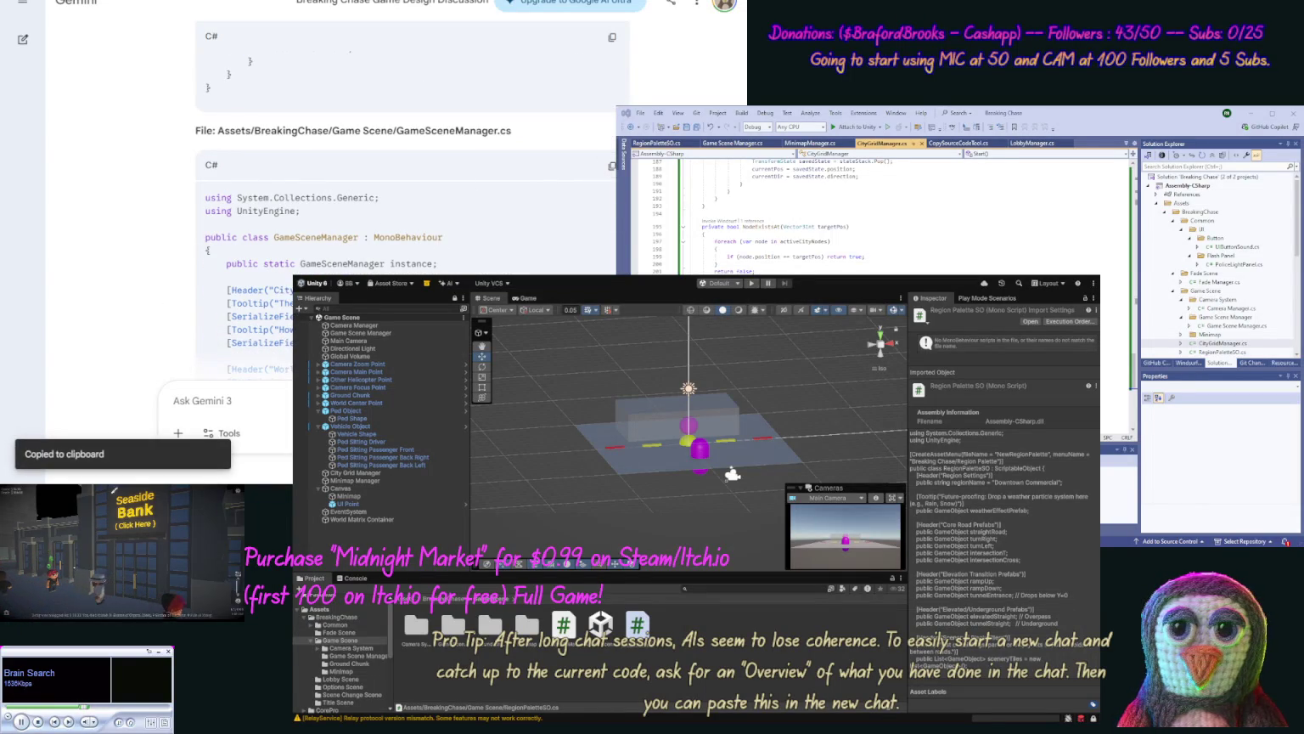
{"action": "double_click", "coordinate": [1206, 327]}
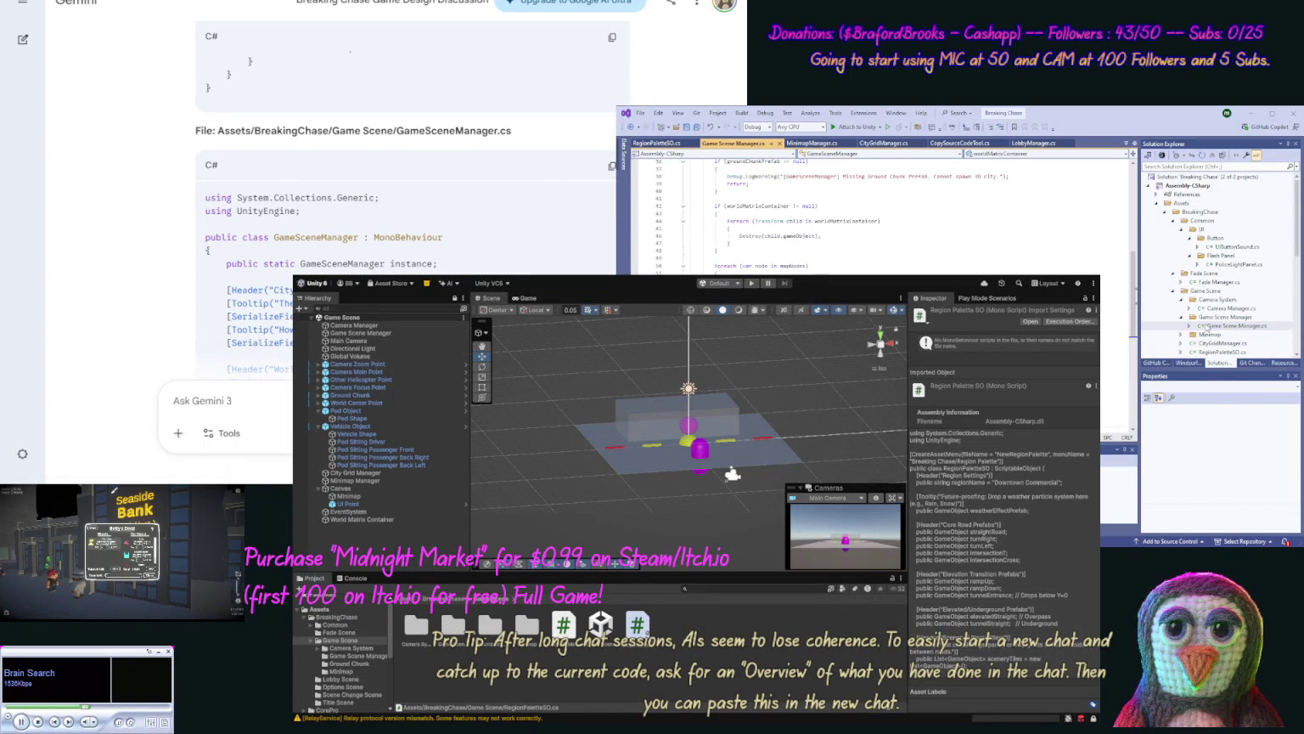
{"action": "key", "text": "ctrl+a"}
{"action": "key", "text": "ctrl+v"}
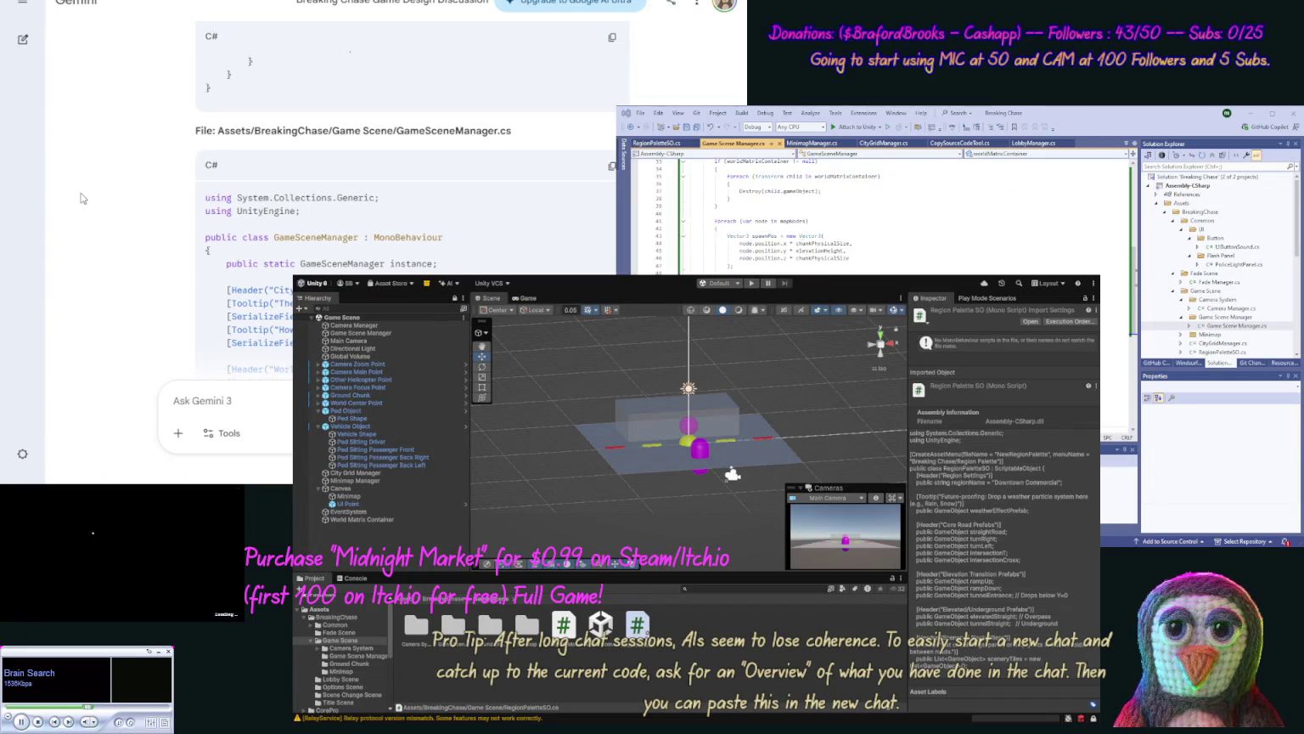
{"action": "scroll", "coordinate": [164, 204], "scroll_direction": "down", "scroll_amount": 15}
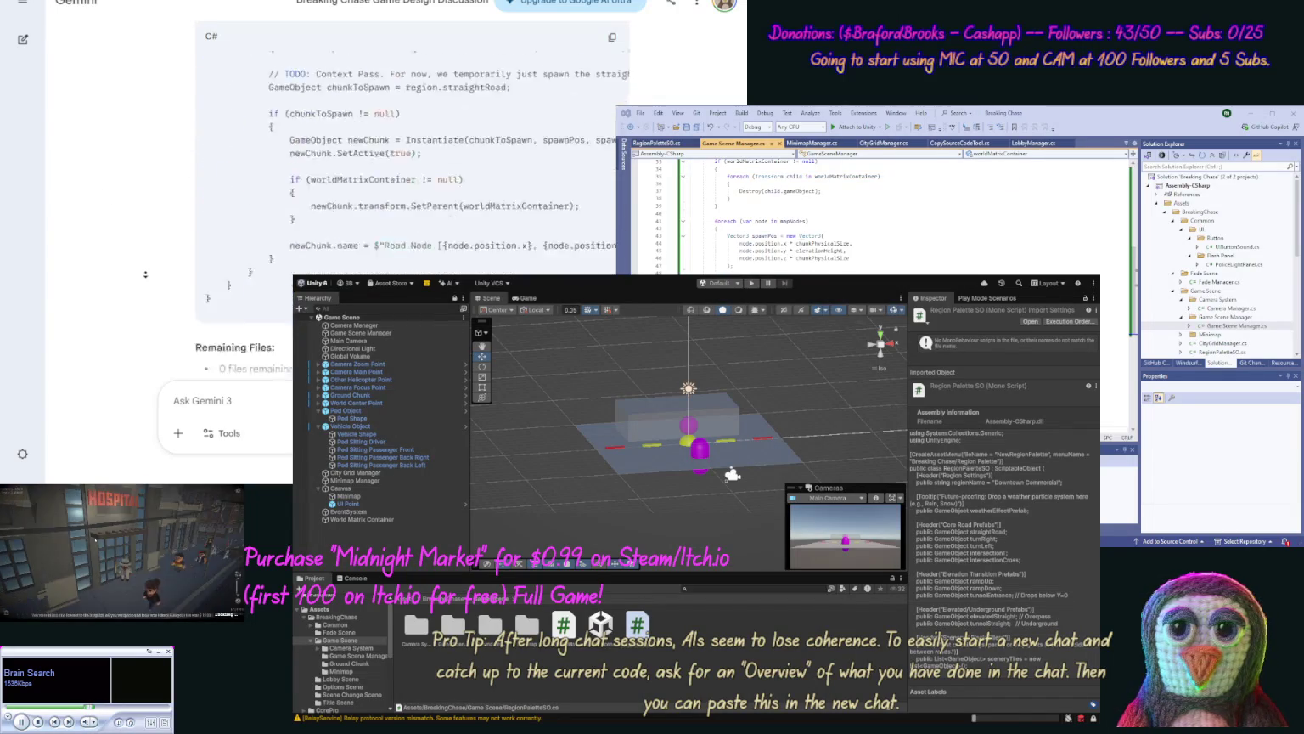
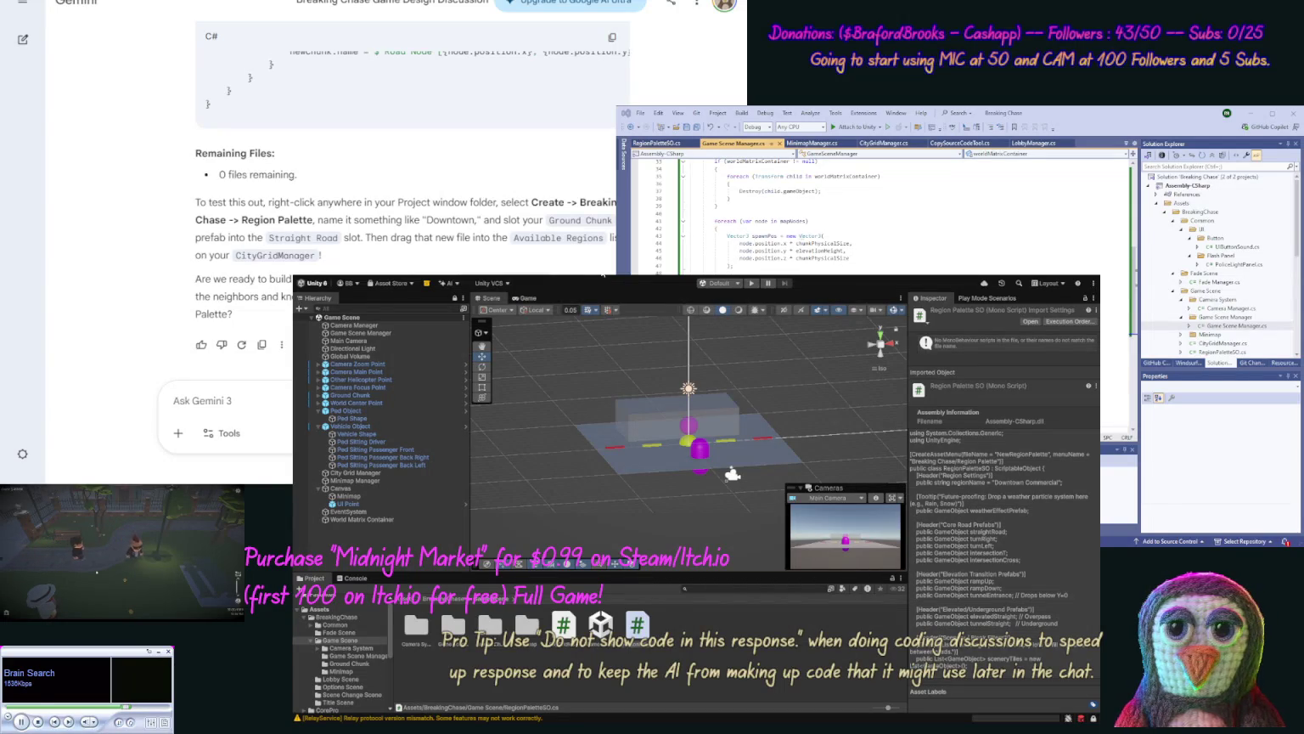
Step: Under Game Scene, add a Roadmaps folder holding a Region Palette asset named Demo Roadmap
{"action": "left_click", "coordinate": [693, 647]}
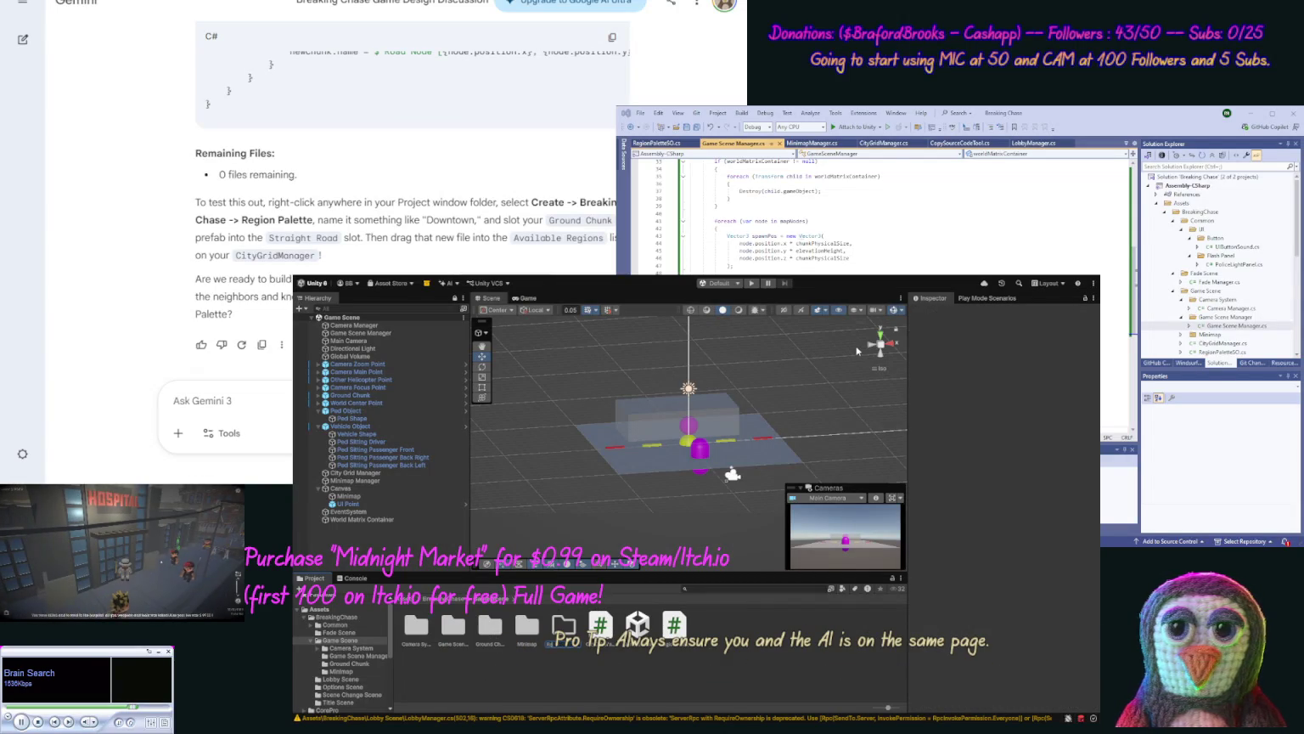
{"action": "key", "text": "Return"}
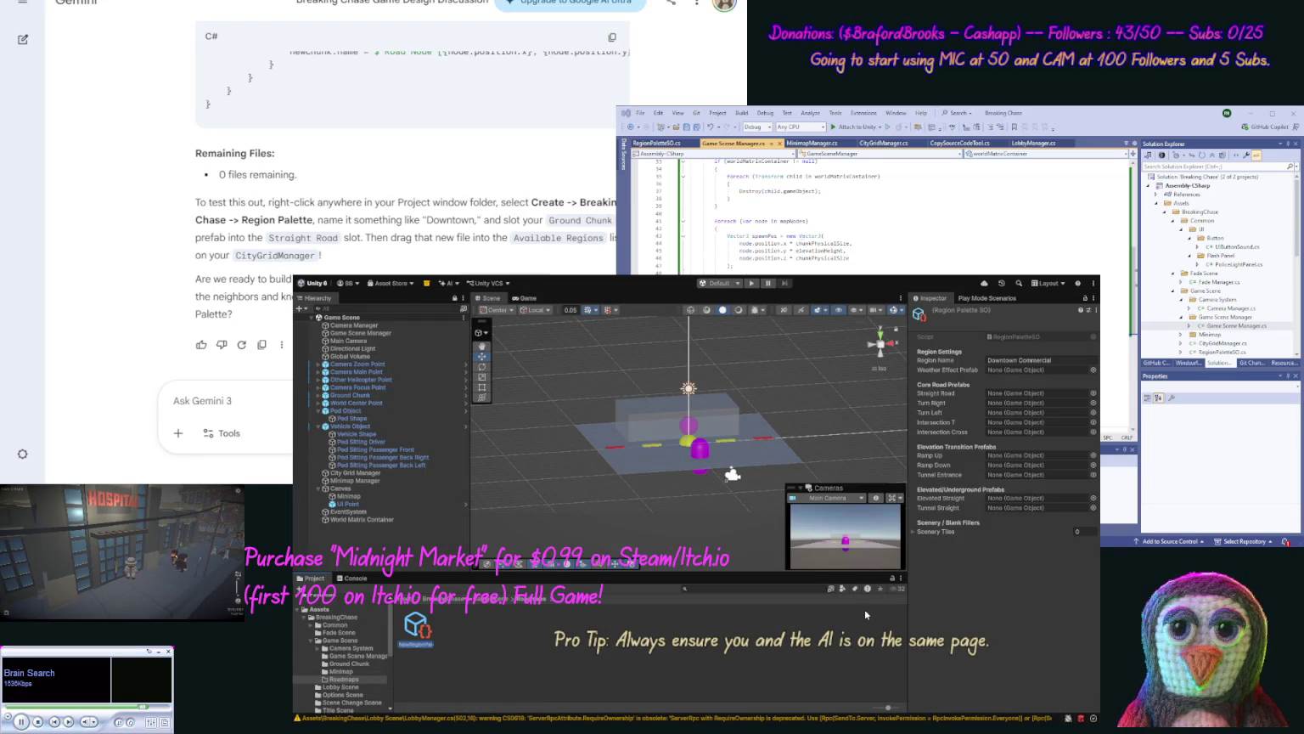
{"action": "type", "text": "oadmap"}
{"action": "key", "text": "Return"}
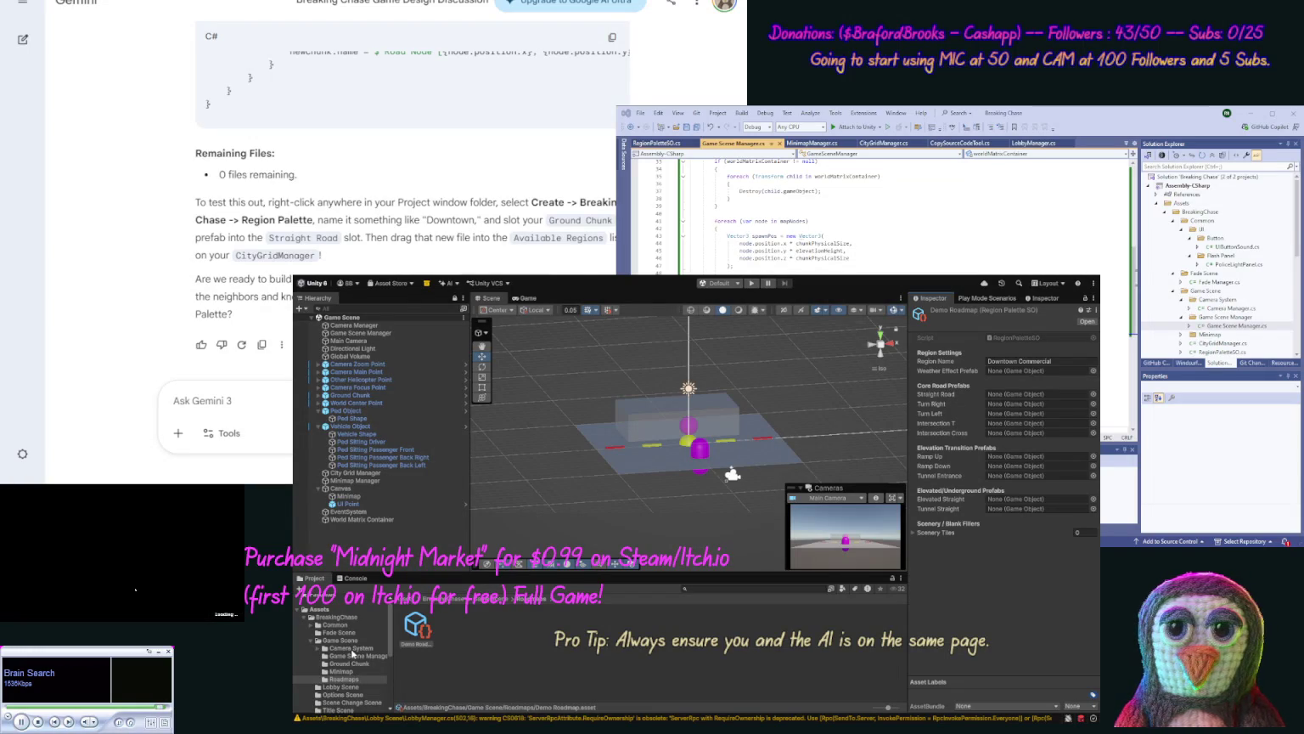
Step: Put Ground Chunk into the Straight Road, Turn Right, Turn Left, Intersection T and Intersection Cross slots
{"action": "left_click", "coordinate": [351, 662]}
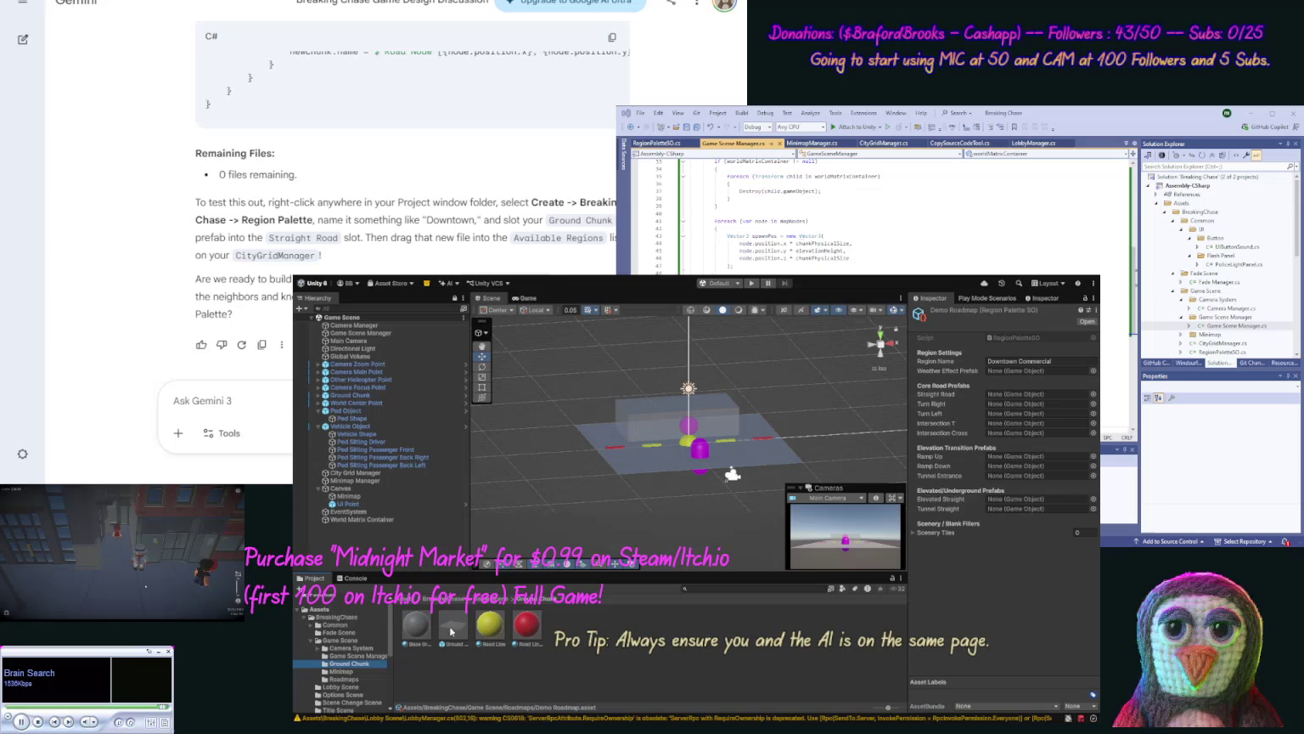
{"action": "mouse_move", "coordinate": [455, 627]}
{"action": "left_mouse_down"}
{"action": "mouse_move", "coordinate": [764, 476]}
{"action": "mouse_move", "coordinate": [1007, 396]}
{"action": "left_mouse_up"}
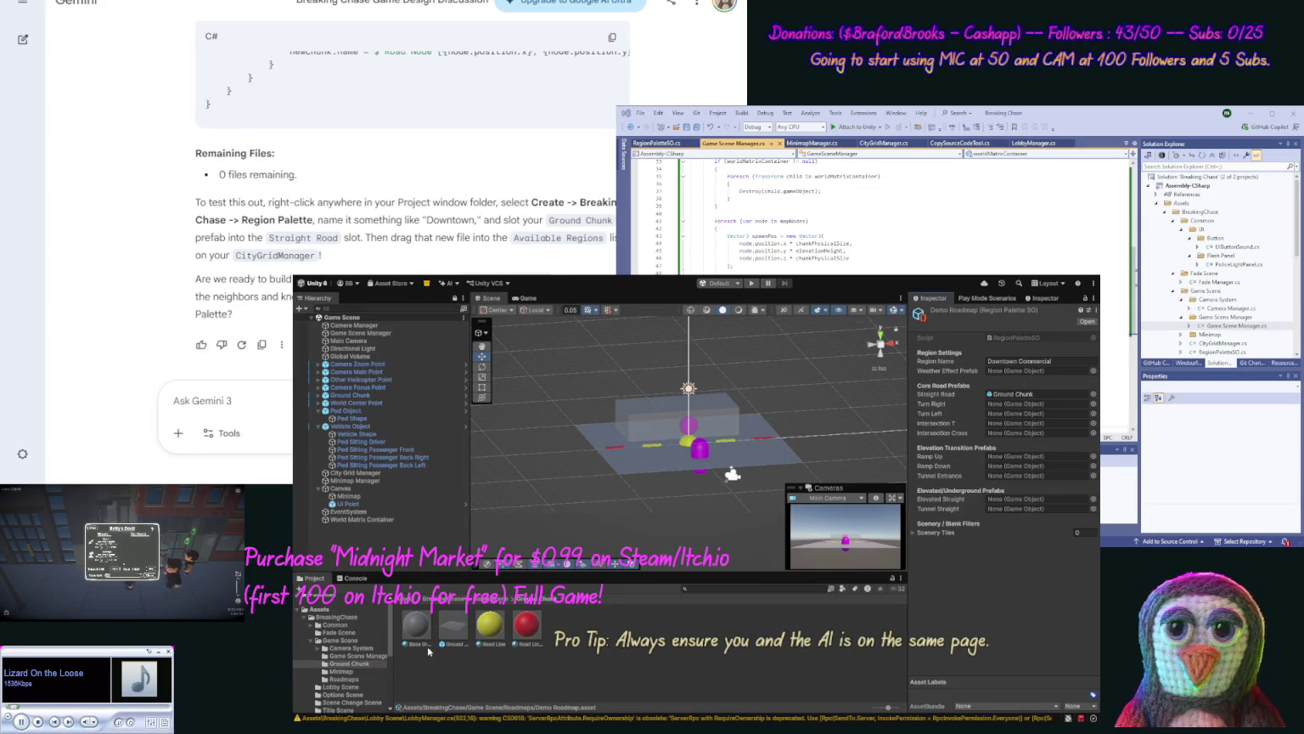
{"action": "mouse_move", "coordinate": [451, 629]}
{"action": "left_mouse_down"}
{"action": "mouse_move", "coordinate": [1007, 432]}
{"action": "mouse_move", "coordinate": [1007, 404]}
{"action": "left_mouse_up"}
{"action": "left_click_drag", "start_coordinate": [454, 627], "coordinate": [1047, 422]}
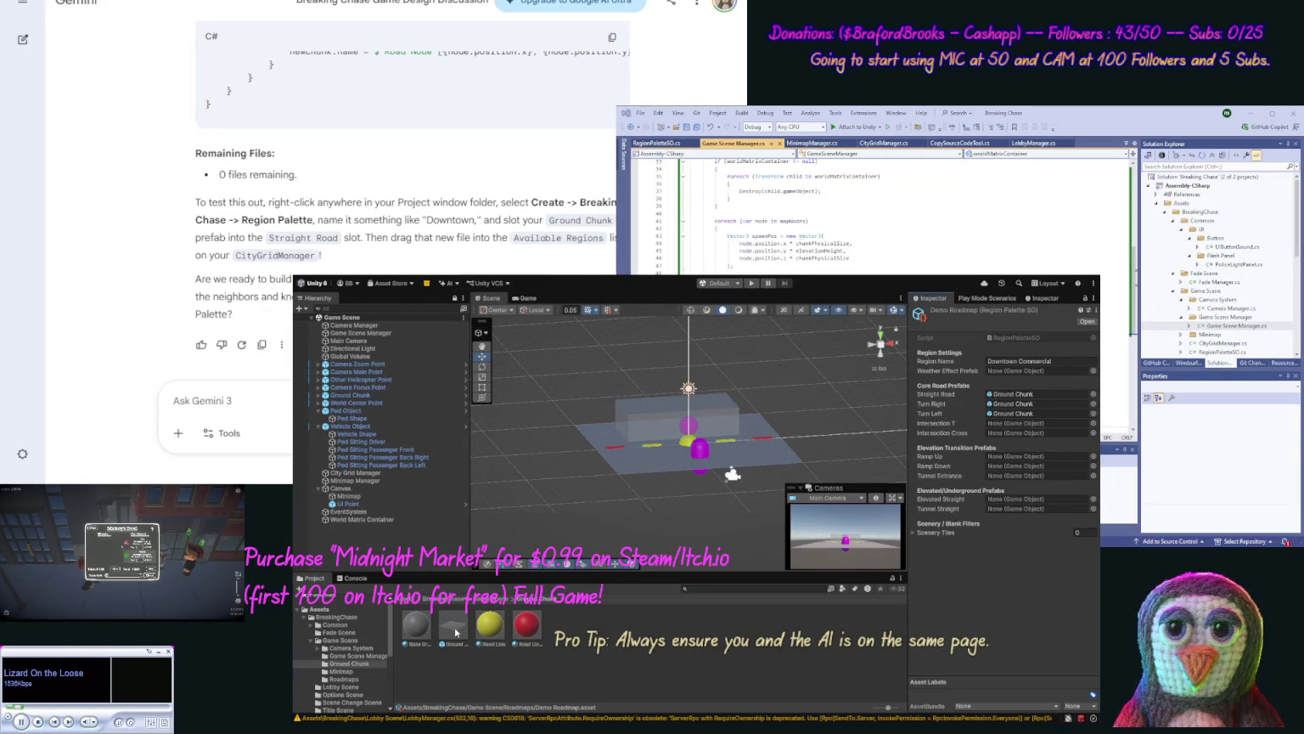
{"action": "left_click_drag", "start_coordinate": [947, 449], "coordinate": [1019, 423]}
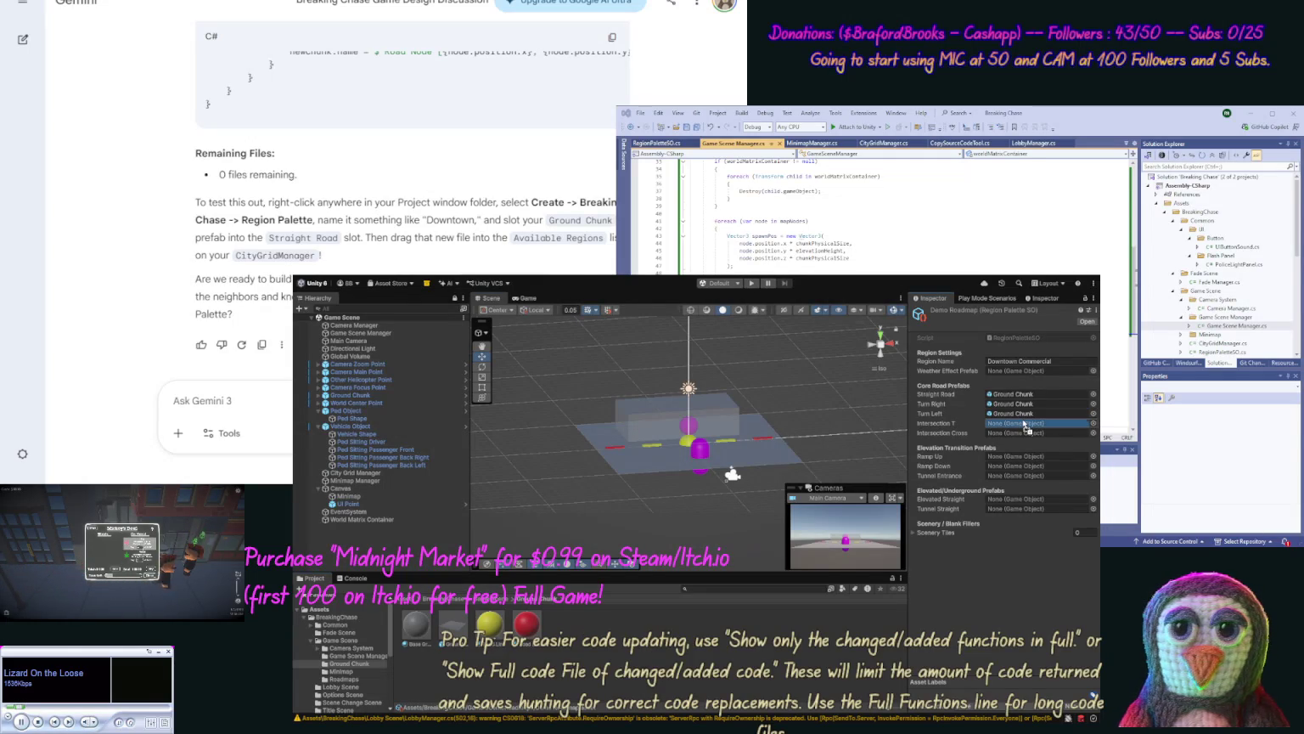
{"action": "left_click_drag", "start_coordinate": [453, 625], "coordinate": [1027, 432]}
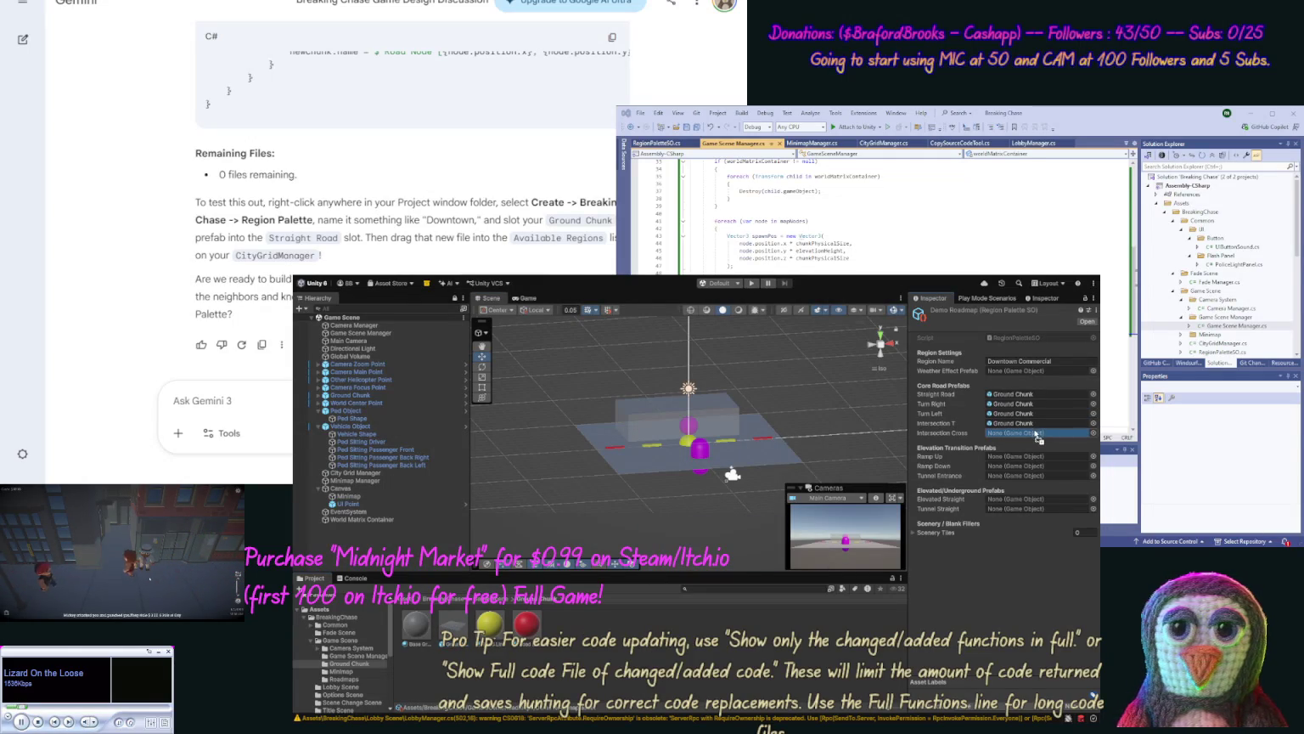
Step: Put Ground Chunk into the Ramp Up/Down, Tunnel Entrance, Elevated Straight and Tunnel Straight slots
{"action": "mouse_move", "coordinate": [456, 626]}
{"action": "left_mouse_down"}
{"action": "mouse_move", "coordinate": [1019, 467]}
{"action": "mouse_move", "coordinate": [1019, 456]}
{"action": "left_mouse_up"}
{"action": "left_click_drag", "start_coordinate": [819, 525], "coordinate": [1028, 465]}
{"action": "left_click_drag", "start_coordinate": [465, 617], "coordinate": [1019, 475]}
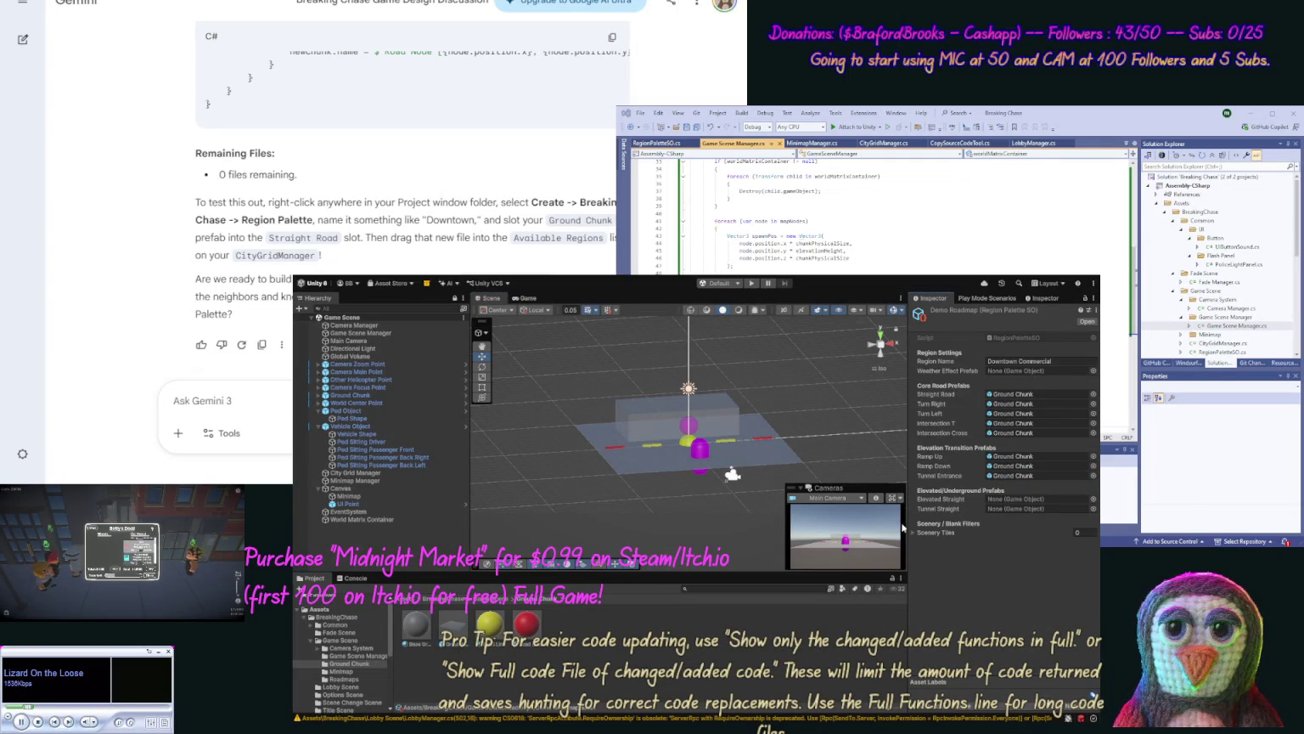
{"action": "left_click_drag", "start_coordinate": [452, 624], "coordinate": [1008, 503]}
{"action": "left_click_drag", "start_coordinate": [452, 625], "coordinate": [1010, 510]}
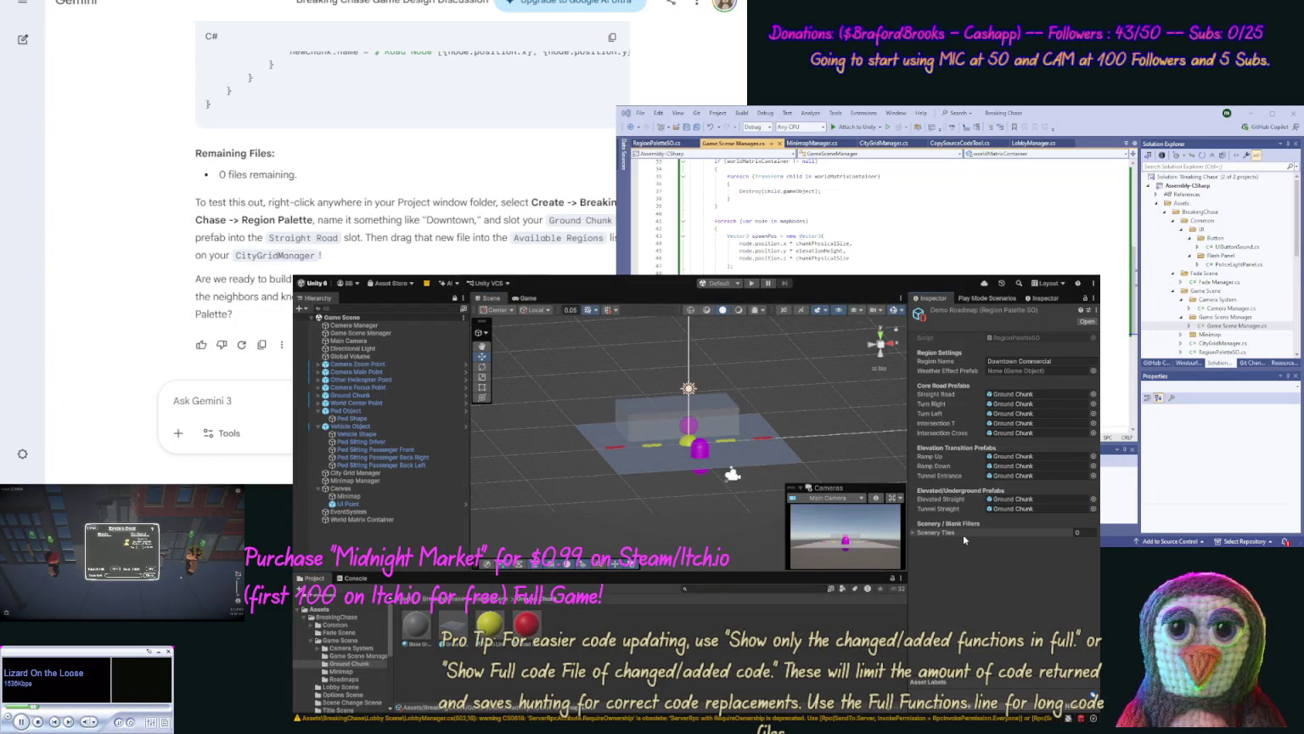
{"action": "left_click", "coordinate": [913, 533]}
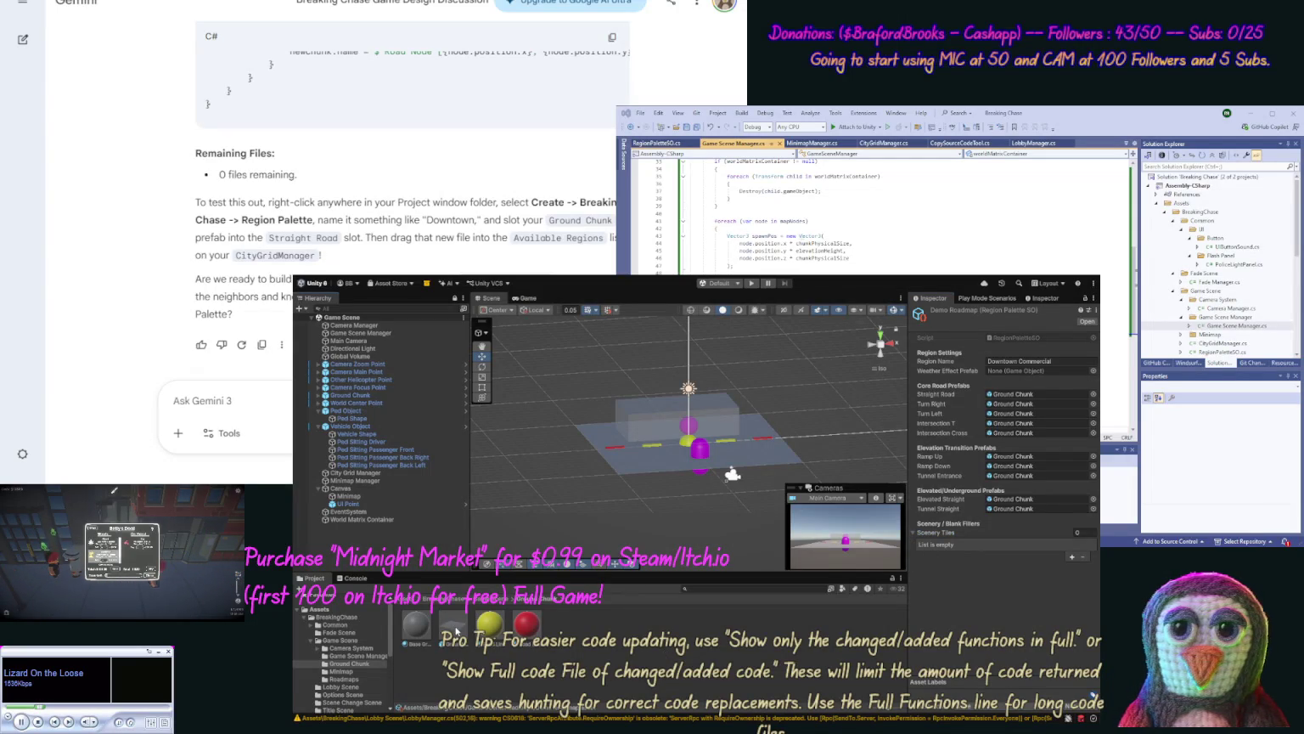
Step: Create an empty scene object named Ground Empty
{"action": "key", "text": "ctrl+shift+n"}
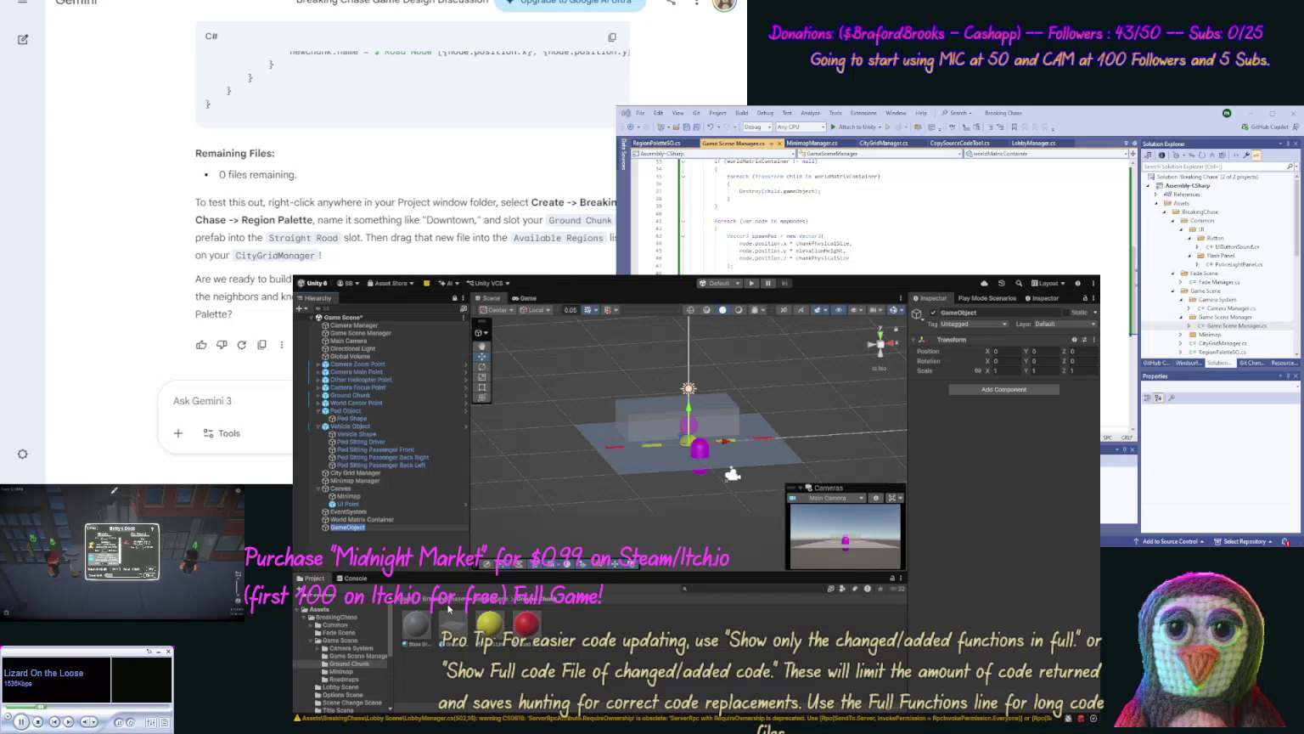
{"action": "type", "text": "Ground Empty"}
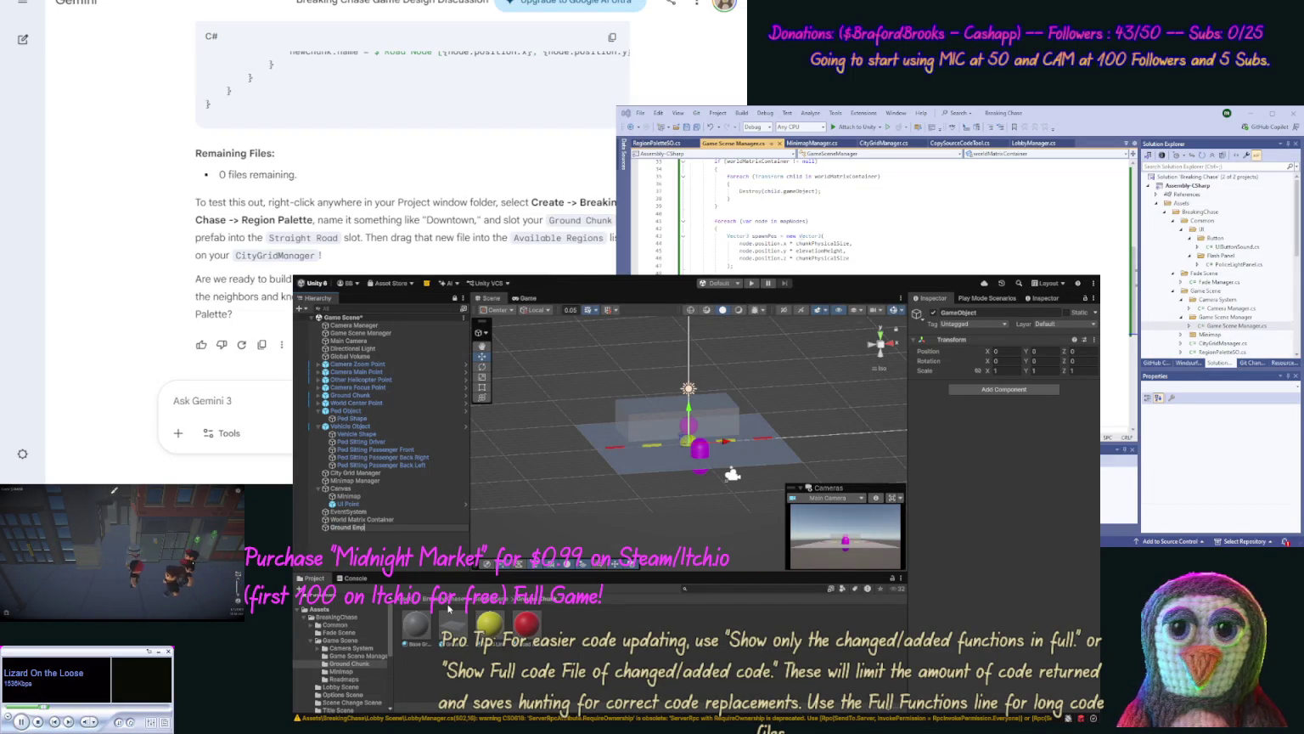
{"action": "key", "text": "Return"}
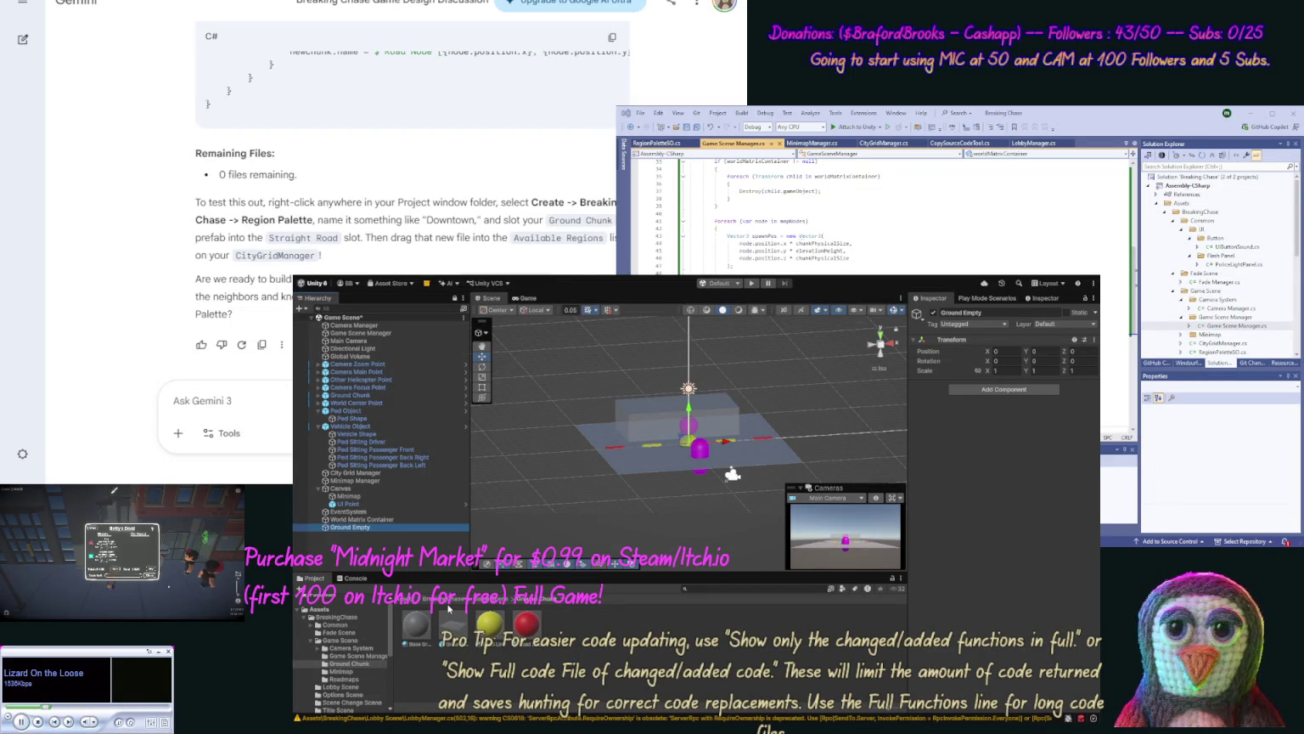
{"action": "left_click", "coordinate": [384, 527]}
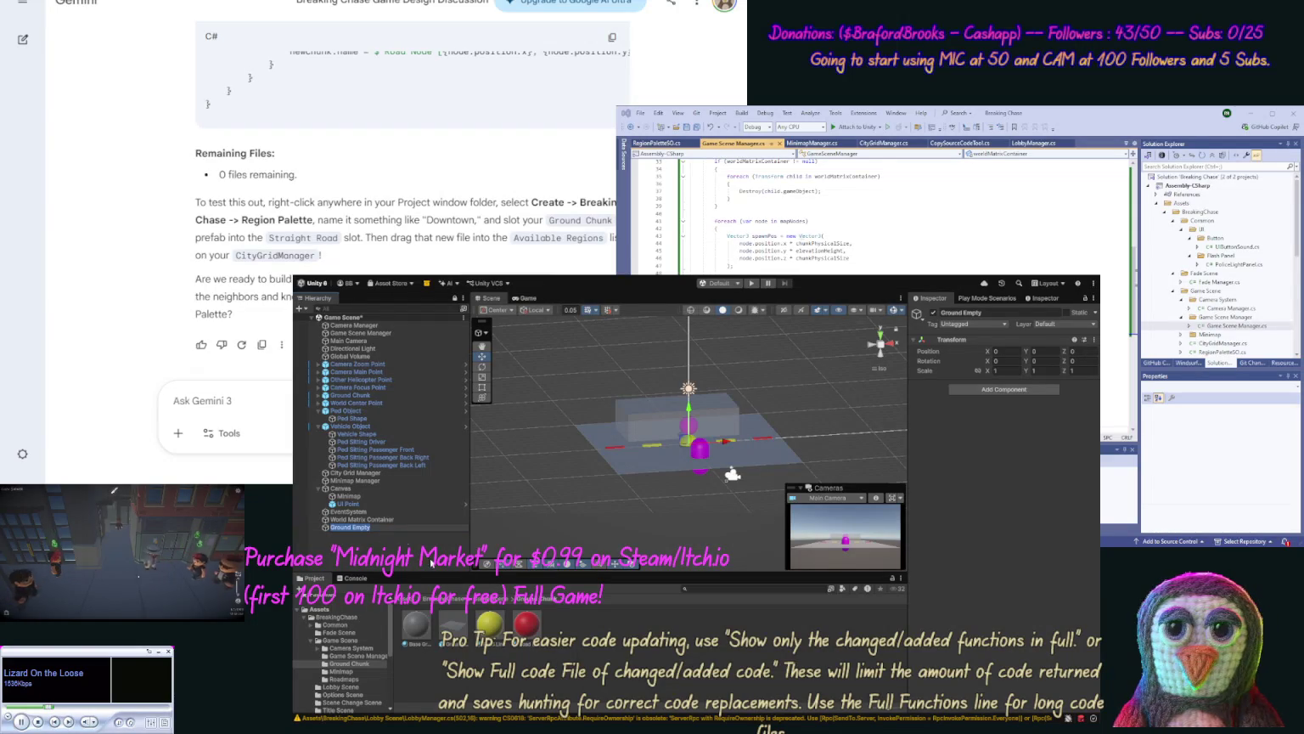
Step: Add a Ground Empty material in the Ground Chunk folder and a plane child under Ground Empty
{"action": "left_click", "coordinate": [349, 664]}
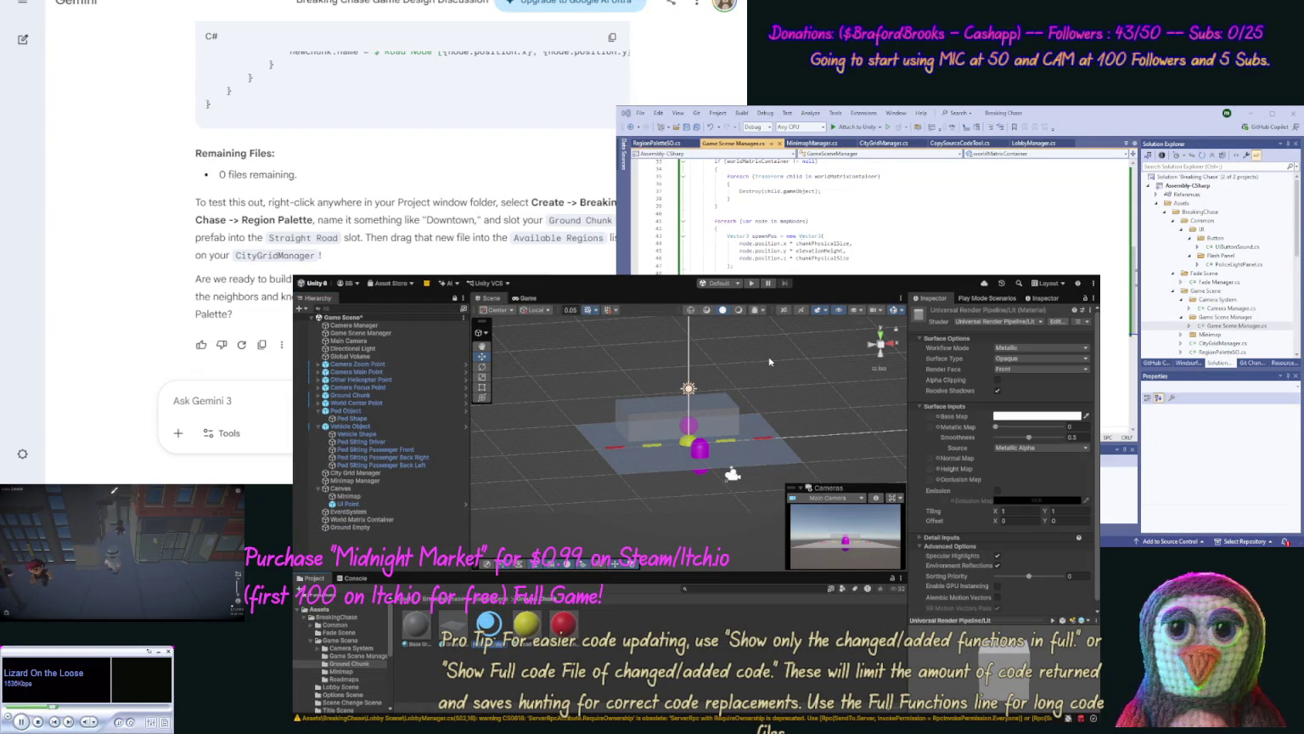
{"action": "key", "text": "Return"}
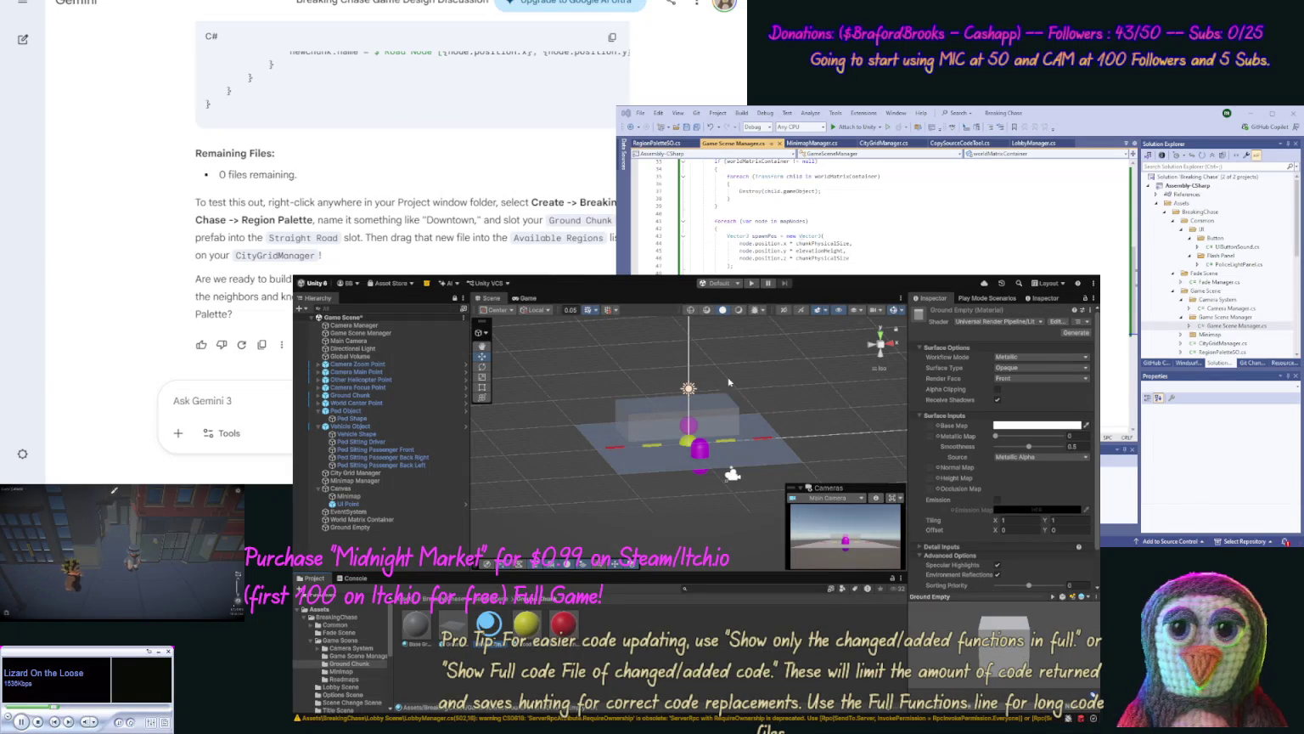
{"action": "left_click", "coordinate": [352, 527]}
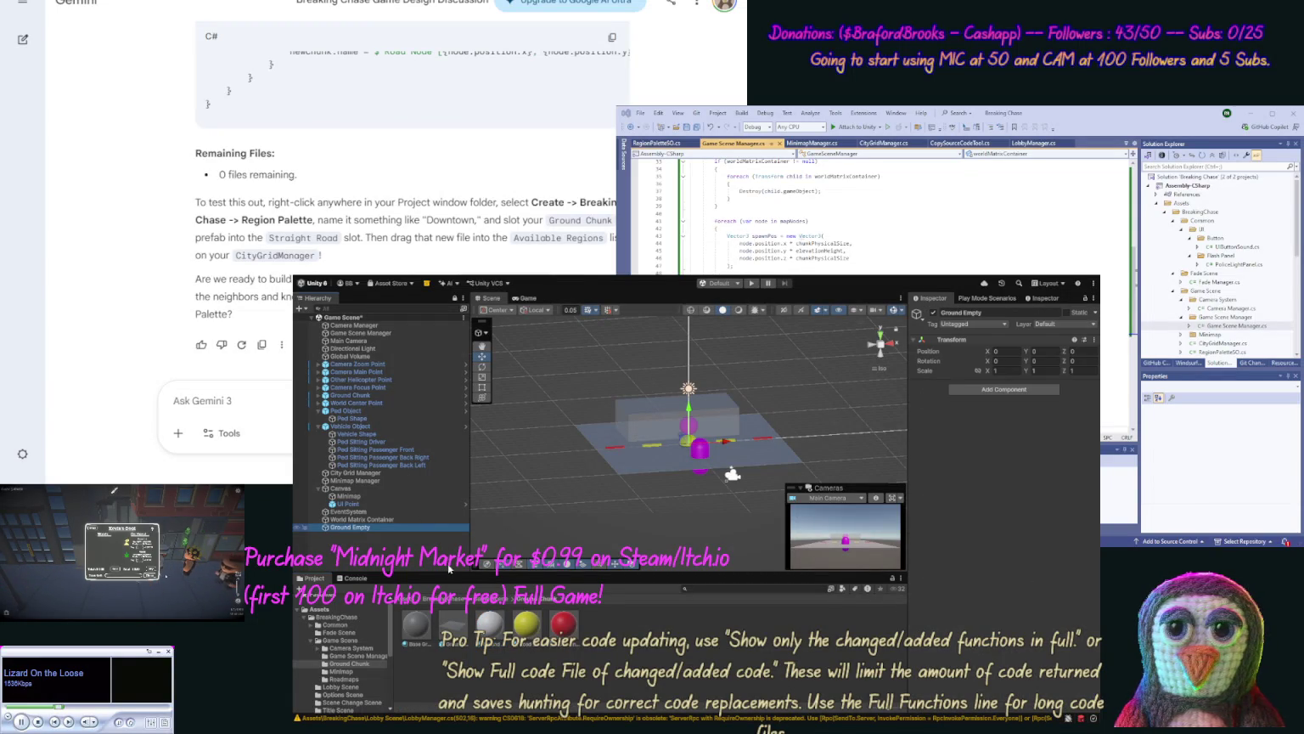
{"action": "left_click_drag", "start_coordinate": [453, 624], "coordinate": [352, 527]}
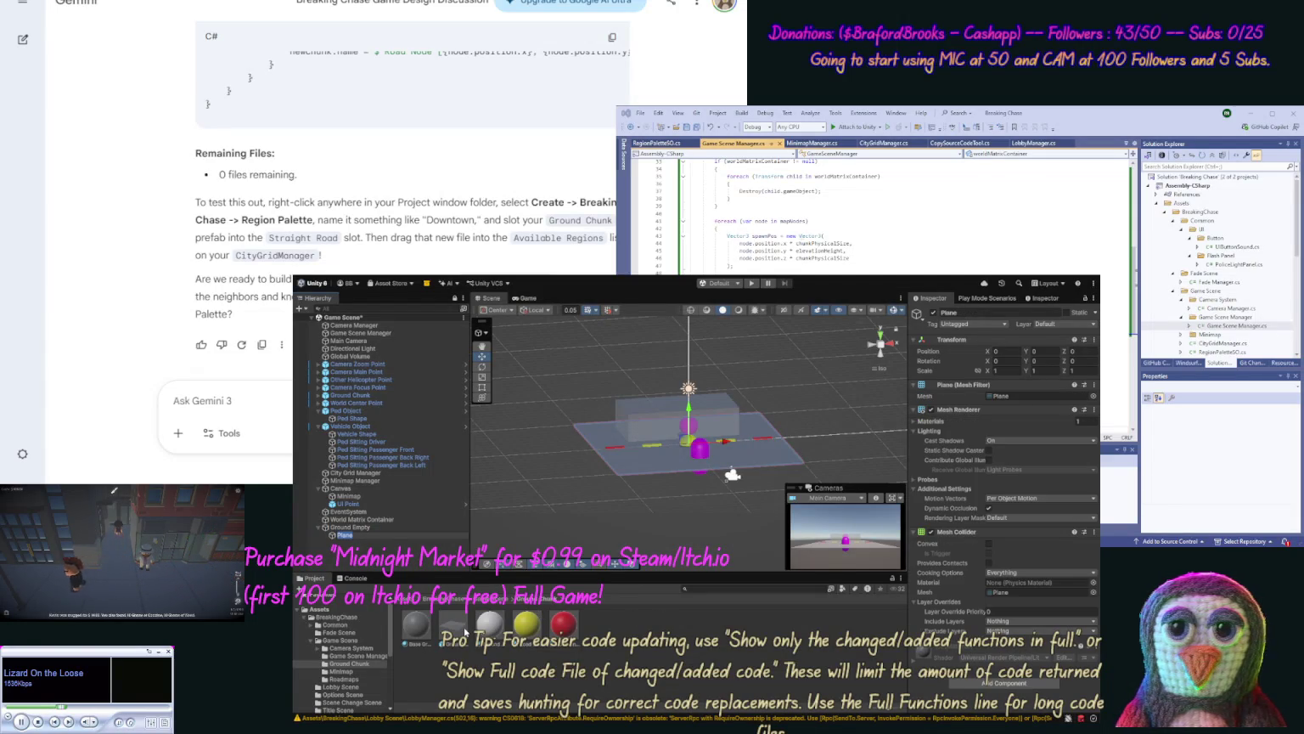
Step: Place a Ground Chunk instance under the plane, then delete it again
{"action": "left_click_drag", "start_coordinate": [347, 540], "coordinate": [344, 539]}
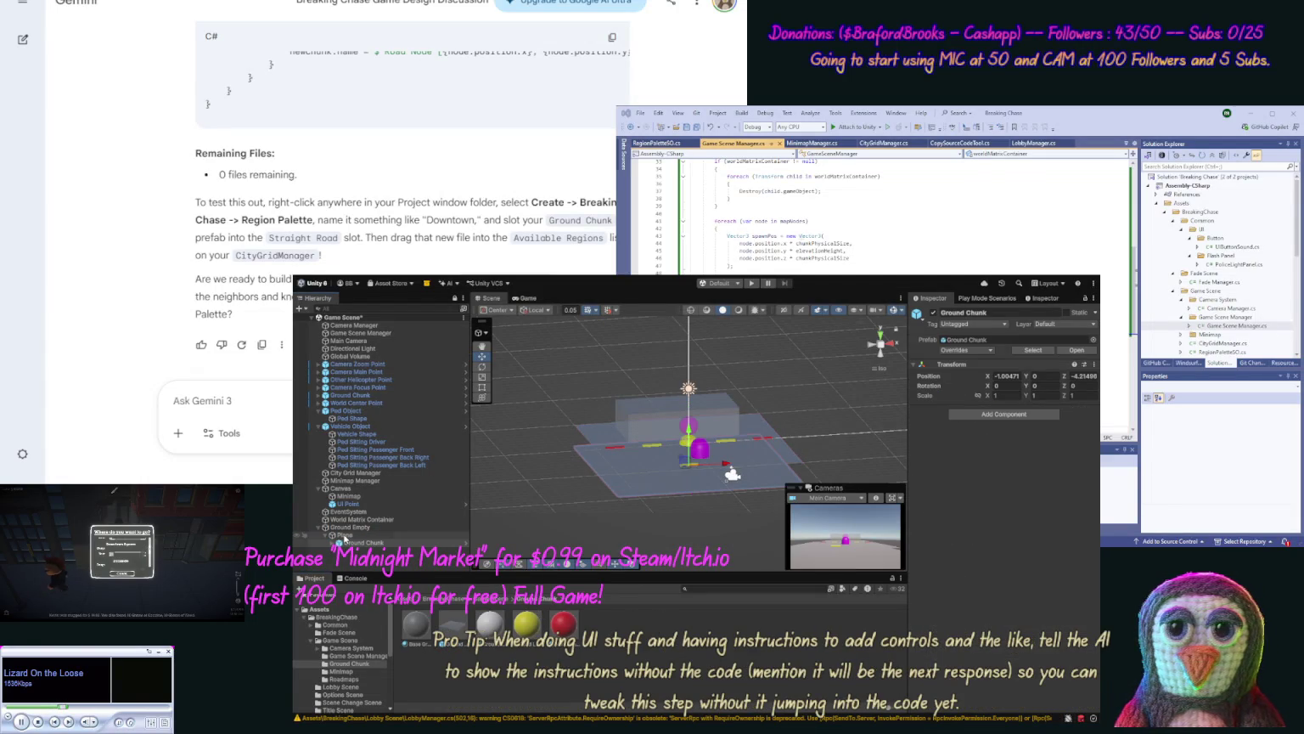
{"action": "left_click", "coordinate": [348, 542]}
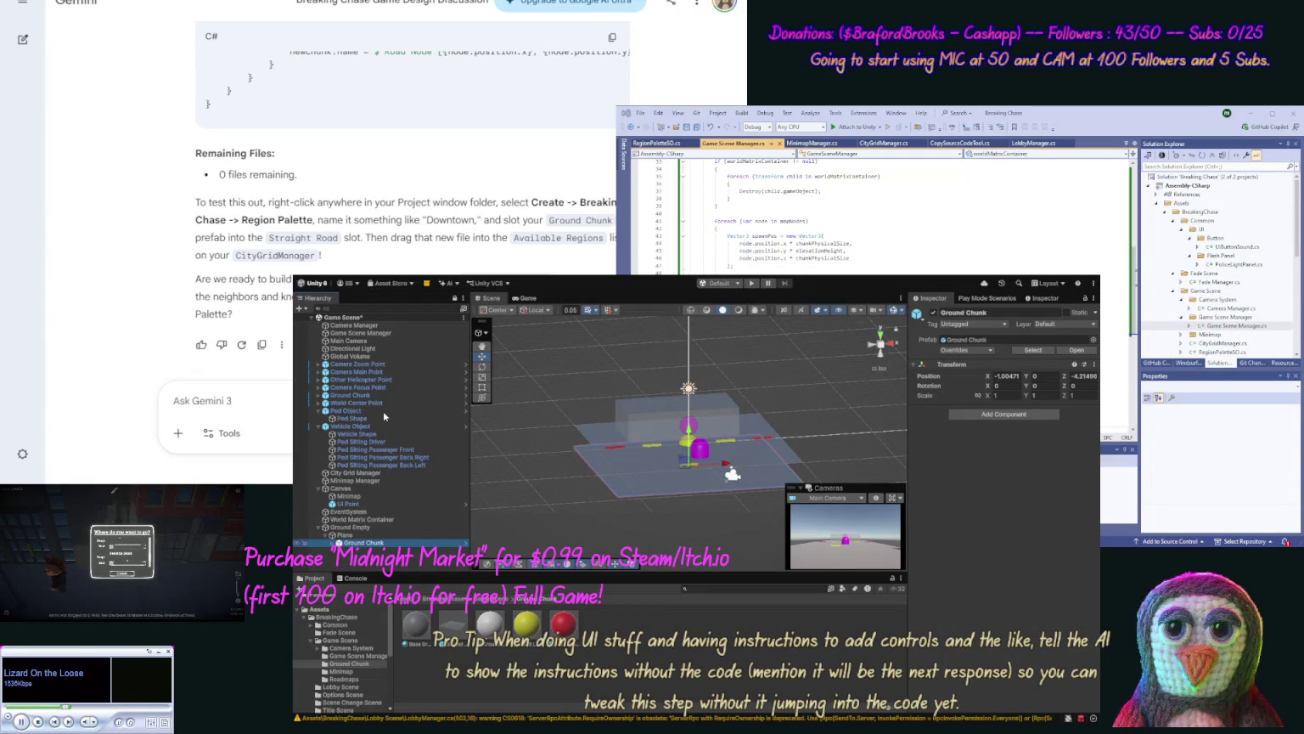
{"action": "key", "text": "Delete"}
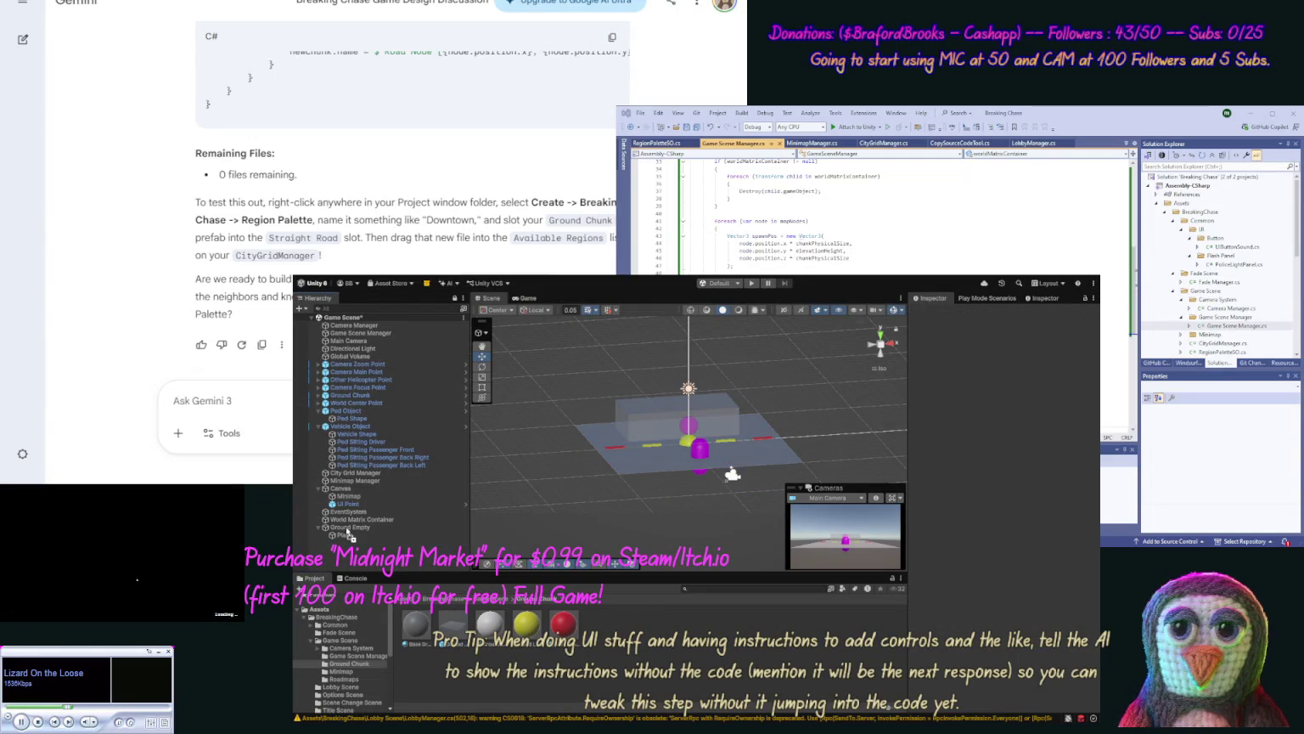
{"action": "key", "text": "ctrl+z"}
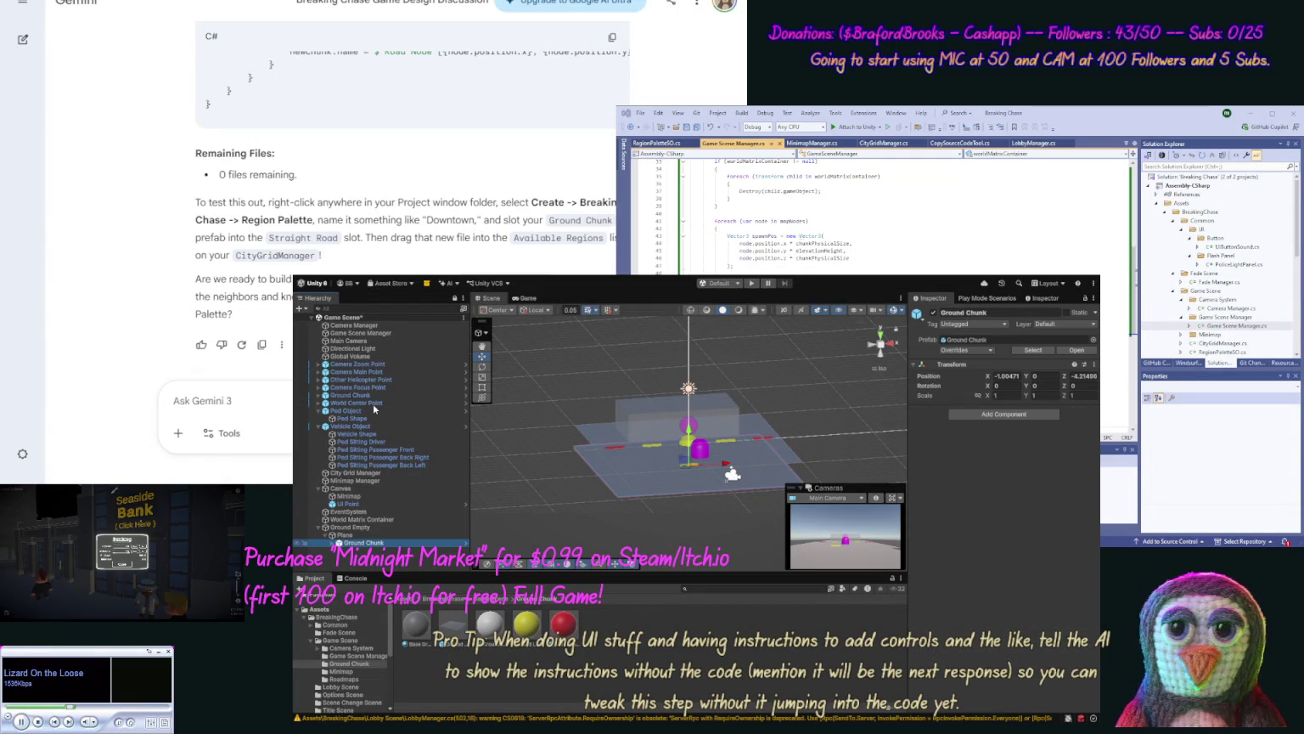
{"action": "key", "text": "Delete"}
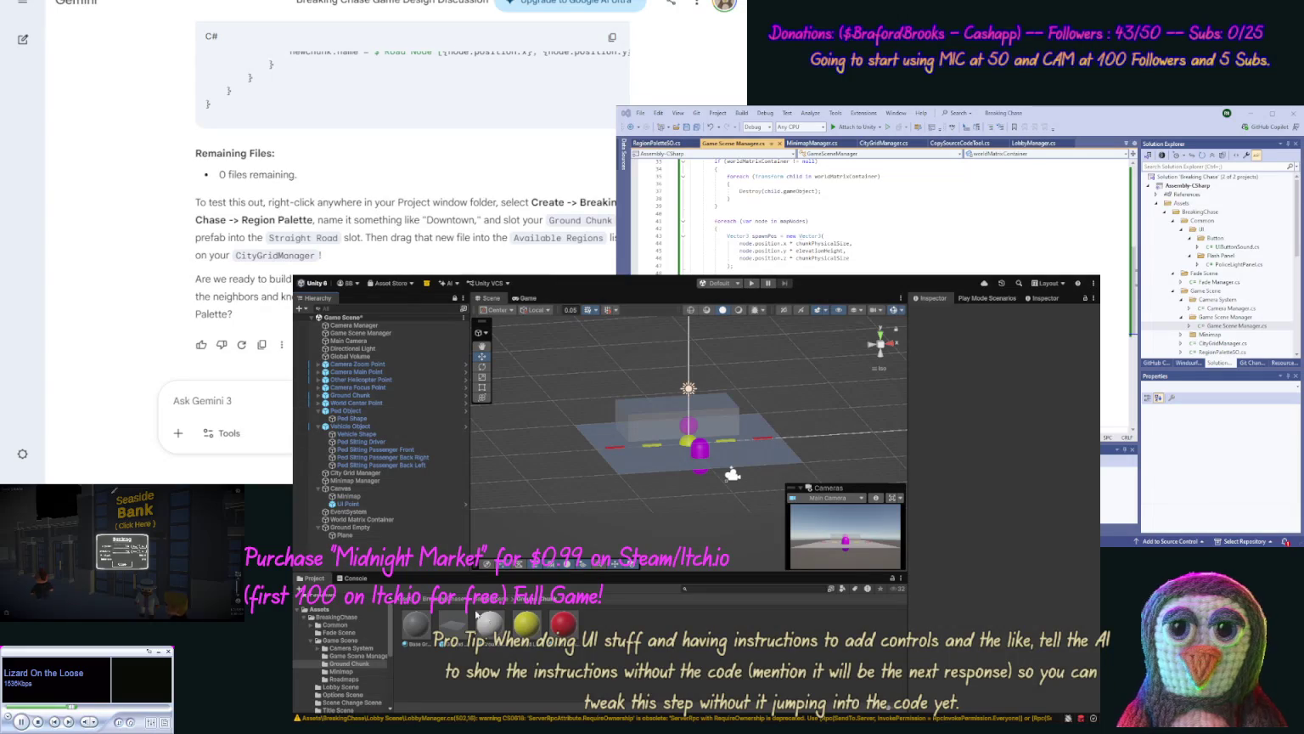
Step: Rename the child plane to Demo Grass and show the Ground Empty material's Surface Inputs
{"action": "left_click", "coordinate": [345, 536]}
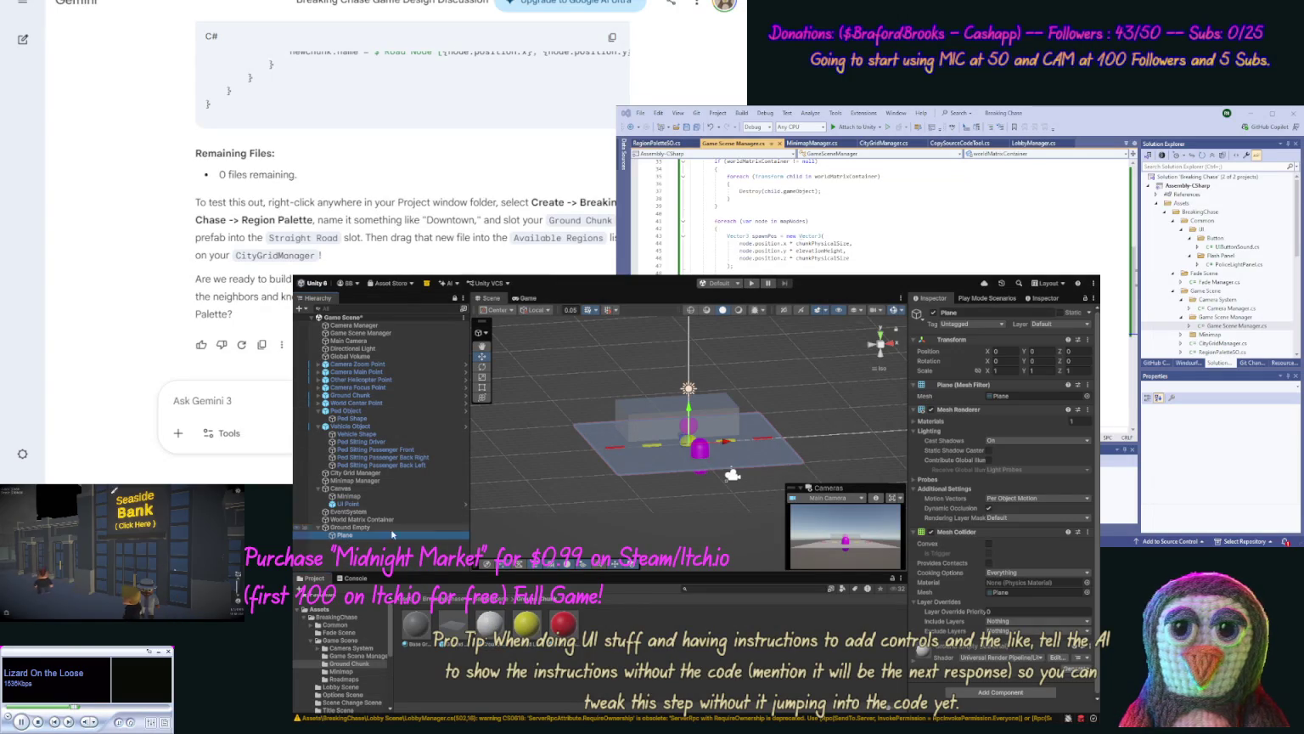
{"action": "left_click", "coordinate": [976, 312]}
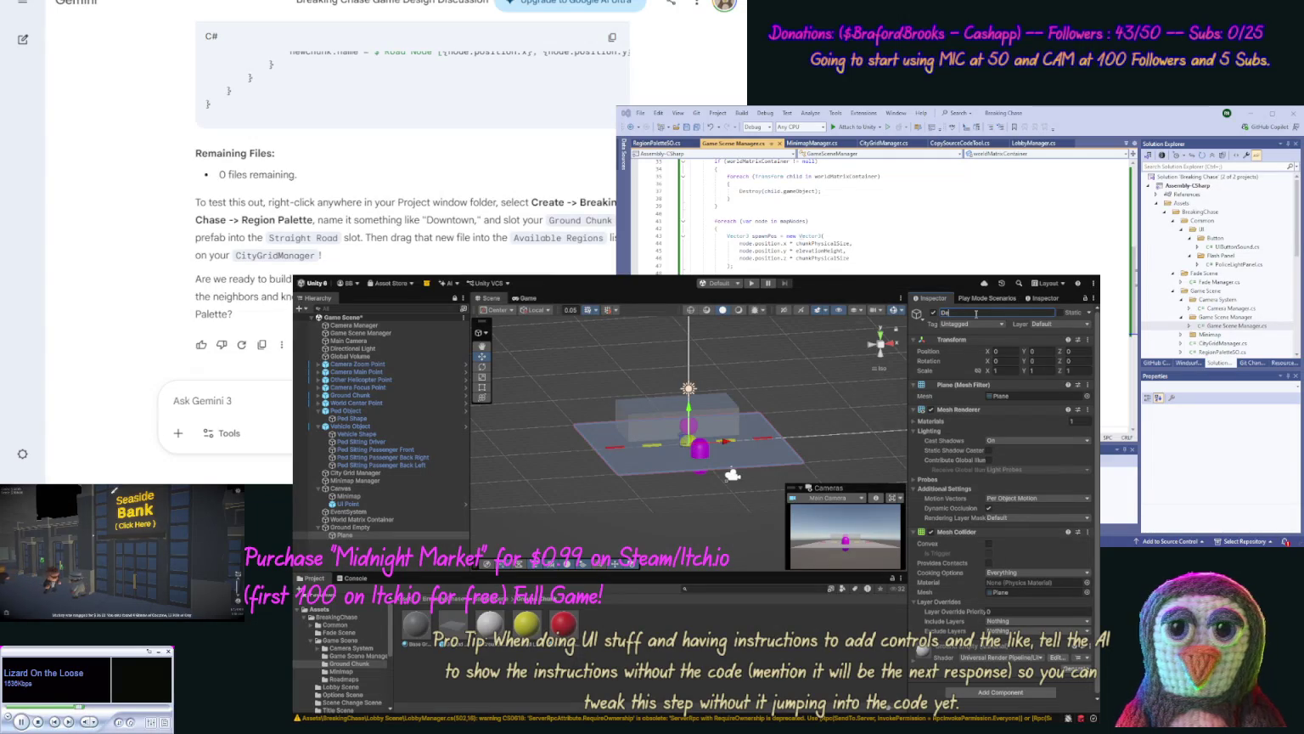
{"action": "type", "text": "mo Grass"}
{"action": "key", "text": "Return"}
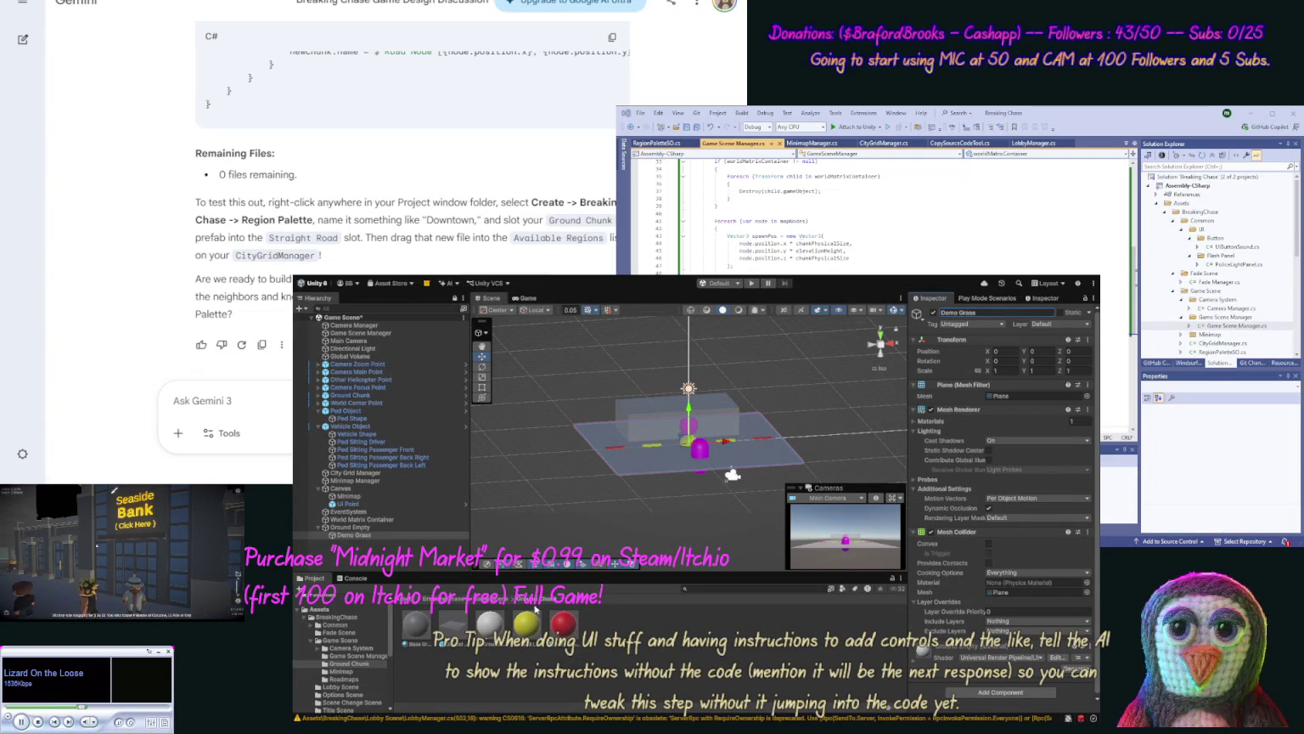
{"action": "left_click", "coordinate": [1047, 421]}
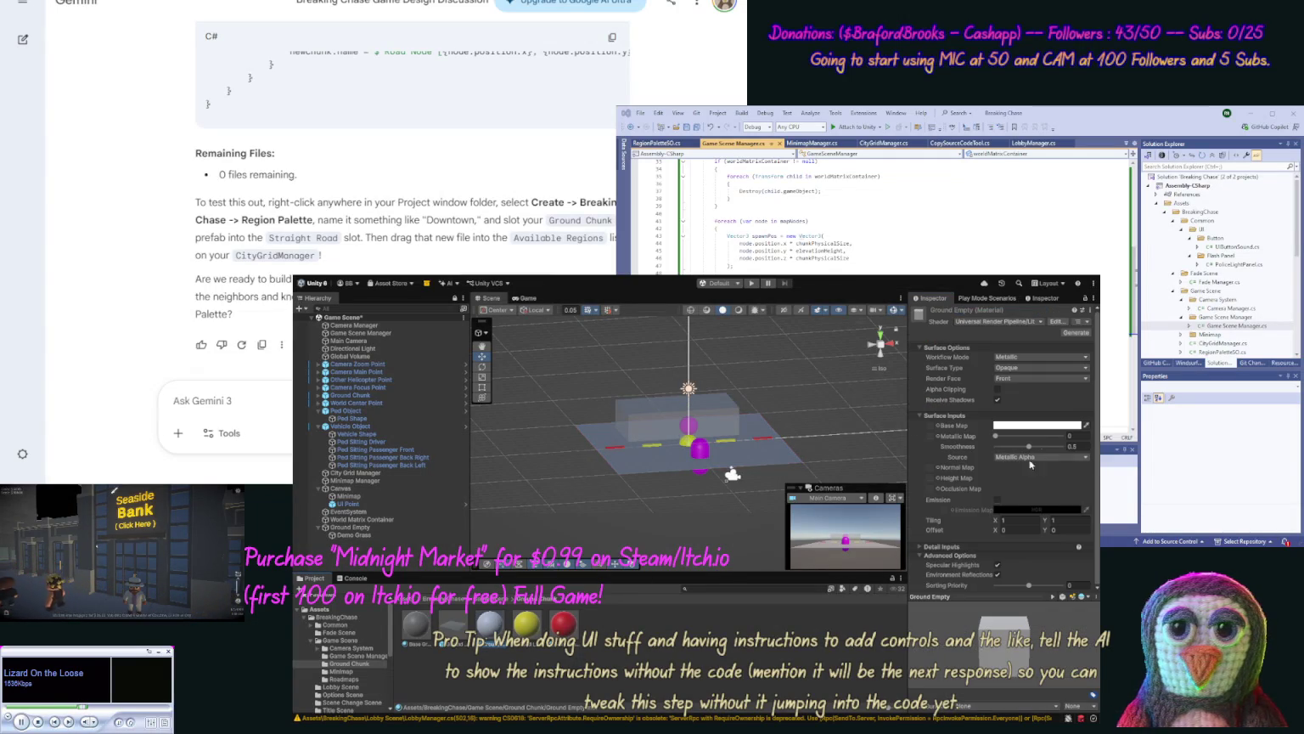
{"action": "left_click", "coordinate": [1025, 417]}
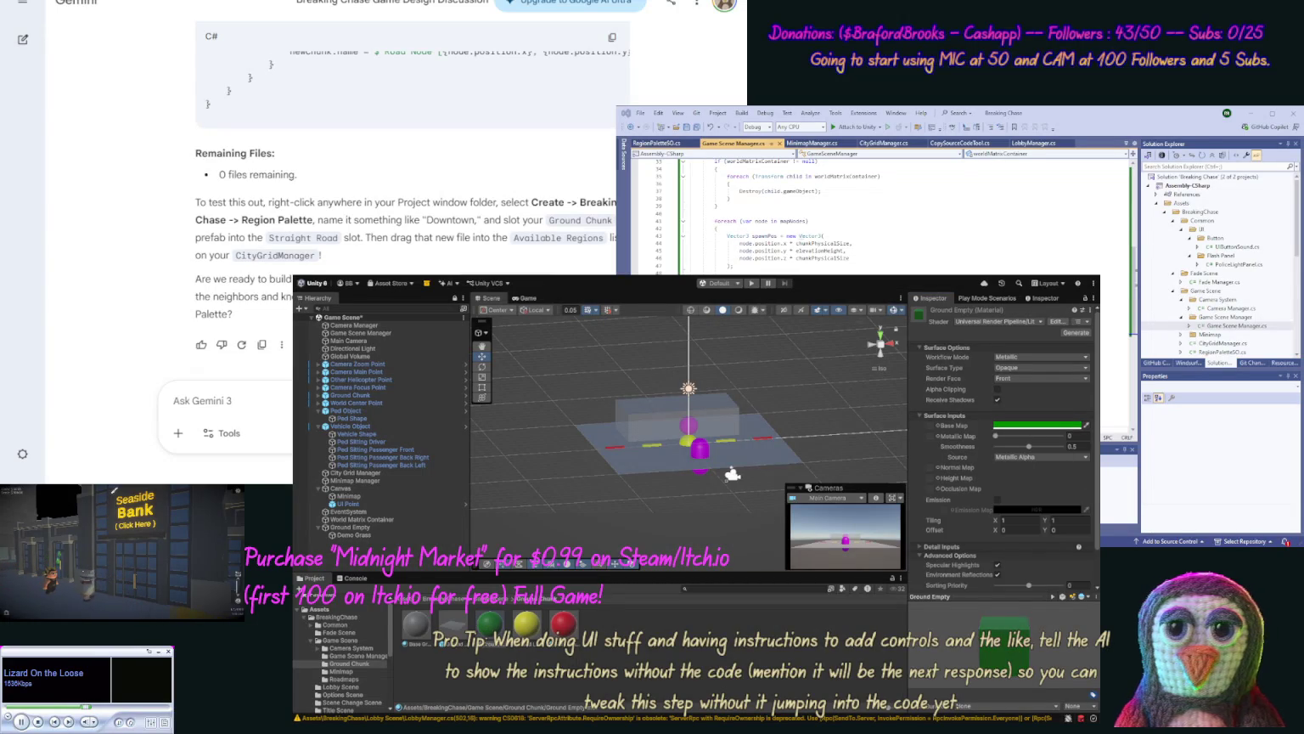
Step: Save Ground Empty as a prefab in the Ground Chunk folder and toggle the Ground Chunk plane's visibility
{"action": "left_click", "coordinate": [754, 630]}
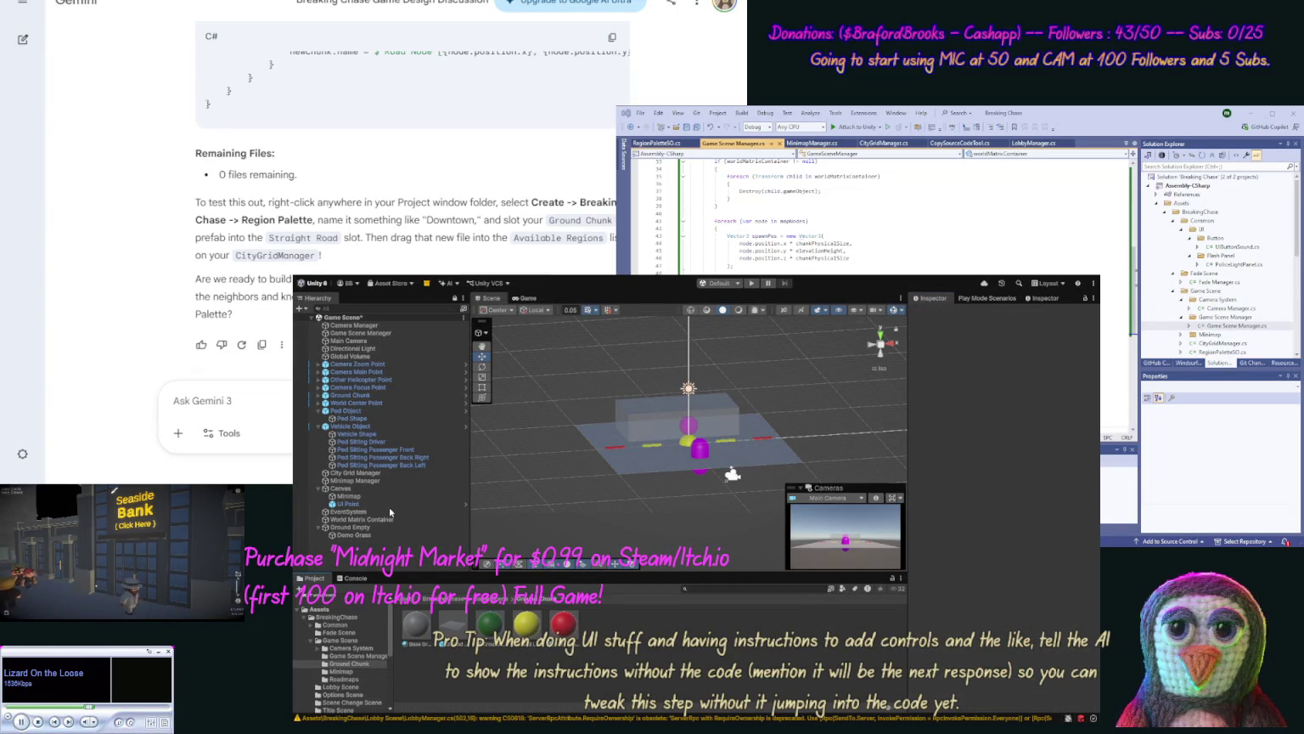
{"action": "left_click", "coordinate": [1029, 299]}
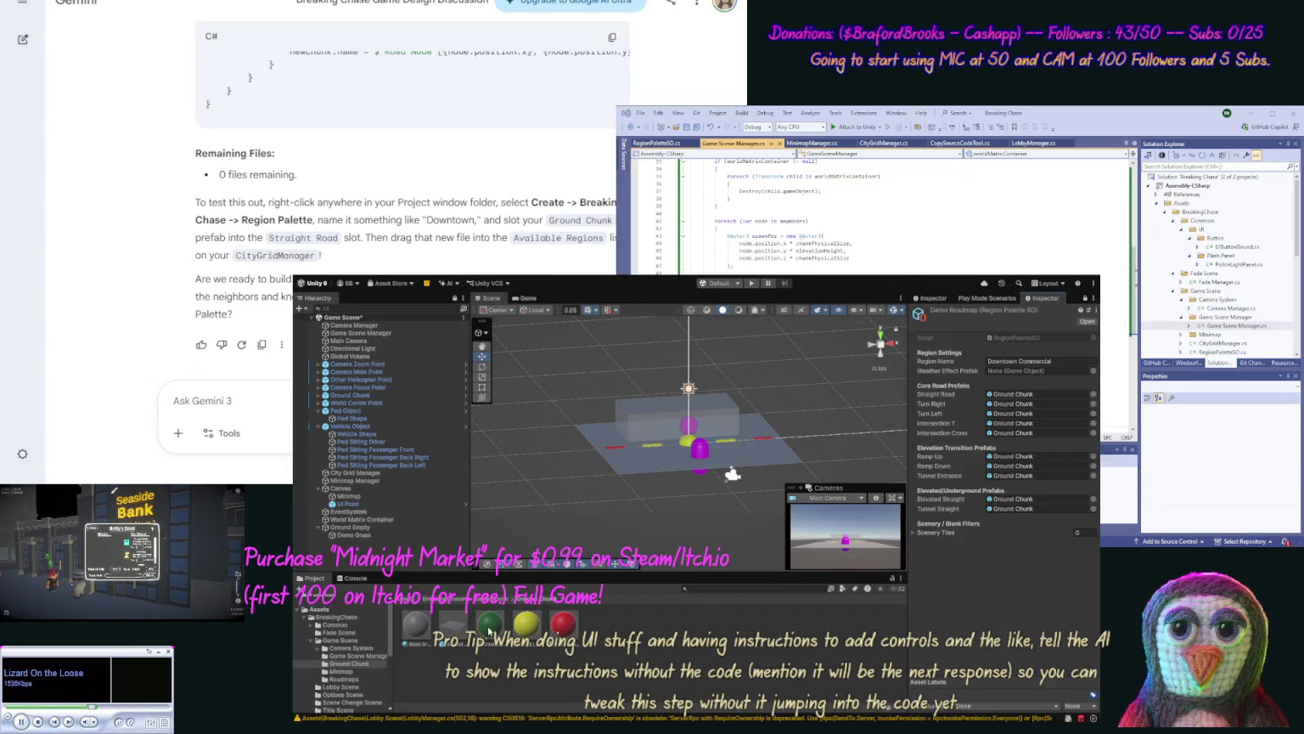
{"action": "mouse_move", "coordinate": [346, 529]}
{"action": "left_mouse_down"}
{"action": "mouse_move", "coordinate": [450, 603]}
{"action": "mouse_move", "coordinate": [525, 627]}
{"action": "left_mouse_up"}
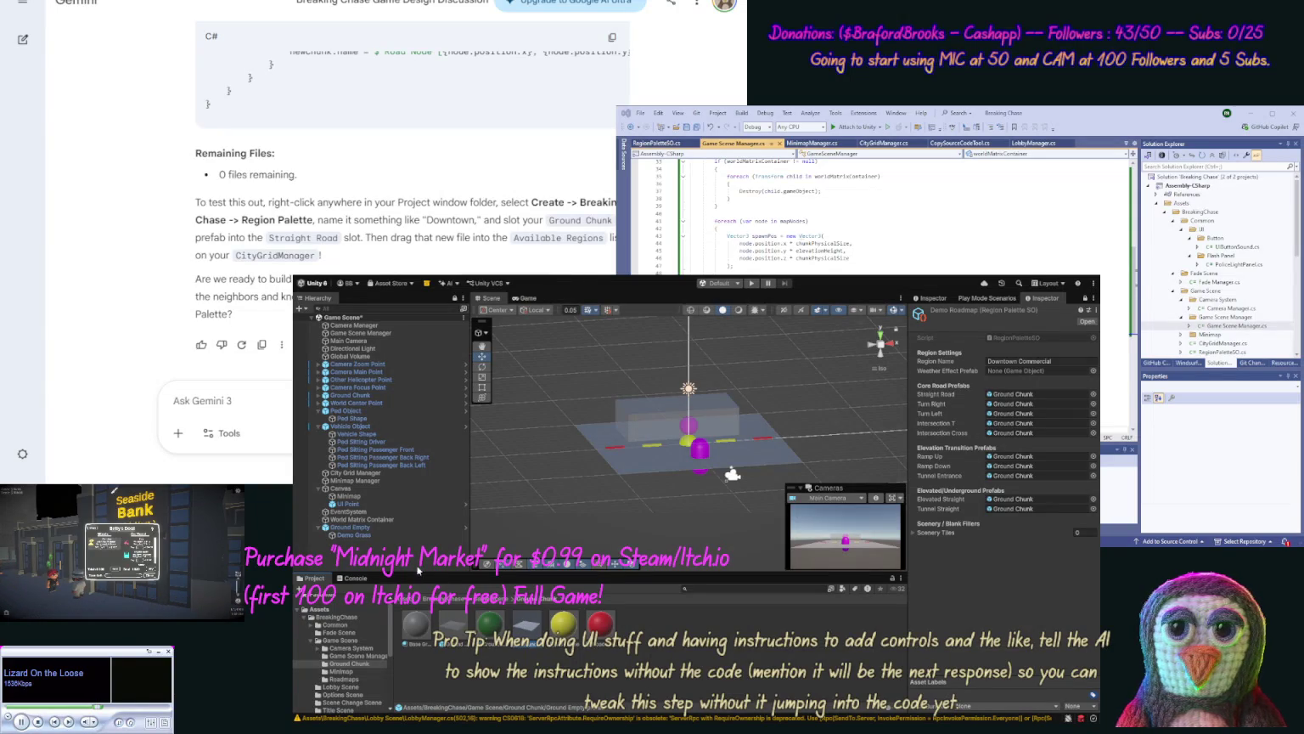
{"action": "left_click", "coordinate": [349, 395]}
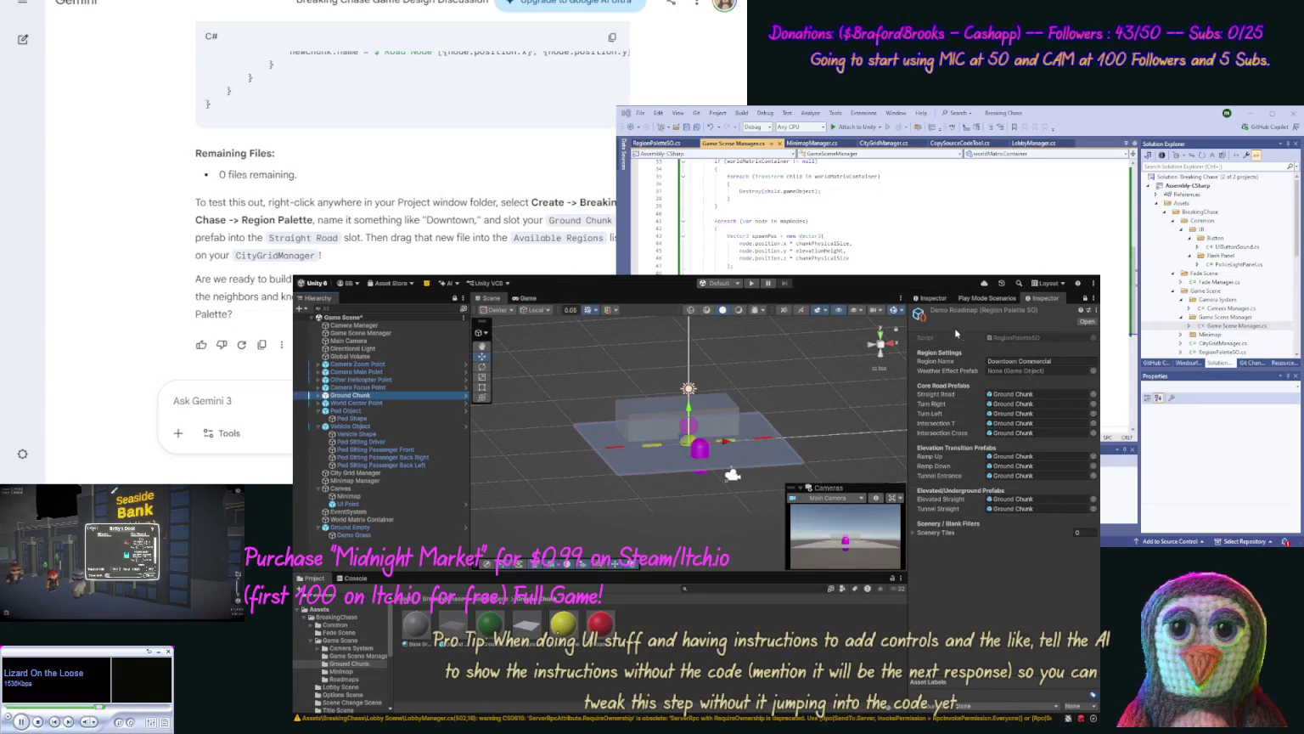
{"action": "left_click", "coordinate": [933, 313]}
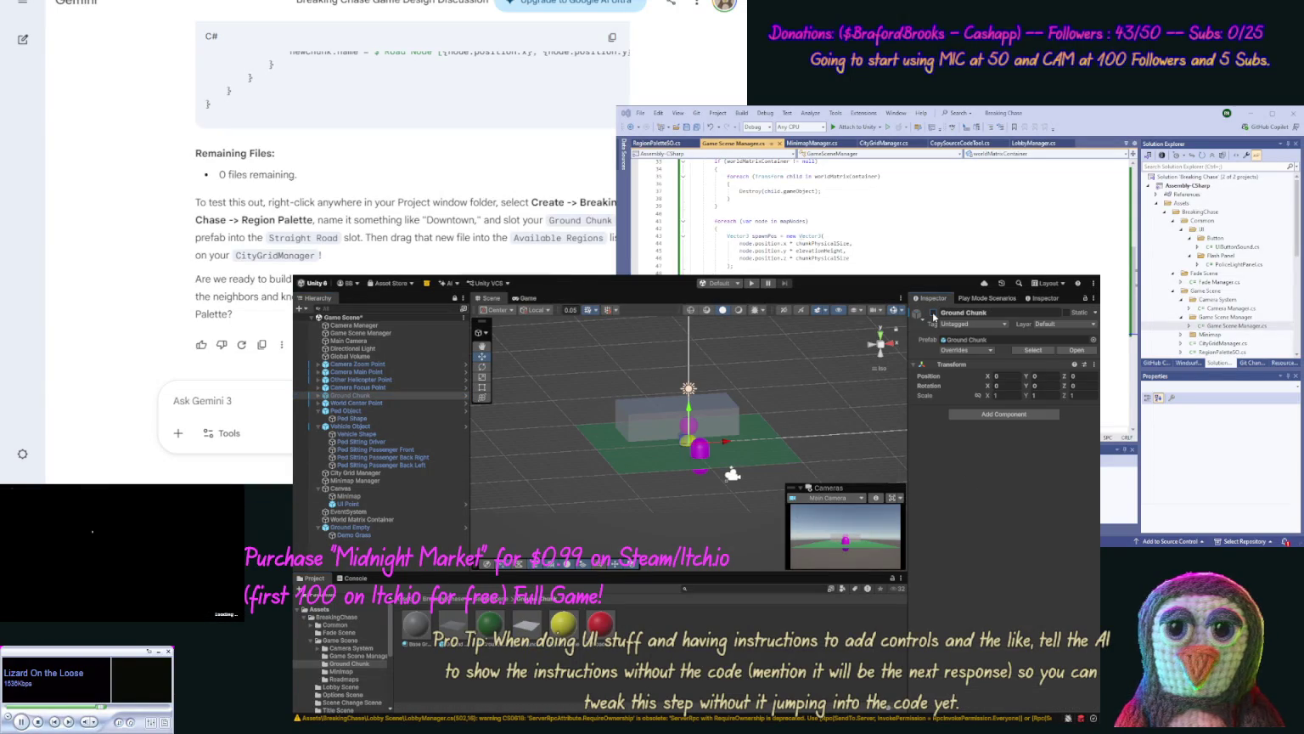
{"action": "left_click", "coordinate": [933, 314]}
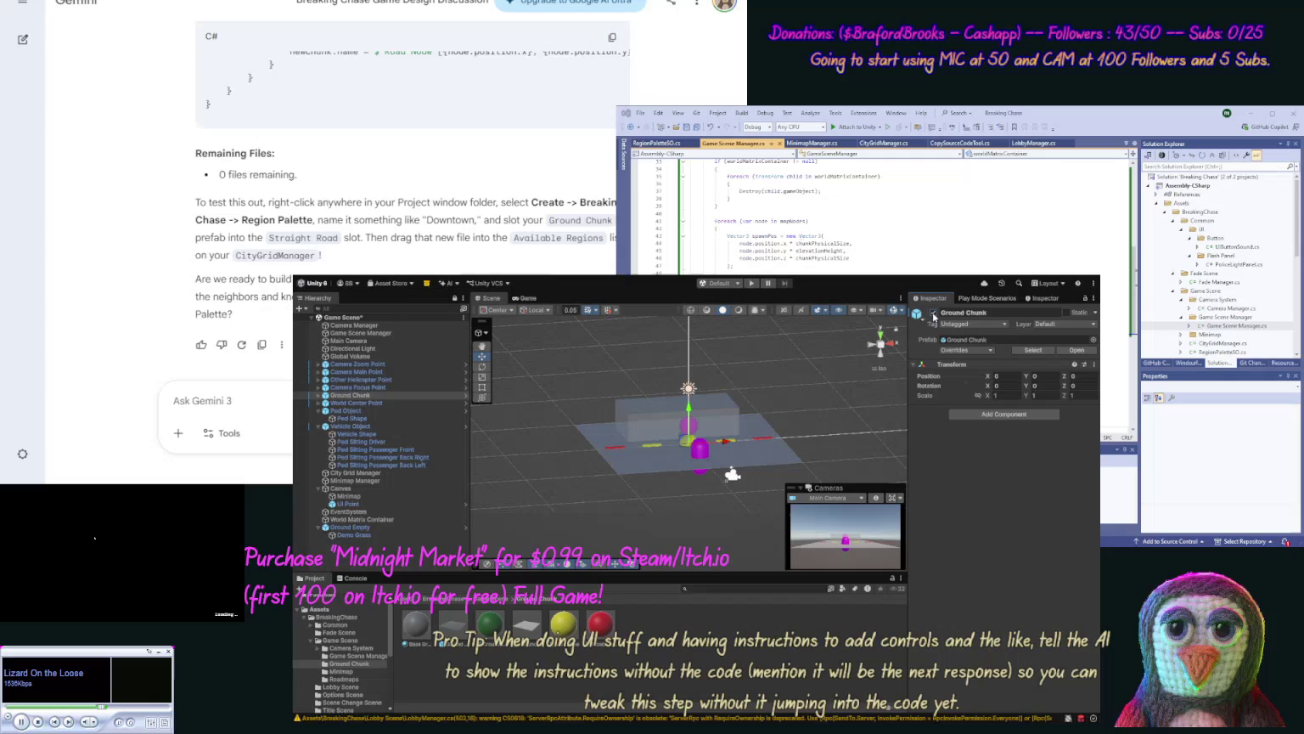
Step: Add the Ground Empty prefab to the Demo Roadmap palette's Scenery Tiles list
{"action": "left_click", "coordinate": [352, 528]}
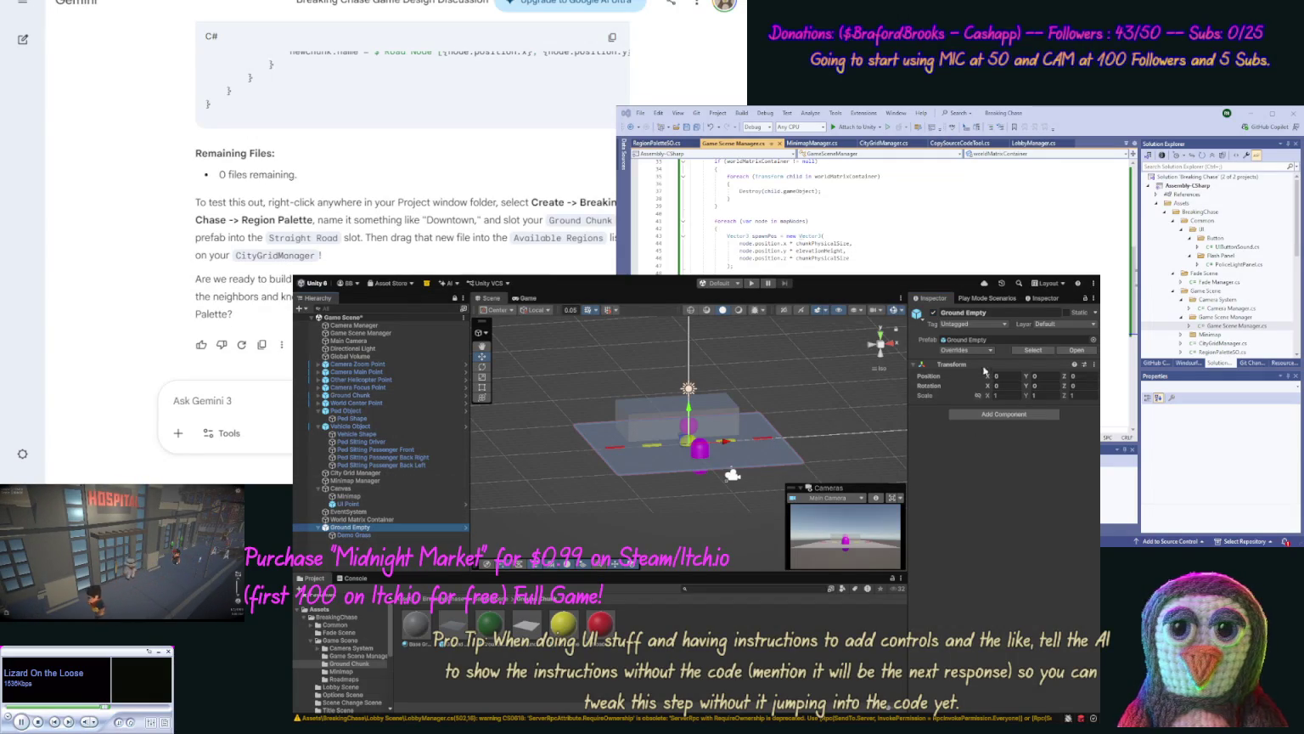
{"action": "left_click", "coordinate": [1030, 299]}
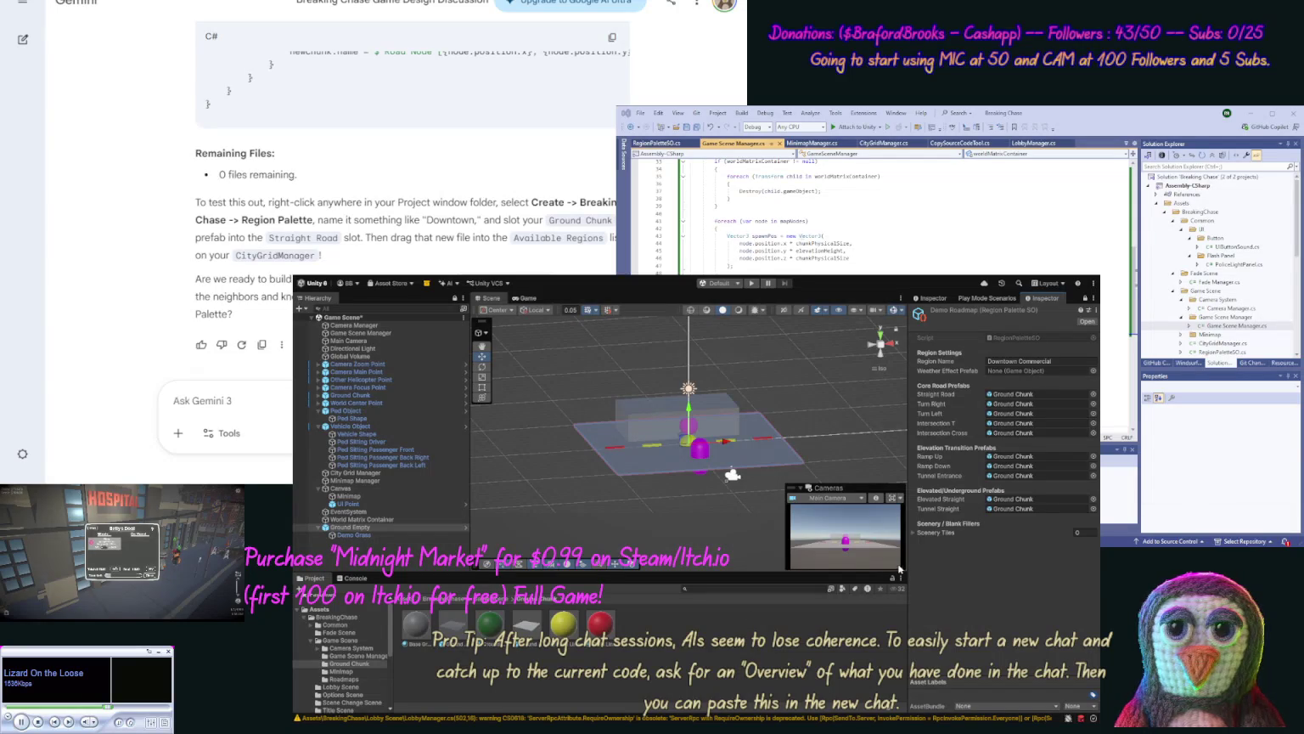
{"action": "left_click", "coordinate": [527, 628]}
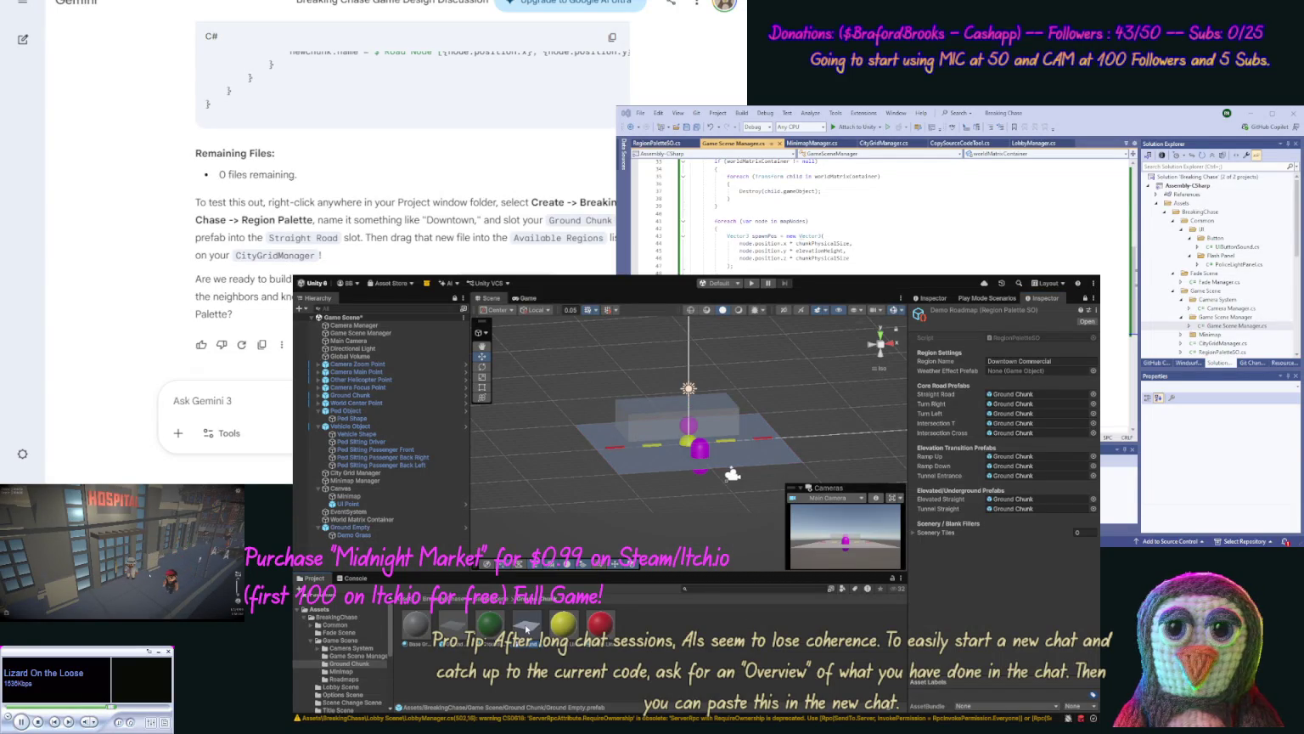
{"action": "mouse_move", "coordinate": [527, 629]}
{"action": "left_mouse_down"}
{"action": "mouse_move", "coordinate": [919, 556]}
{"action": "mouse_move", "coordinate": [951, 536]}
{"action": "left_mouse_up"}
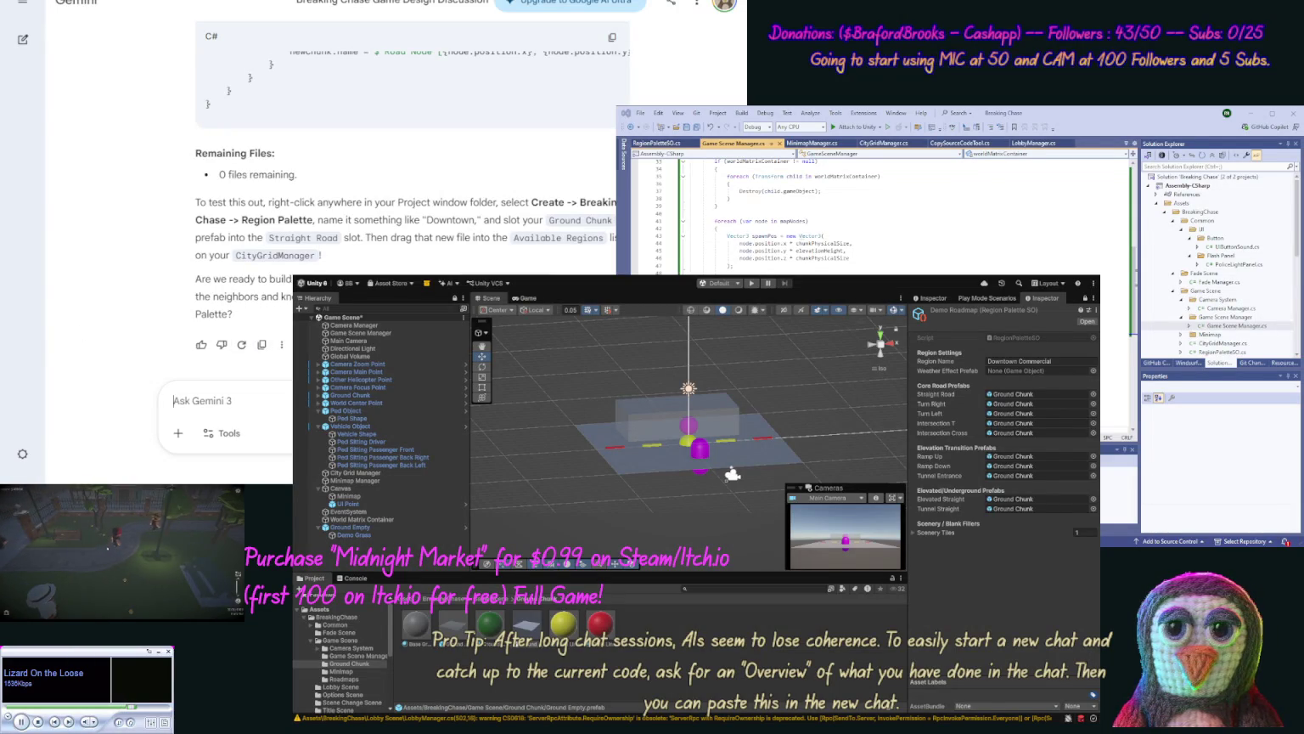
Step: Ask Gemini 'What is the Weather Effect prefab?', read the answer, and start drafting a reply
{"action": "type", "text": "What is the Weather Effec"}
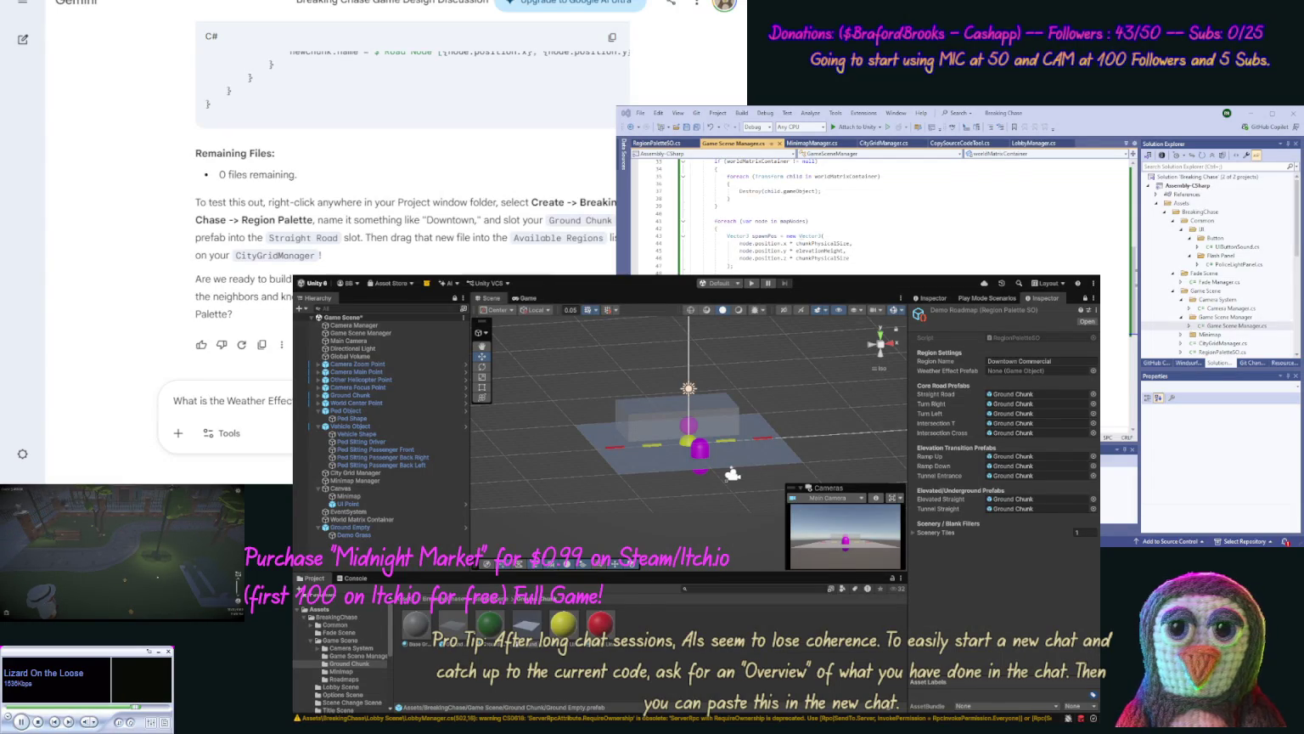
{"action": "key", "text": "Return"}
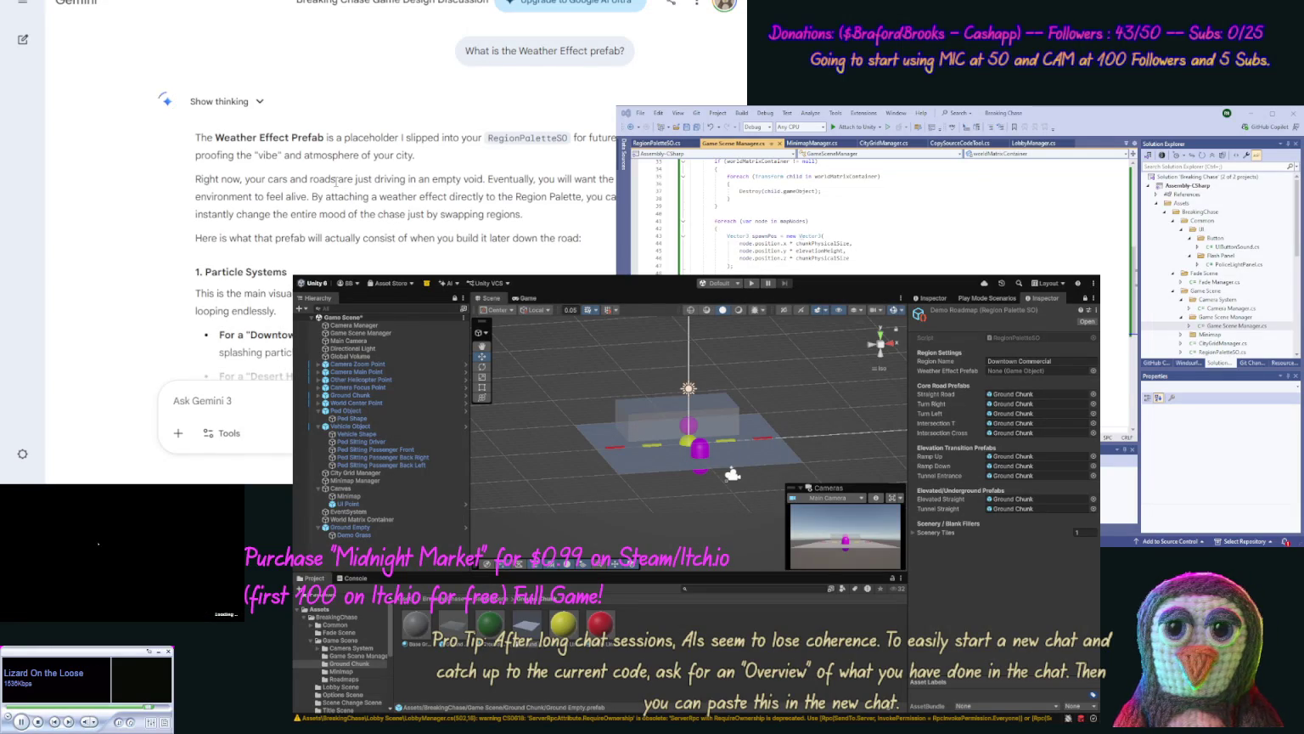
{"action": "scroll", "coordinate": [176, 221], "scroll_direction": "down", "scroll_amount": 3}
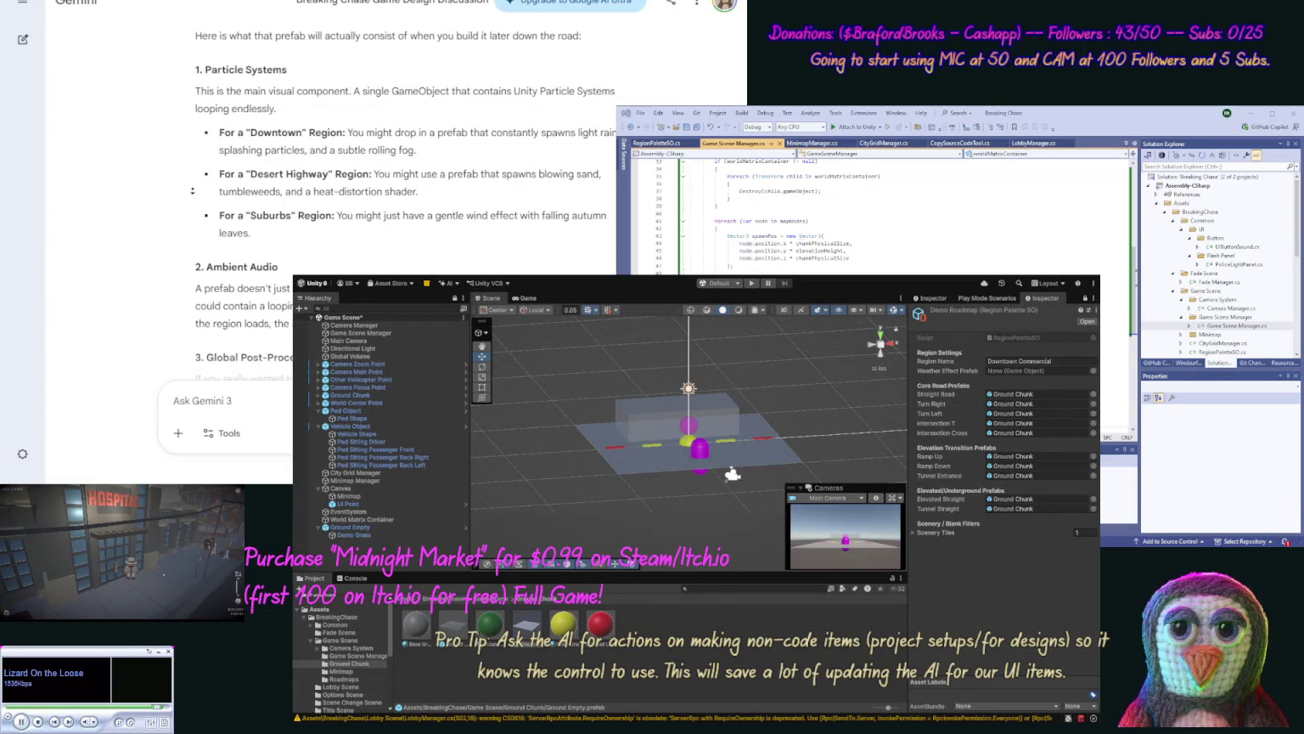
{"action": "scroll", "coordinate": [194, 180], "scroll_direction": "down", "scroll_amount": 3}
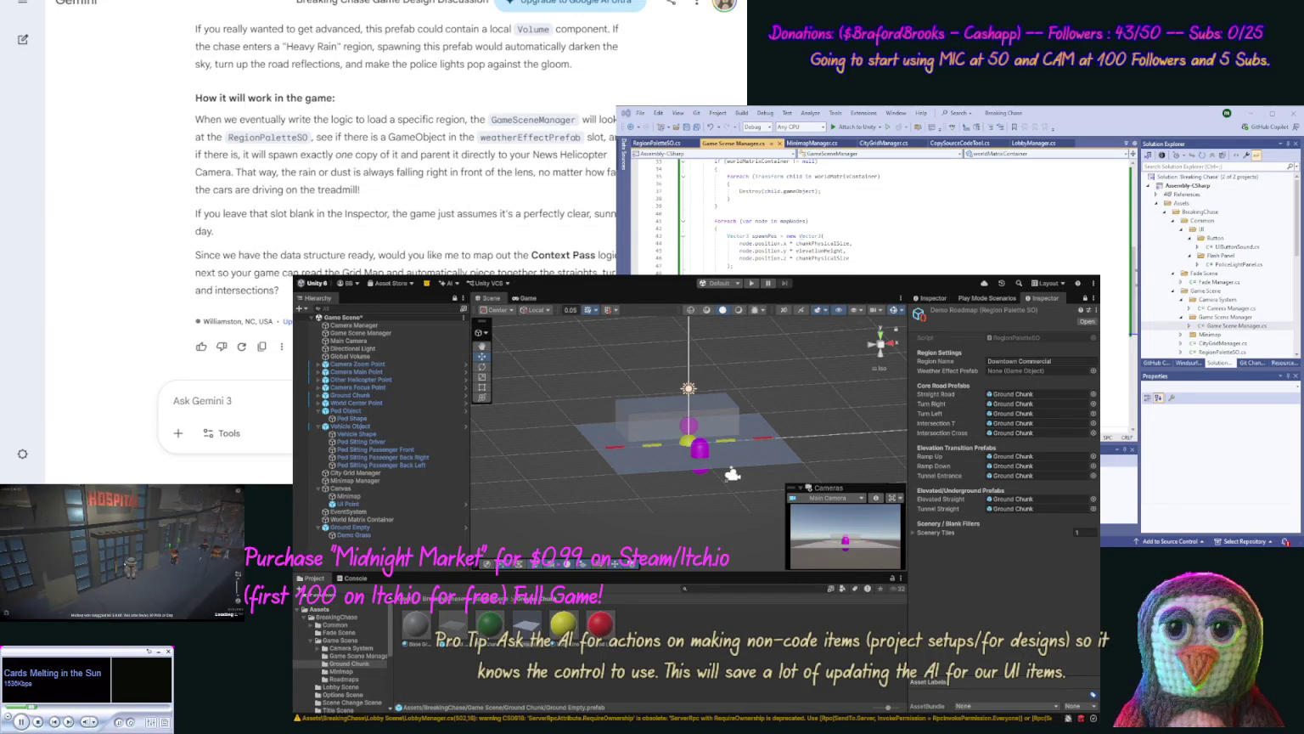
{"action": "type", "text": "OK as"}
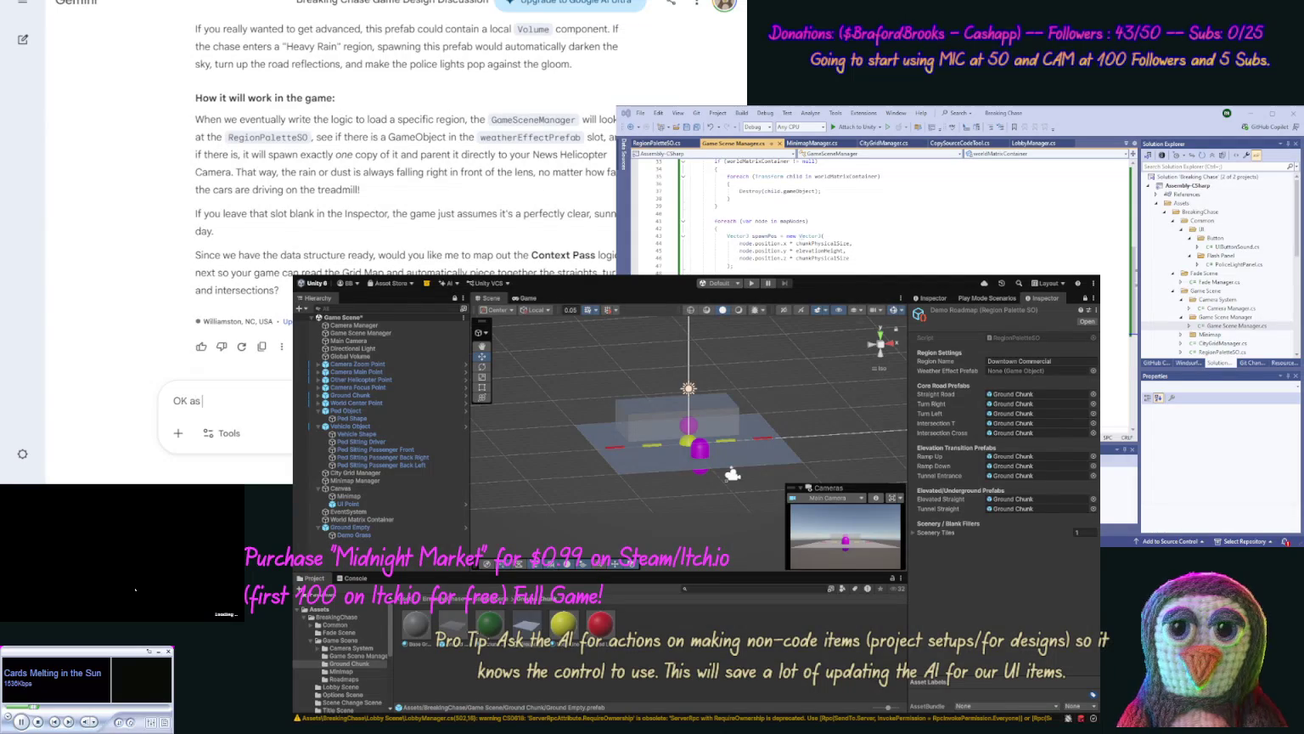
{"action": "type", "text": " long as it wo"}
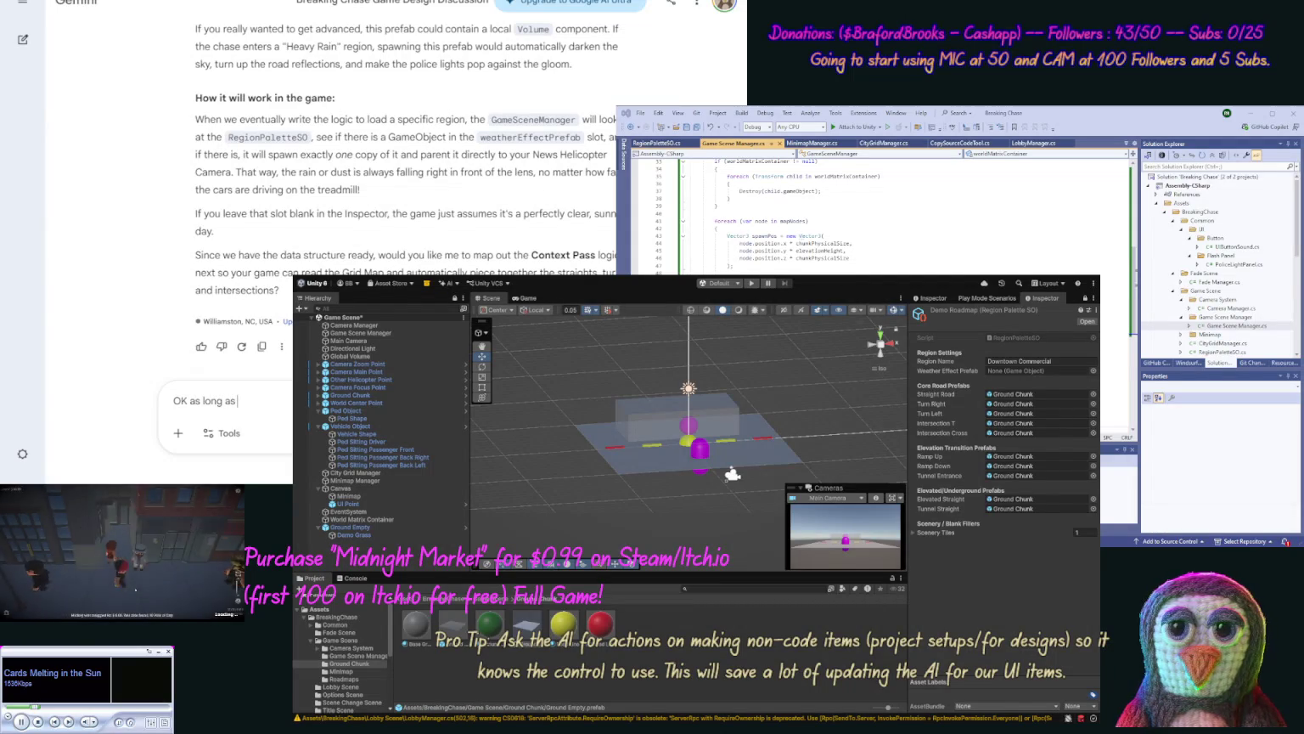
{"action": "type", "text": "nt brea"}
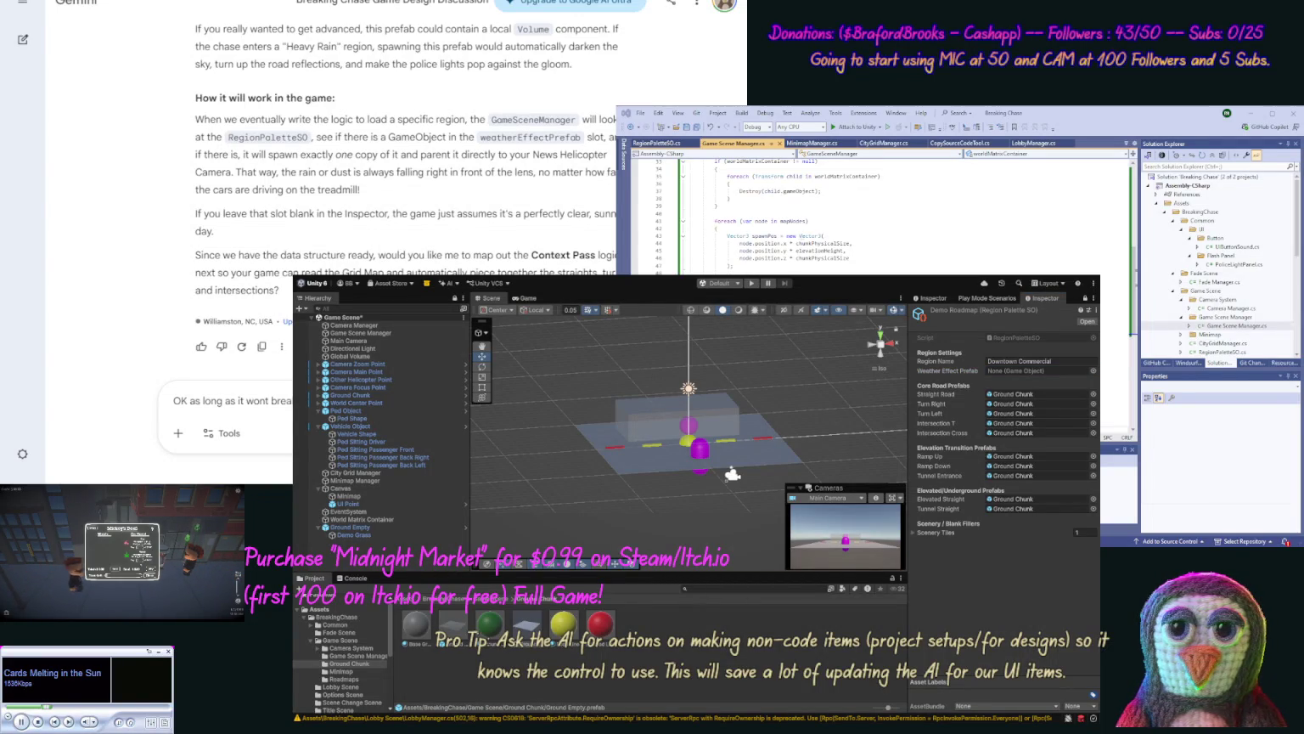
Step: Check the empty Weather Effect Prefab slot, then bring up the City Grid Manager's settings
{"action": "left_click", "coordinate": [1037, 370]}
{"action": "left_click", "coordinate": [687, 622]}
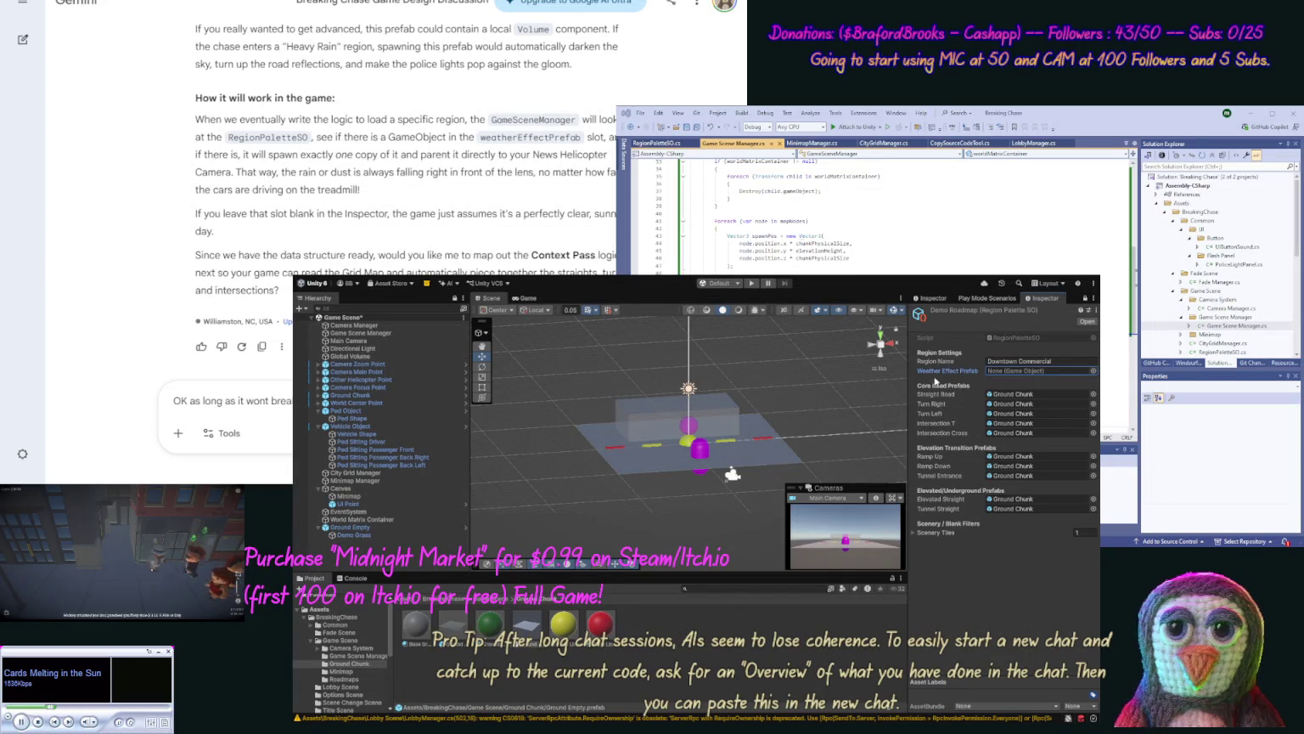
{"action": "left_click", "coordinate": [338, 473]}
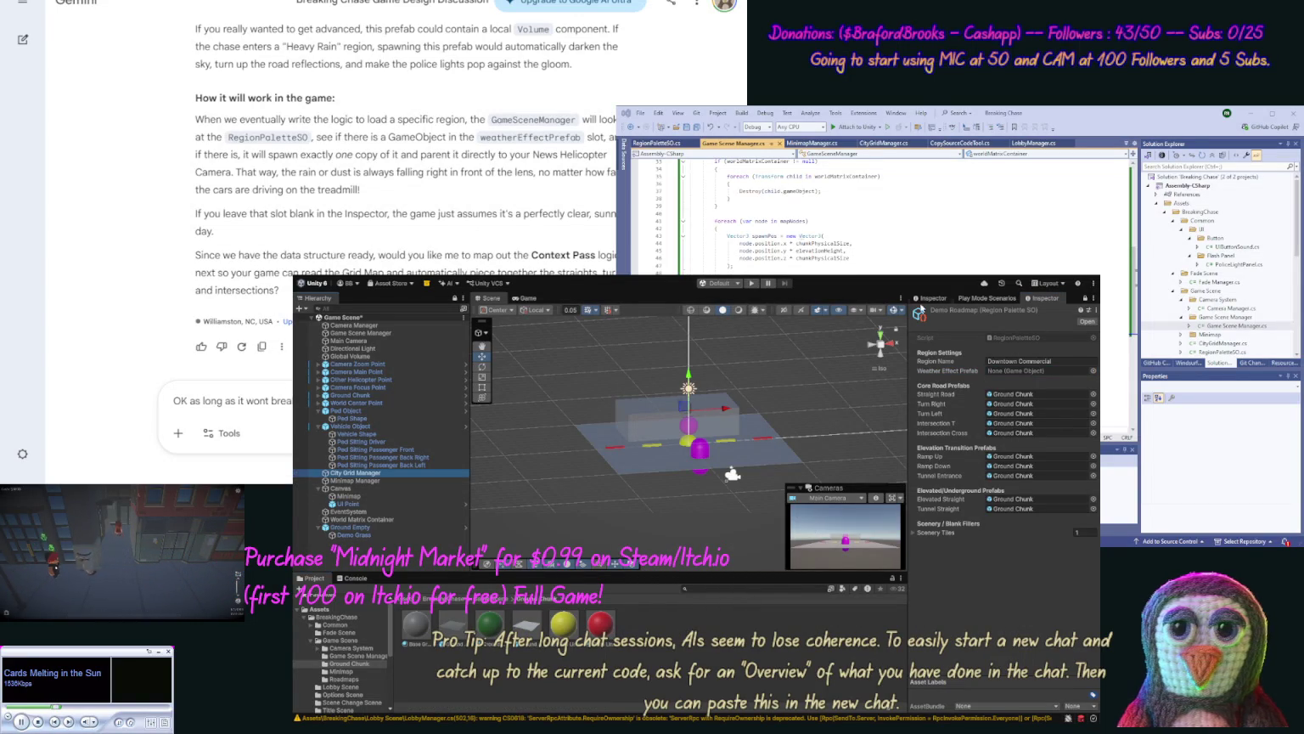
{"action": "left_click", "coordinate": [932, 298]}
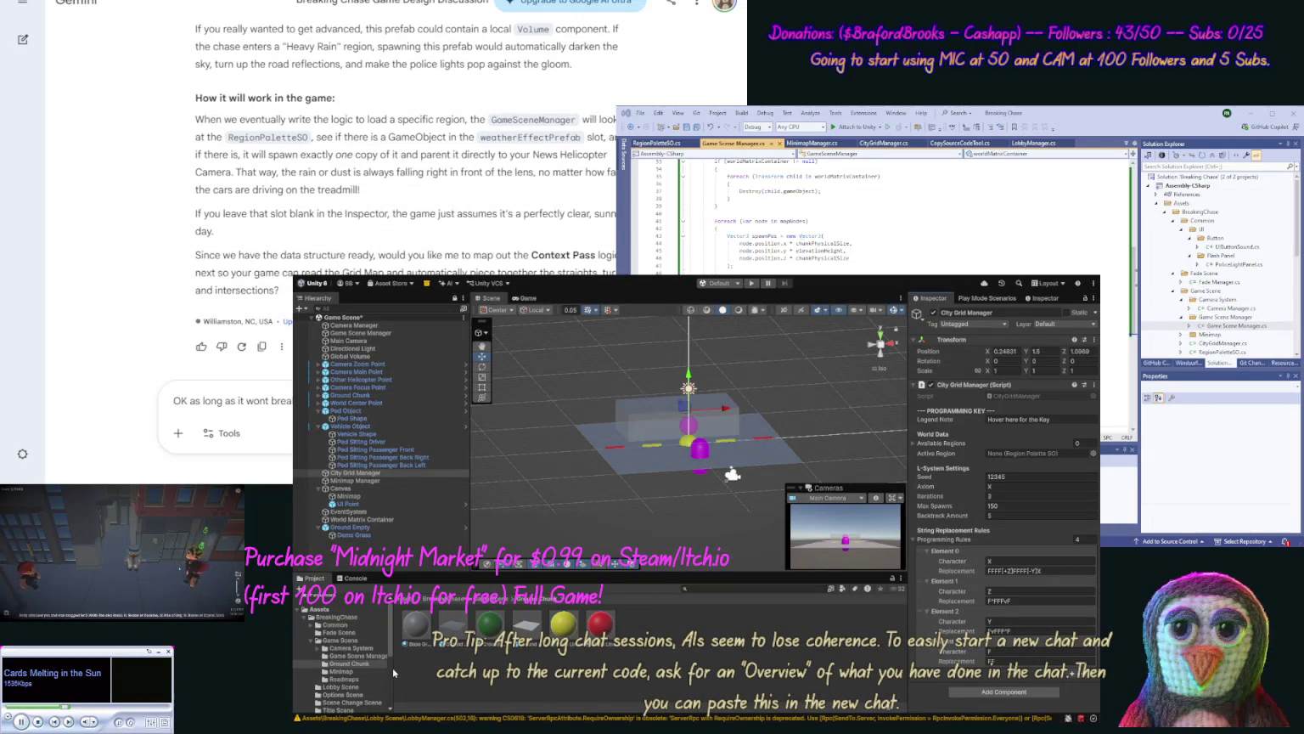
Step: Set Available Regions to 1 and assign Demo Roadmap as the Active Region; extend the Gemini draft
{"action": "left_click", "coordinate": [343, 678]}
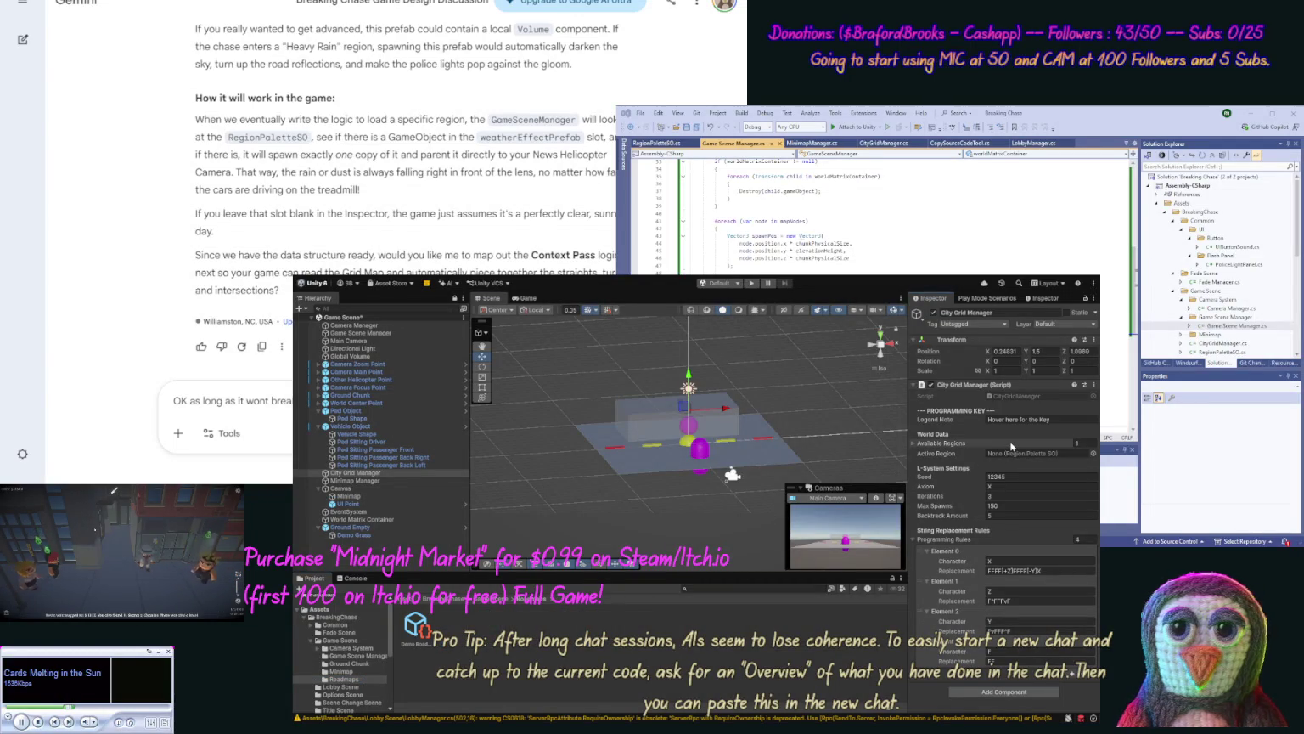
{"action": "left_click_drag", "start_coordinate": [1010, 440], "coordinate": [1069, 456]}
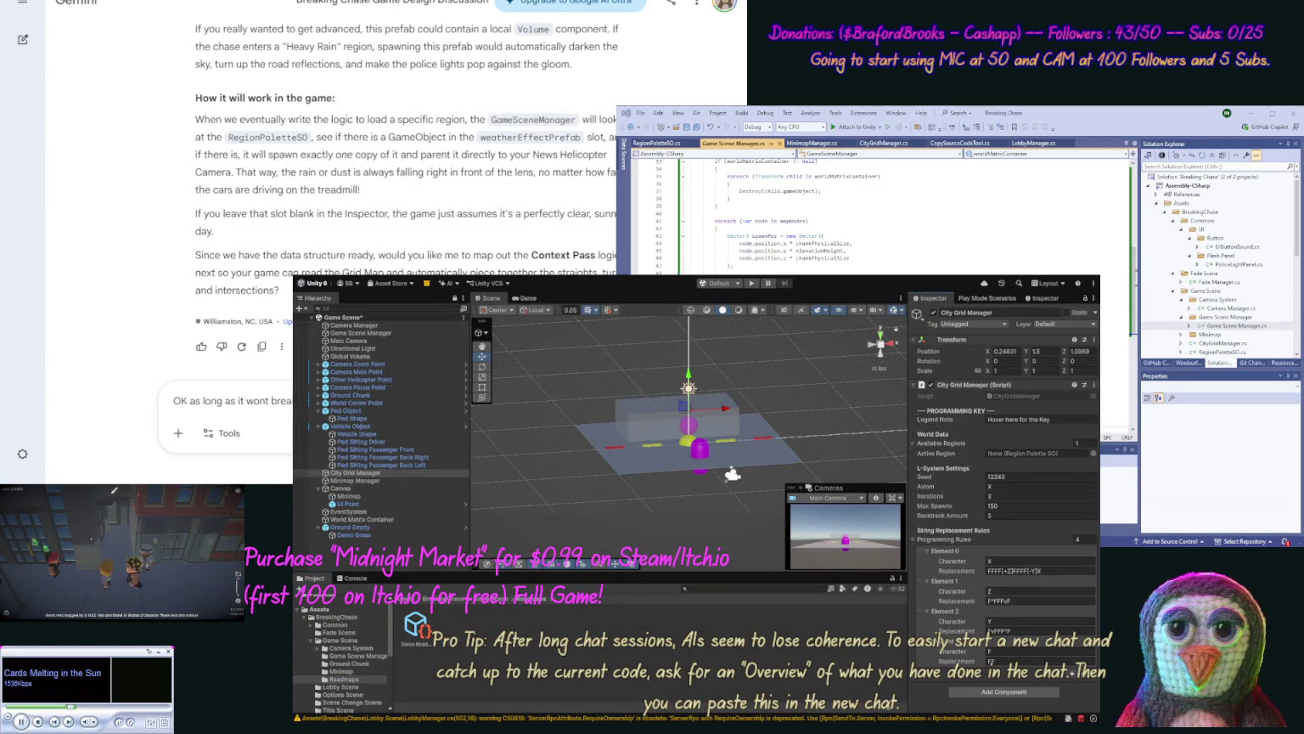
{"action": "left_click_drag", "start_coordinate": [416, 629], "coordinate": [1027, 454]}
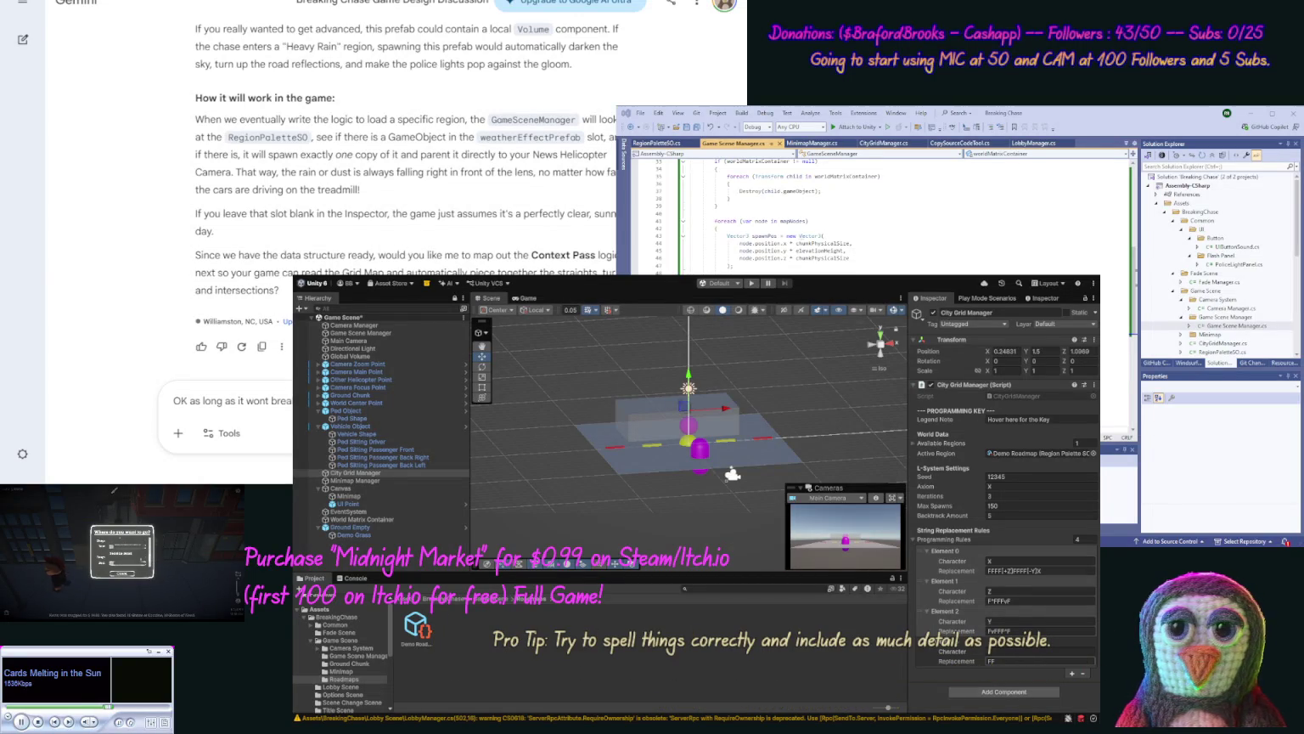
{"action": "type", "text": "System programm"}
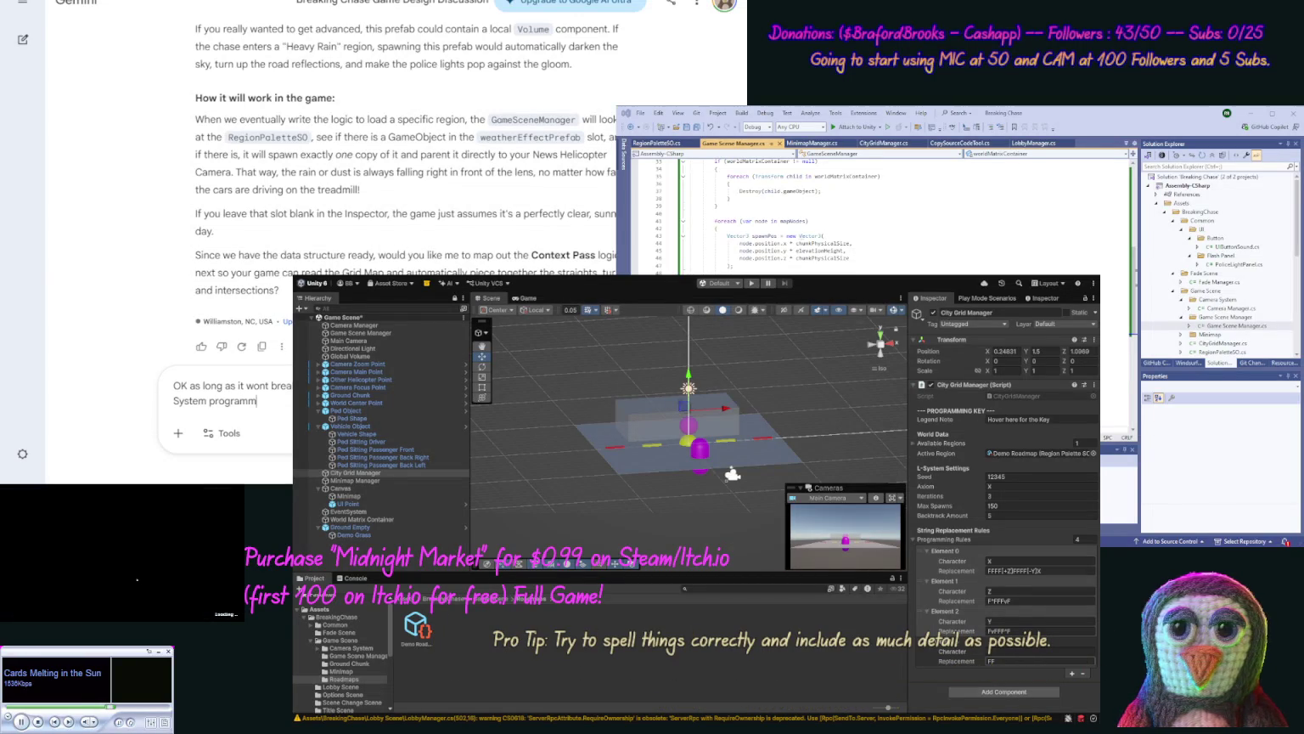
{"action": "type", "text": "ing rules"}
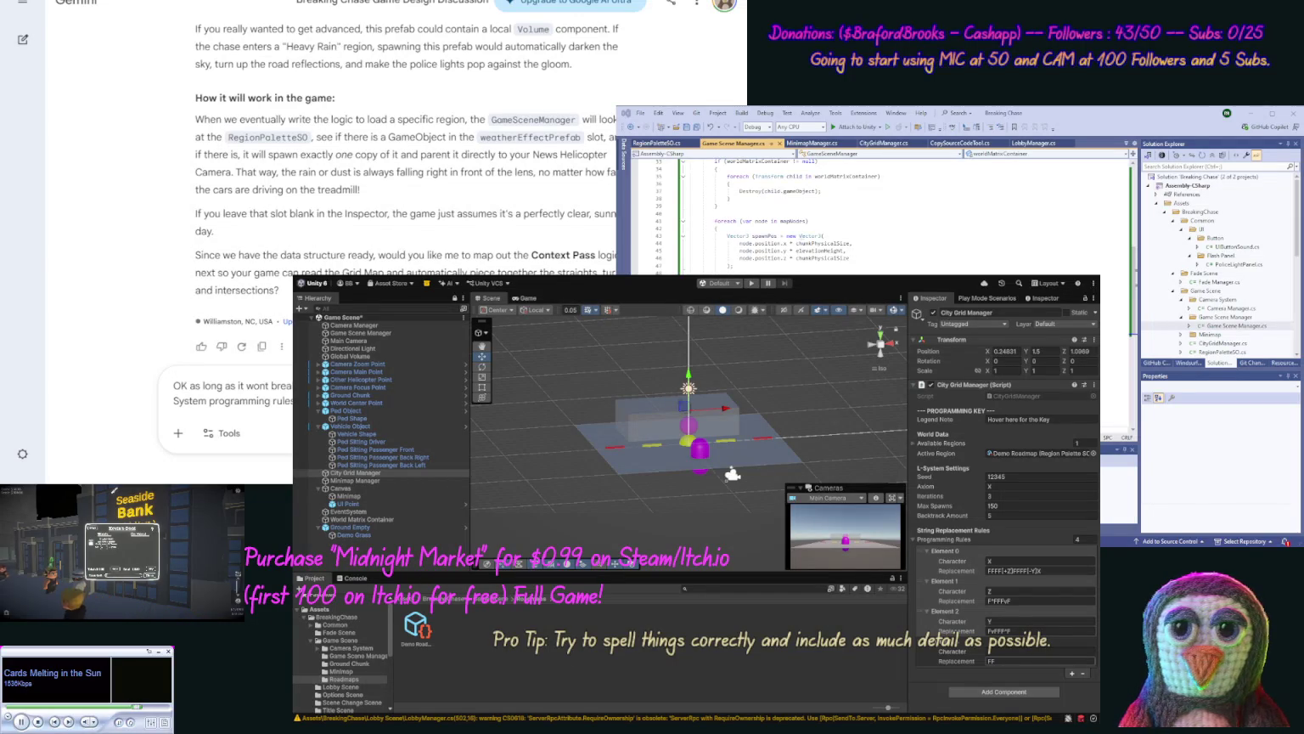
Step: Send the L-System rules message and open NotebookLM's Video Overview of the treadmill architecture
{"action": "key", "text": "Return"}
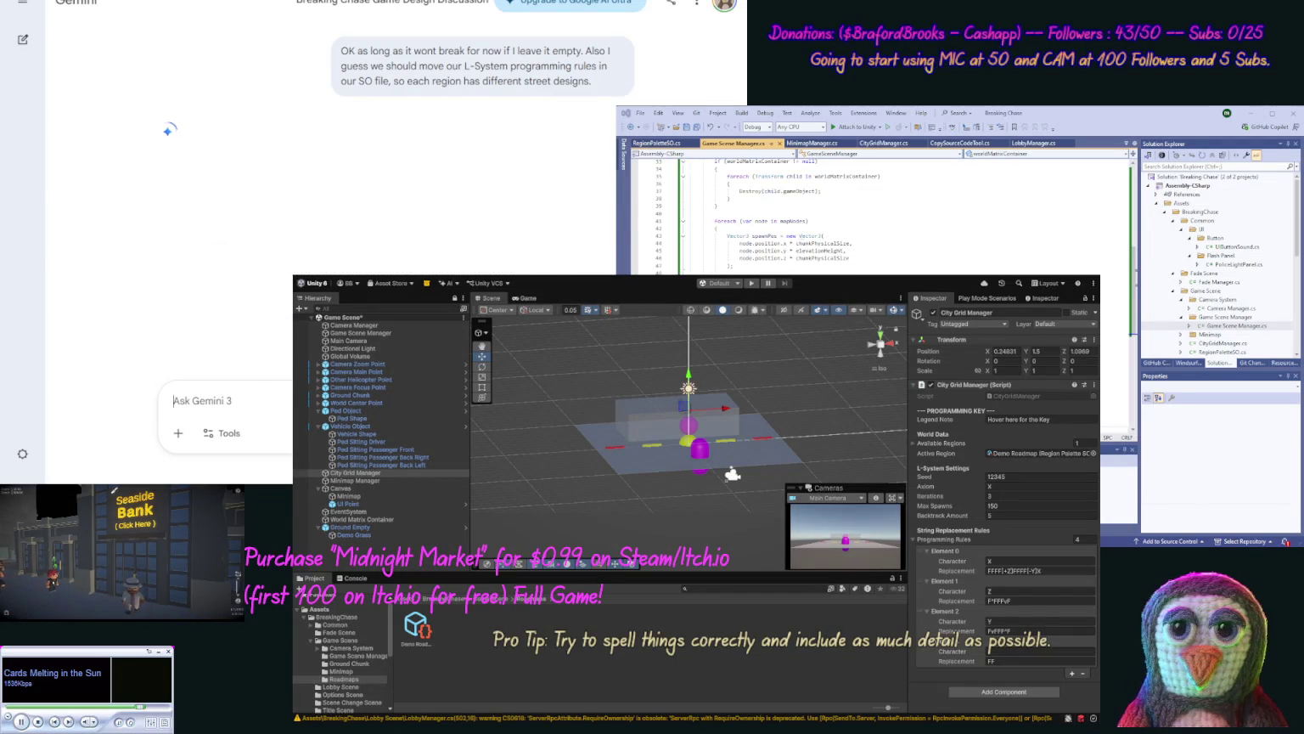
{"action": "key", "text": "ctrl+Tab"}
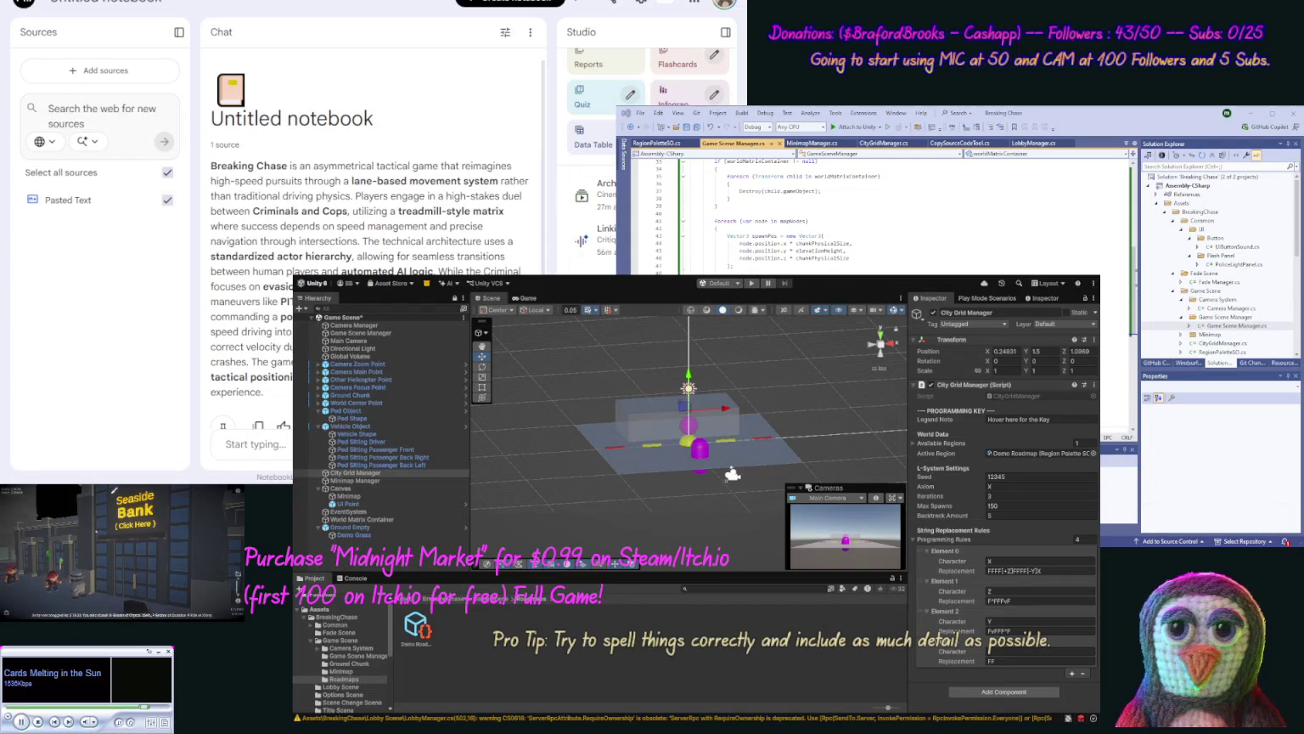
{"action": "left_click", "coordinate": [605, 189]}
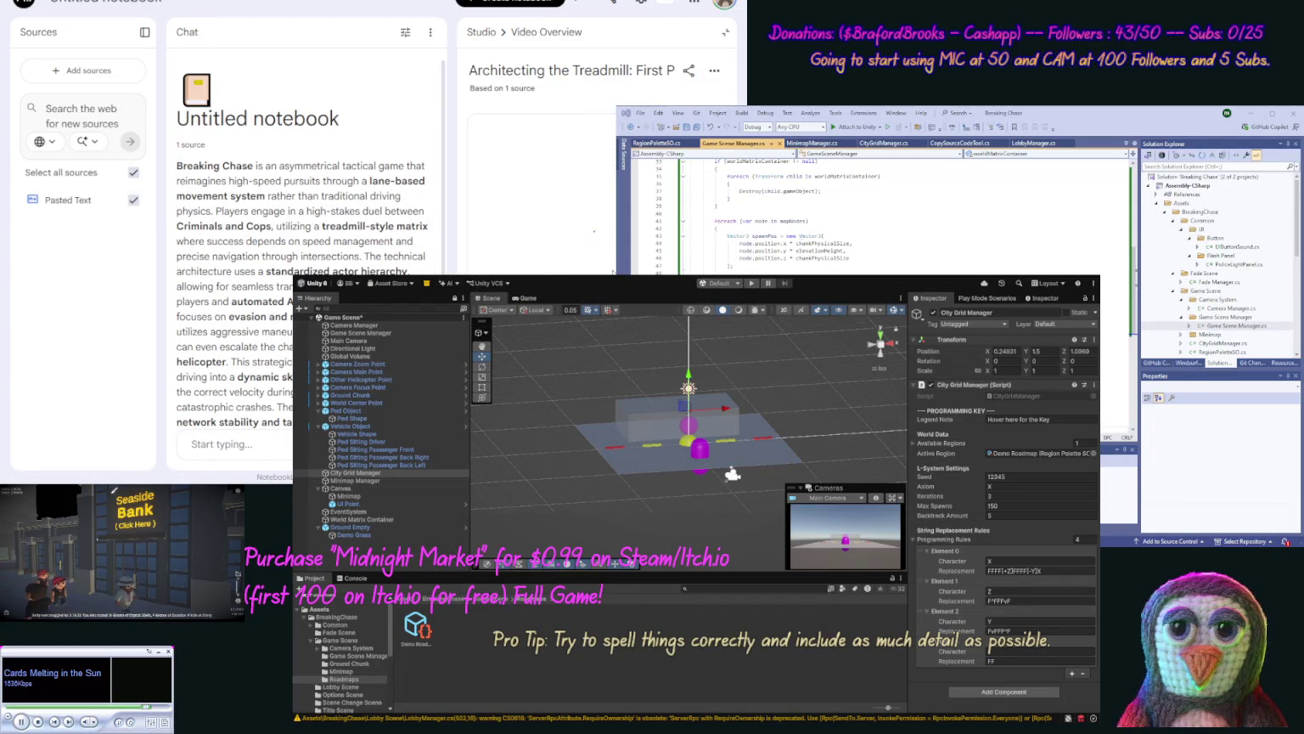